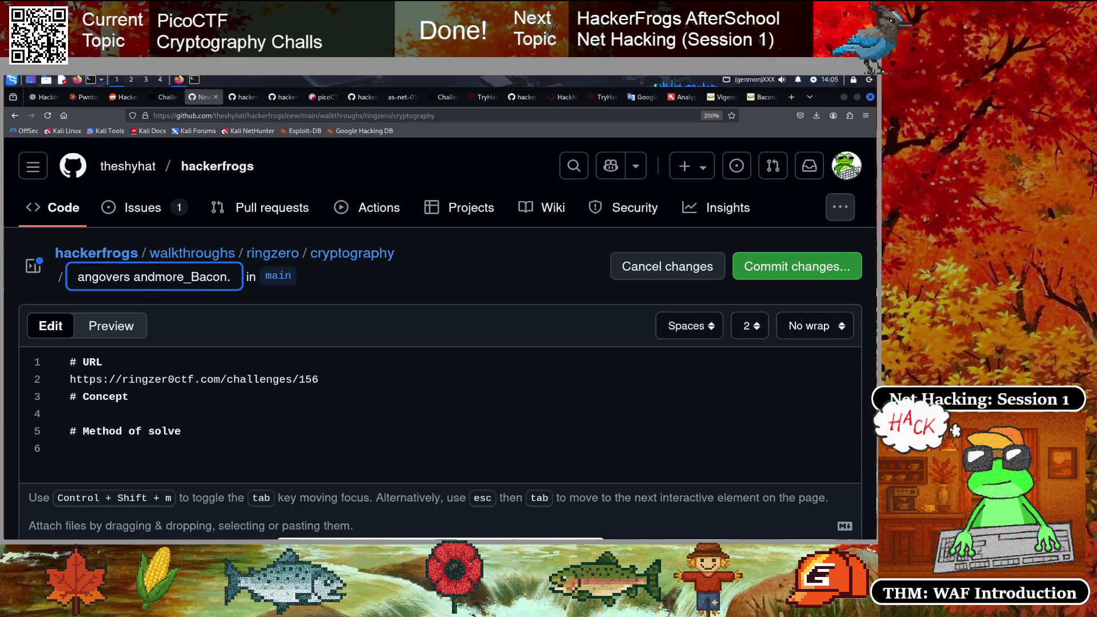
# Rename the new file to Hangovers_and_more_Bacon.md
pyautogui.write('_')
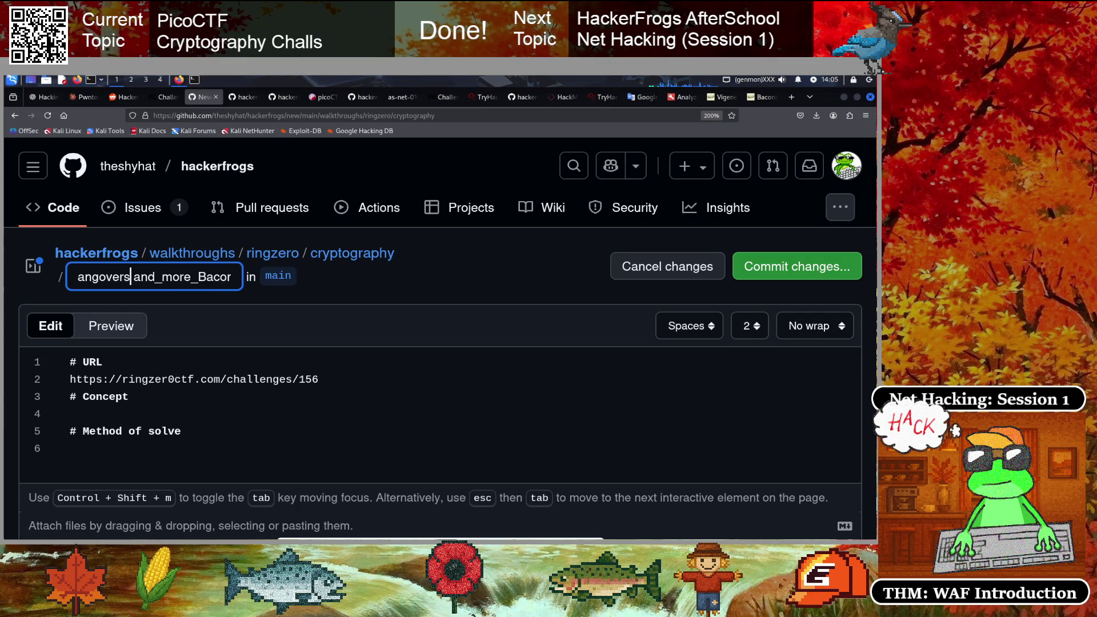
pyautogui.press('Delete')
pyautogui.write('_')
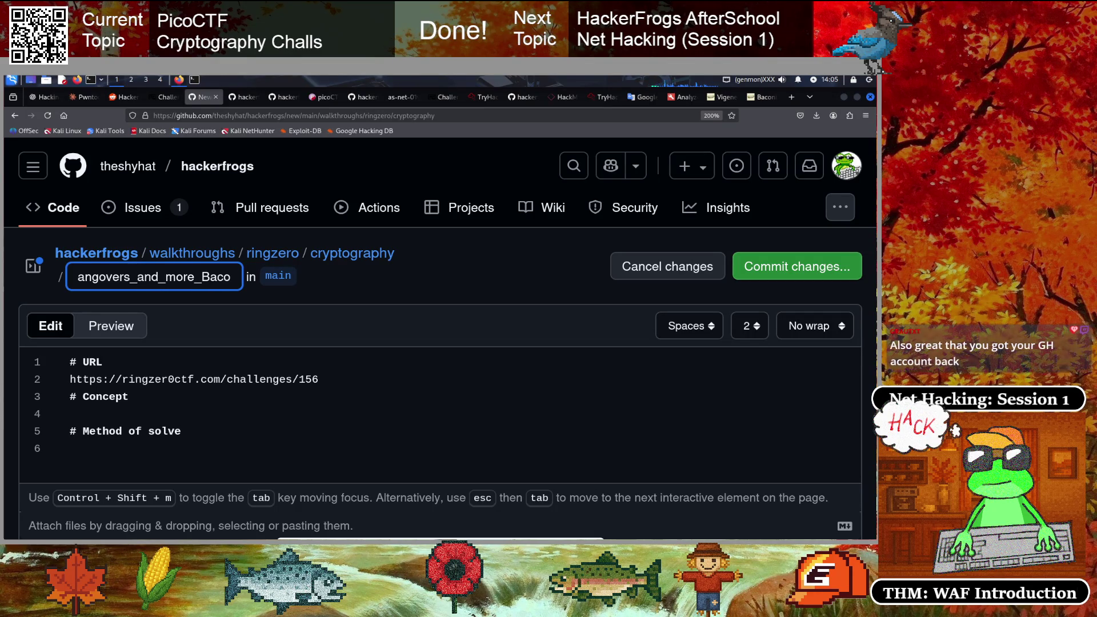
pyautogui.press('Home')
pyautogui.write('H')
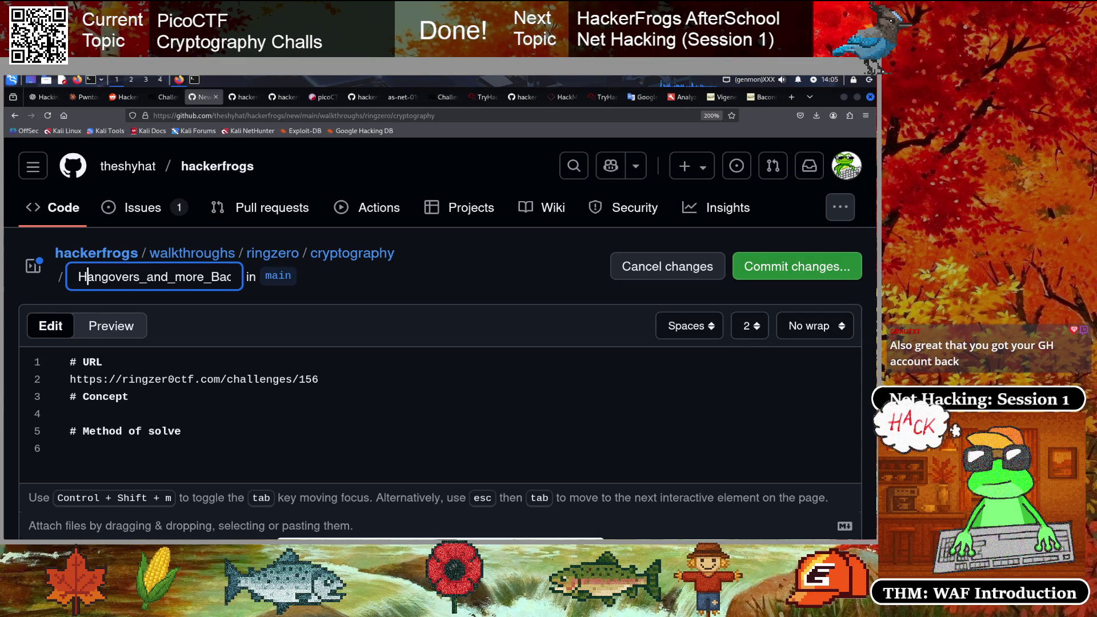
pyautogui.press('End')
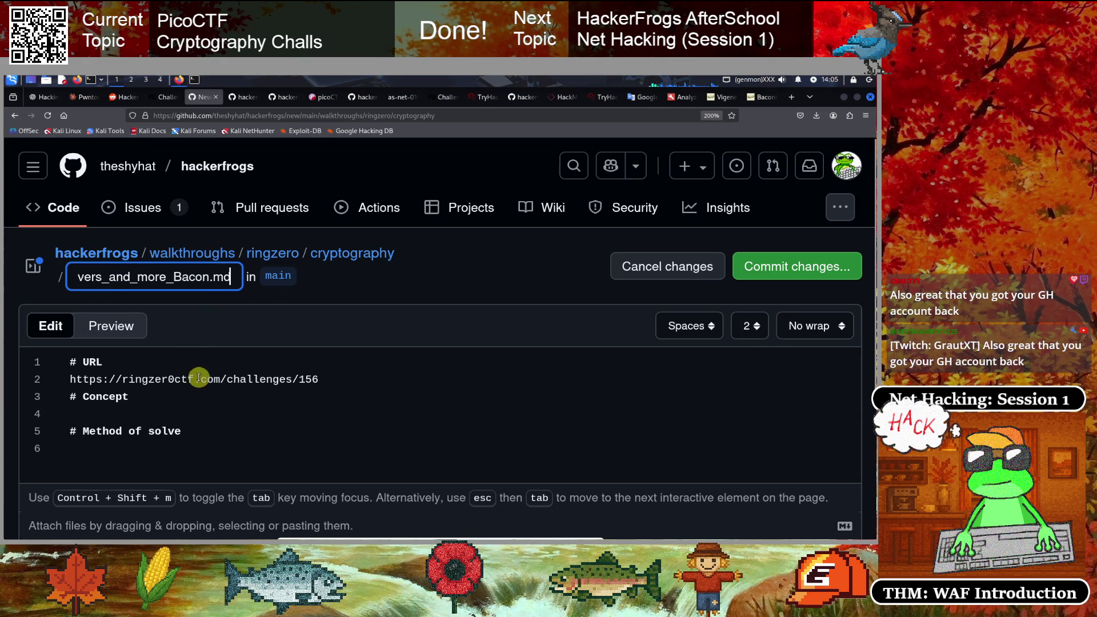
# Replace the old URL on line 2 with the RingZer0 challenge 114 address
pyautogui.click(242, 377)
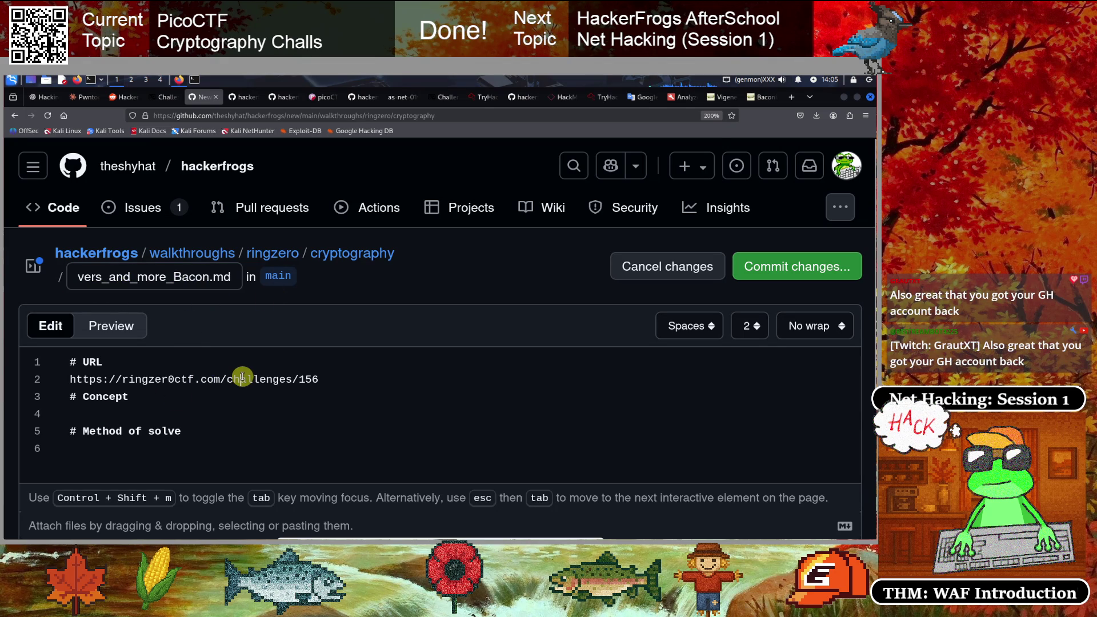
pyautogui.tripleClick(242, 377)
pyautogui.press('BackSpace')
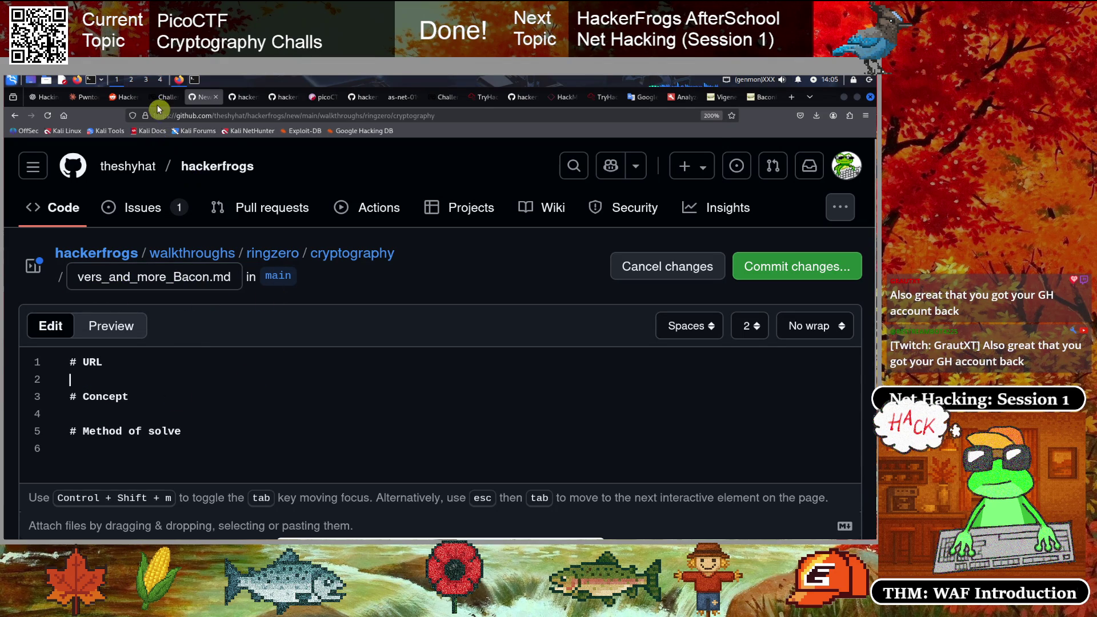
pyautogui.click(158, 100)
pyautogui.click(245, 115)
pyautogui.hotkey('ctrl', 'c')
pyautogui.click(201, 97)
pyautogui.hotkey('ctrl', 'v')
pyautogui.click(152, 415)
# Add a 'Bacon cipher' bullet under the Concept heading
pyautogui.write('*')
pyautogui.press('BackSpace')
pyautogui.press('BackSpace')
pyautogui.write('co')
pyautogui.write('C')
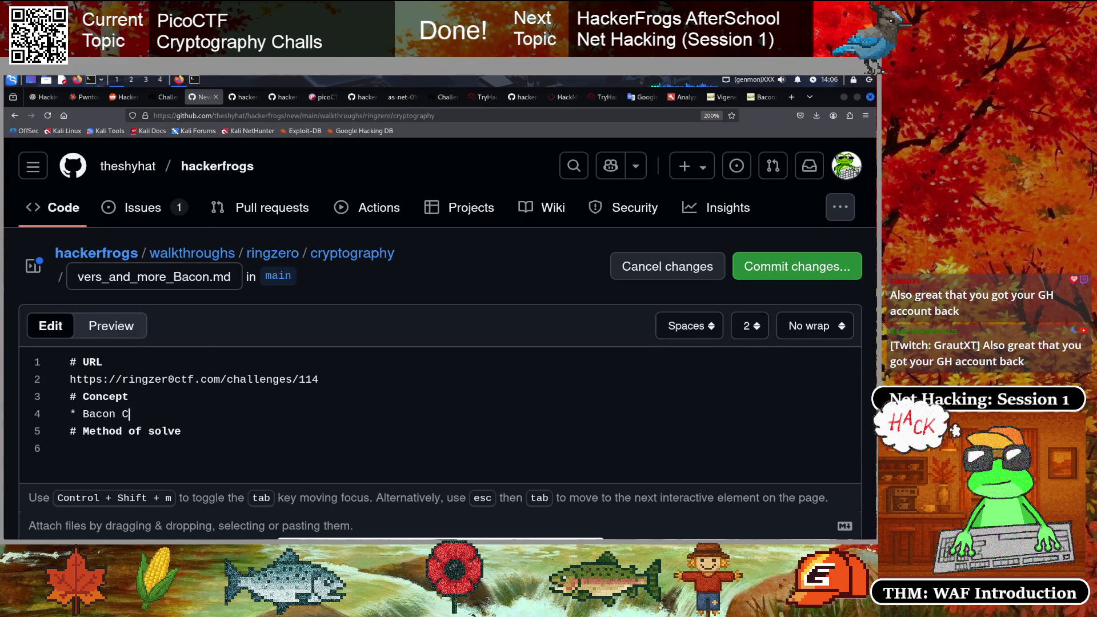
pyautogui.write('cipher')
pyautogui.press('Return')
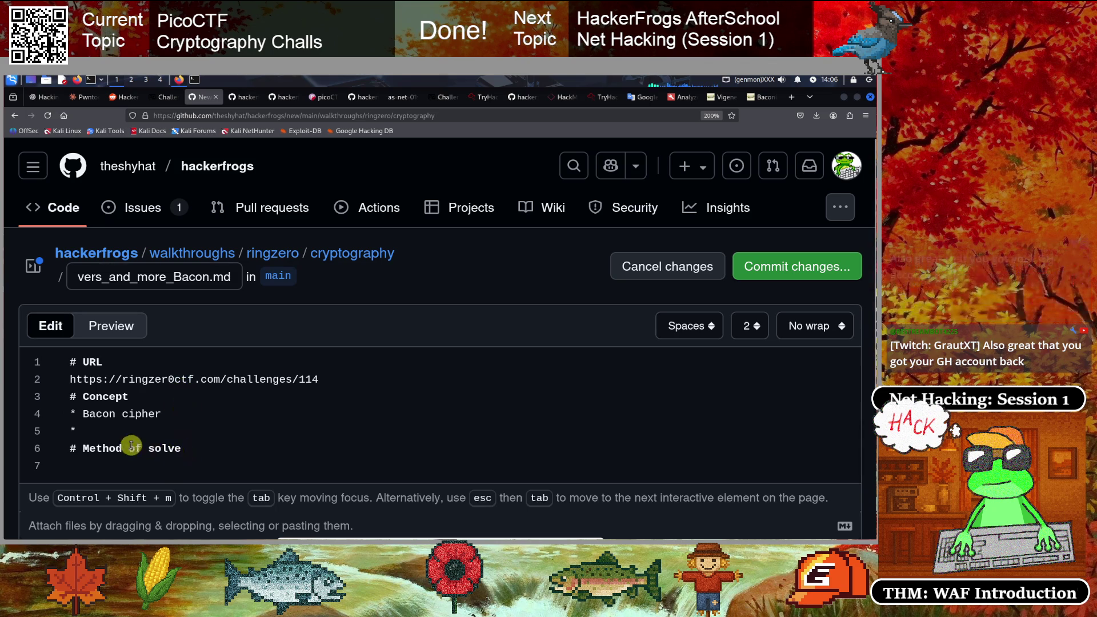
# Add a transformation bullet mapping uppercase to A and lowercase to B
pyautogui.scroll(-2, 165, 422)
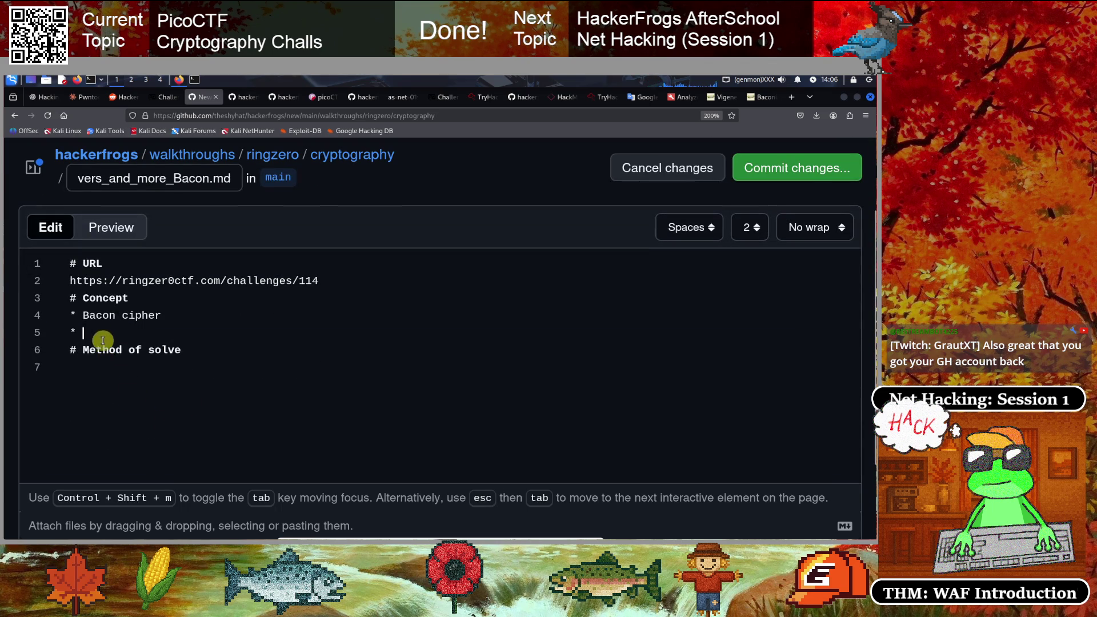
pyautogui.write('transformation o')
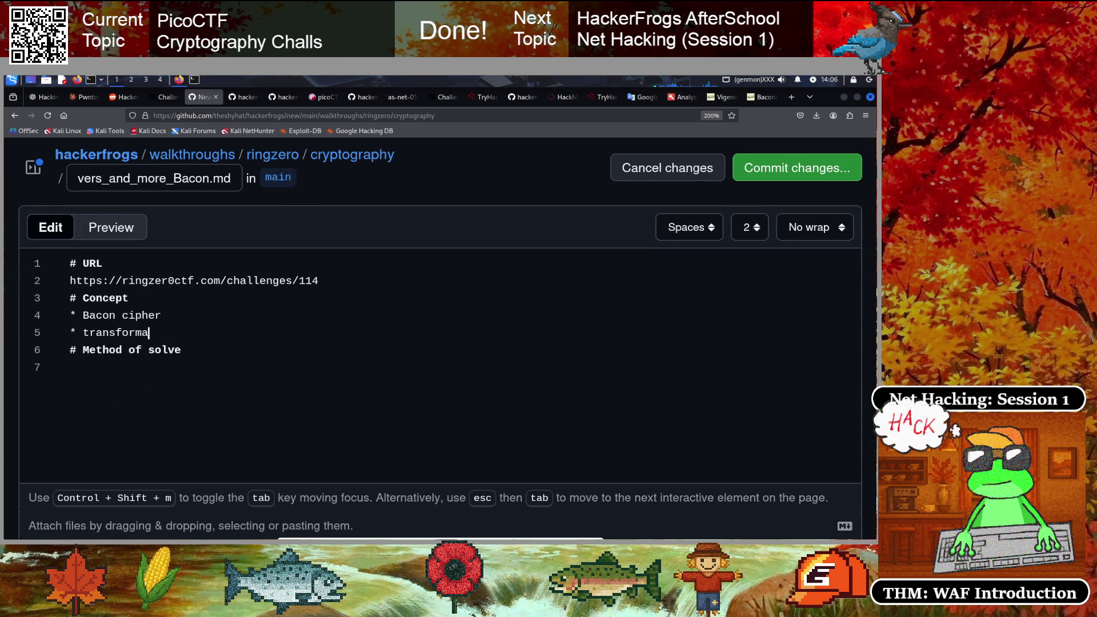
pyautogui.write('f d')
pyautogui.write('u')
pyautogui.write('ppercase to ')
pyautogui.write('a')
pyautogui.press('BackSpace')
pyautogui.write('A, lower')
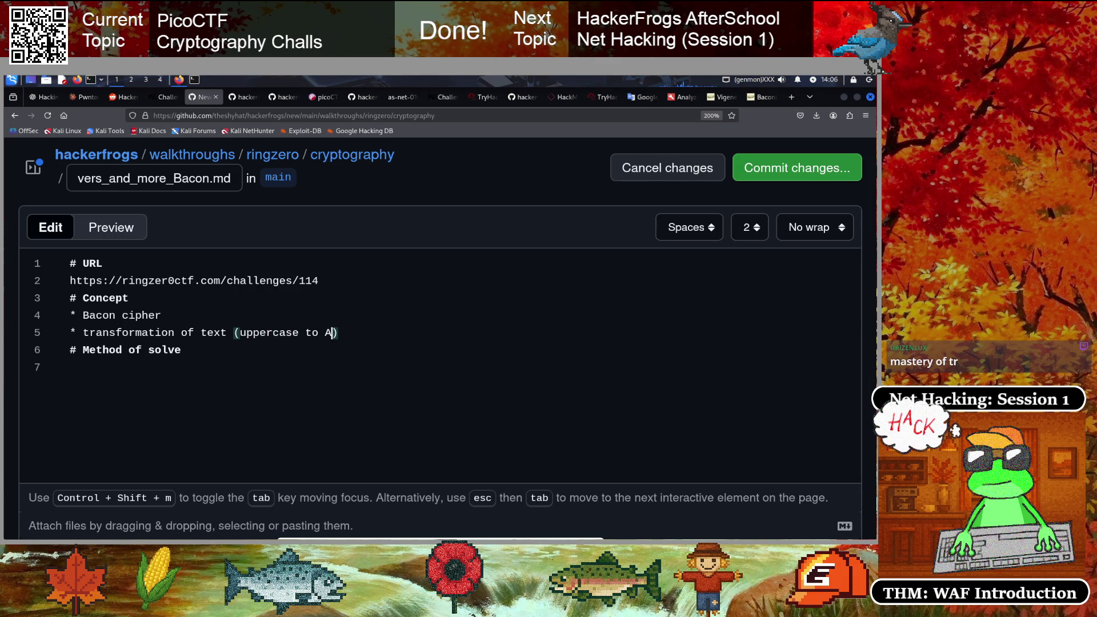
pyautogui.write('case to be')
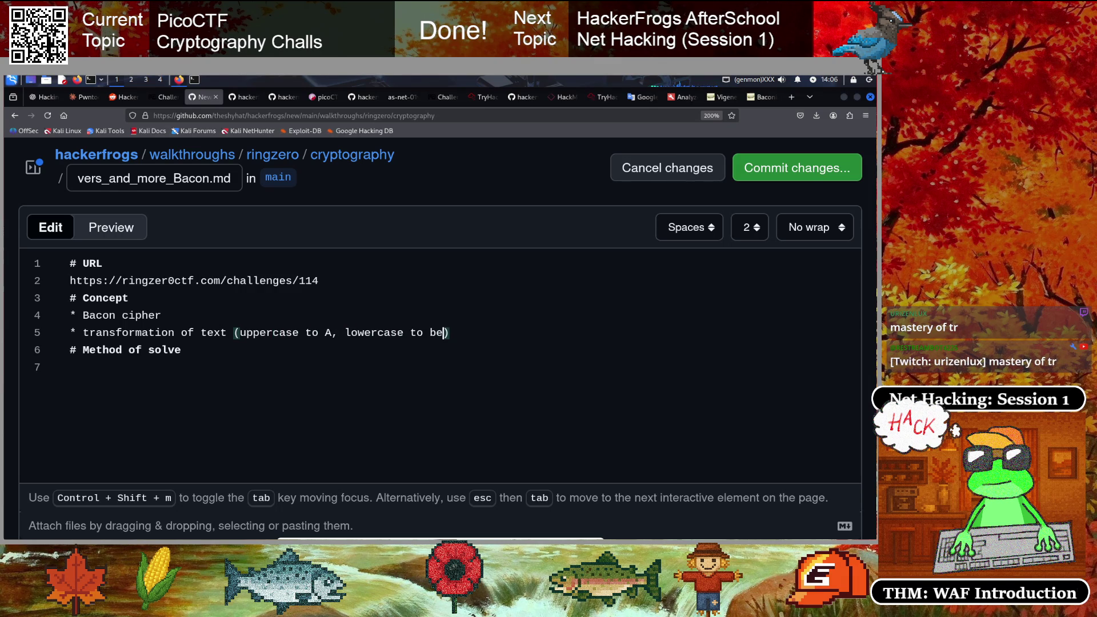
pyautogui.press('BackSpace')
pyautogui.press('BackSpace')
pyautogui.write('B')
pyautogui.press('Down')
pyautogui.press('Return')
# Write Method of solve bullets on converting the French-paragraph ciphertext's uppercase to A, lowercase to B
pyautogui.write('* we are given a ciphertextin the form of a ')
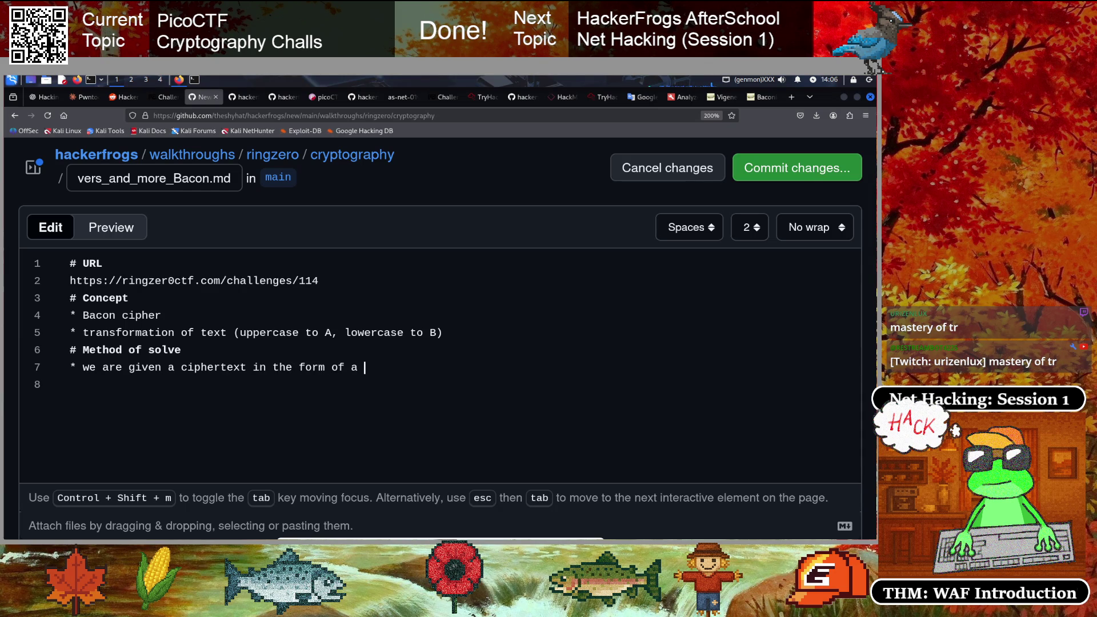
pyautogui.write('rench paragrap')
pyautogui.write('hy')
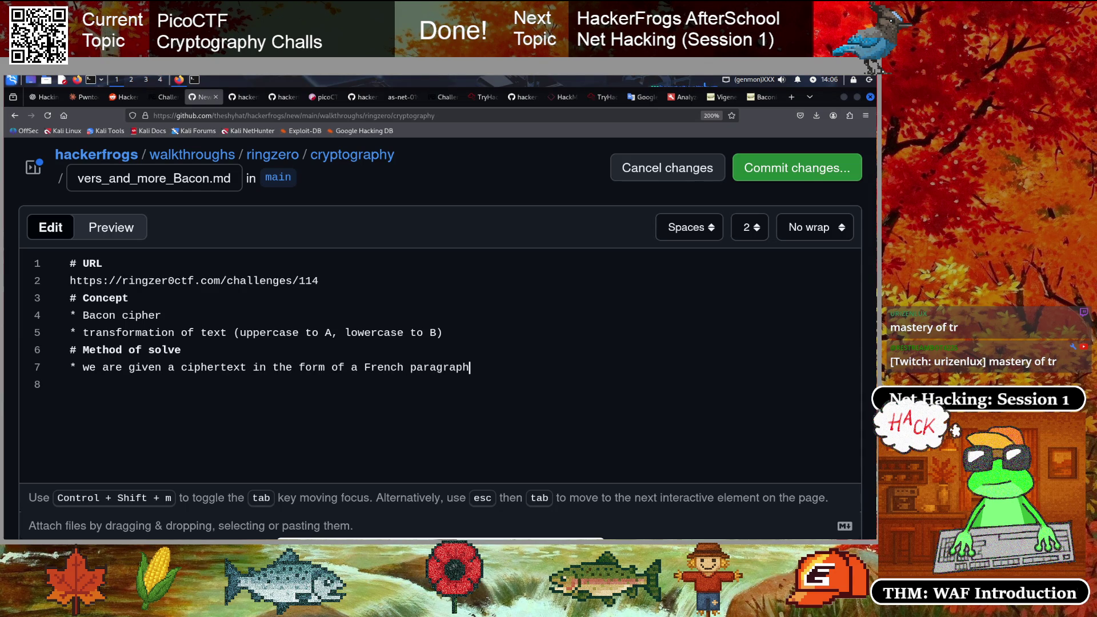
pyautogui.write('we need')
pyautogui.write('conver')
pyautogui.write('all uppe')
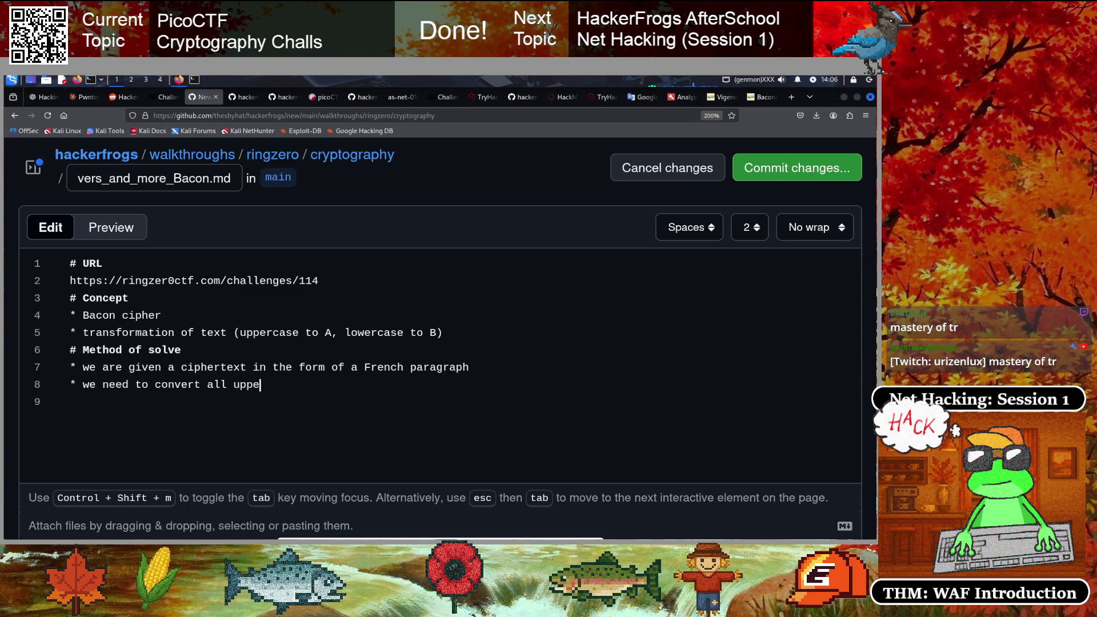
pyautogui.write('case letter')
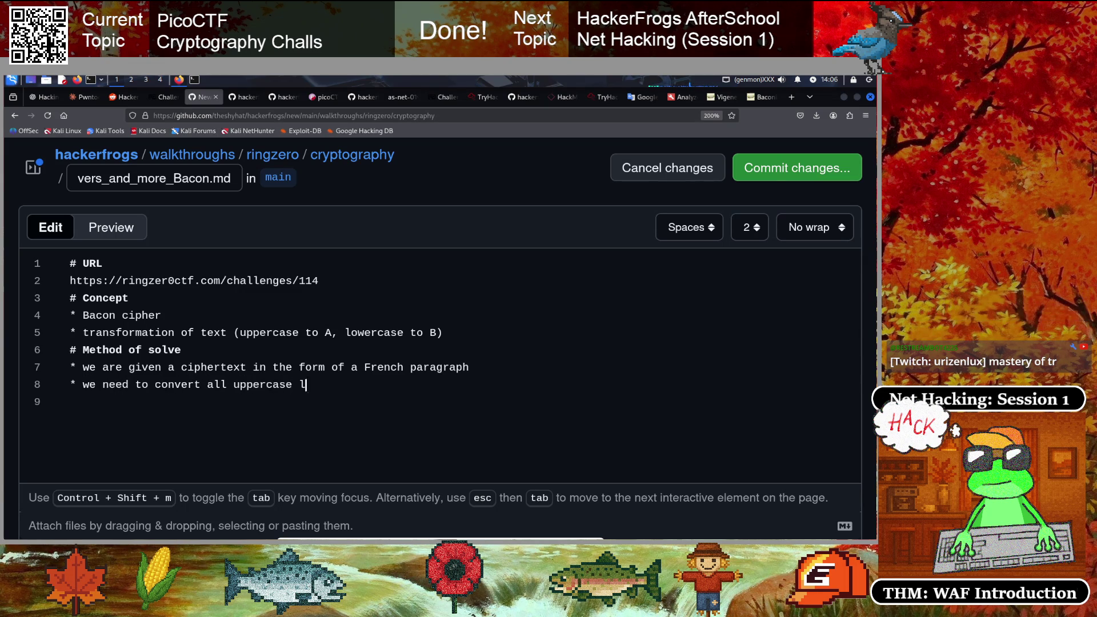
pyautogui.write('to')
pyautogui.write(' the letter A')
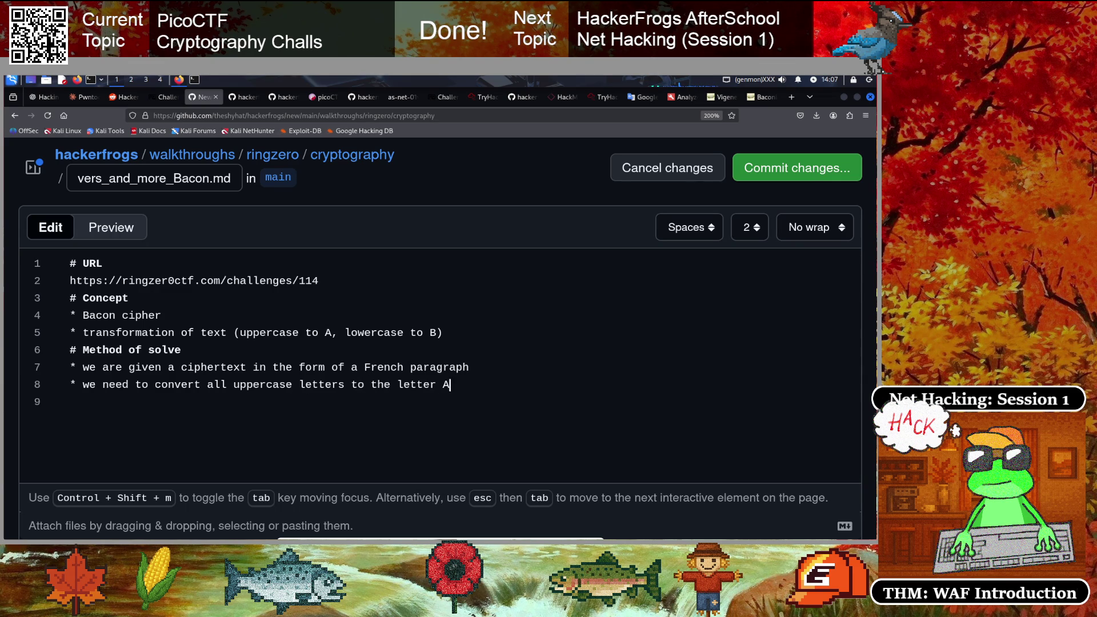
pyautogui.write('to ')
pyautogui.write('conf')
pyautogui.press('BackSpace')
pyautogui.press('BackSpace')
pyautogui.write('to the Bacon cipher, which is mad')
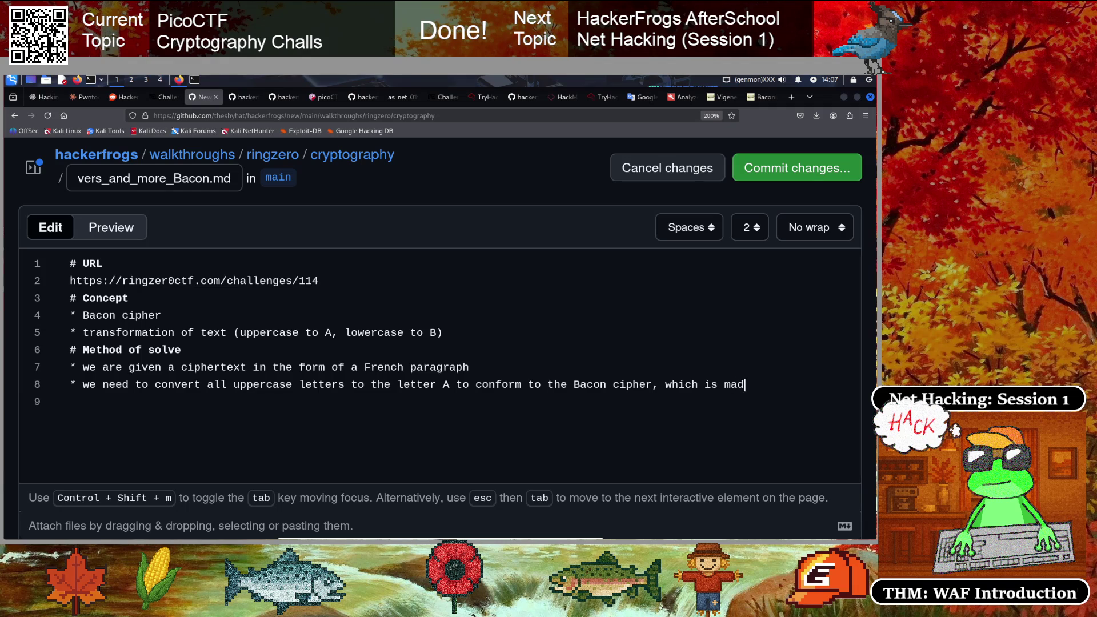
pyautogui.write('entirely of ')
pyautogui.write('A and B chara')
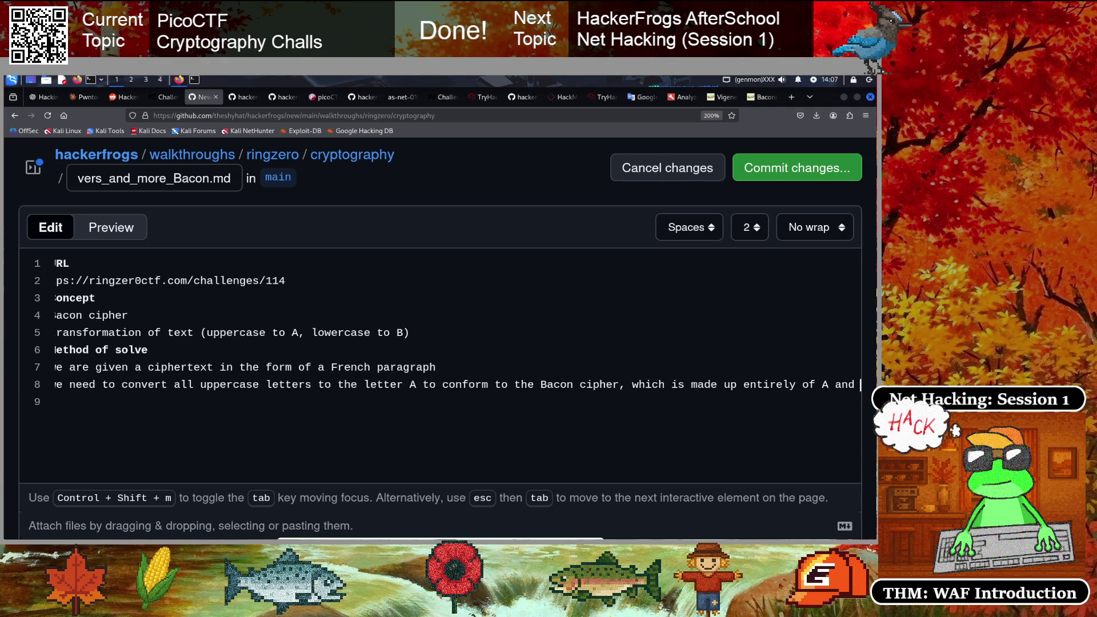
pyautogui.write('cters')
pyautogui.press('Return')
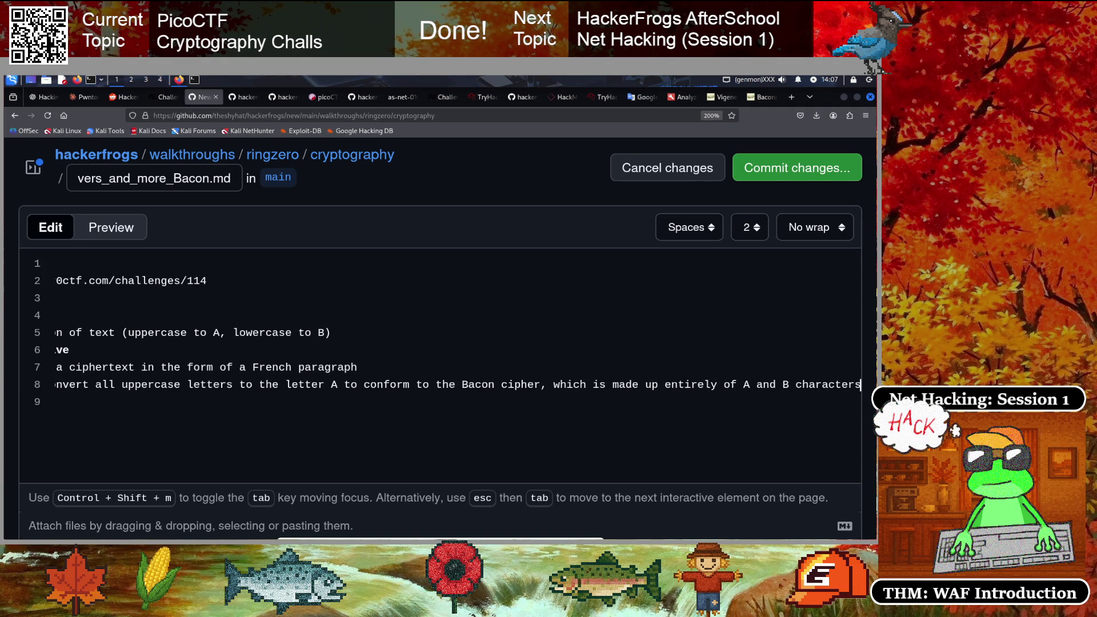
pyautogui.write('we also need to conver th')
pyautogui.press('BackSpace')
pyautogui.press('BackSpace')
pyautogui.write('t the lowercase leters')
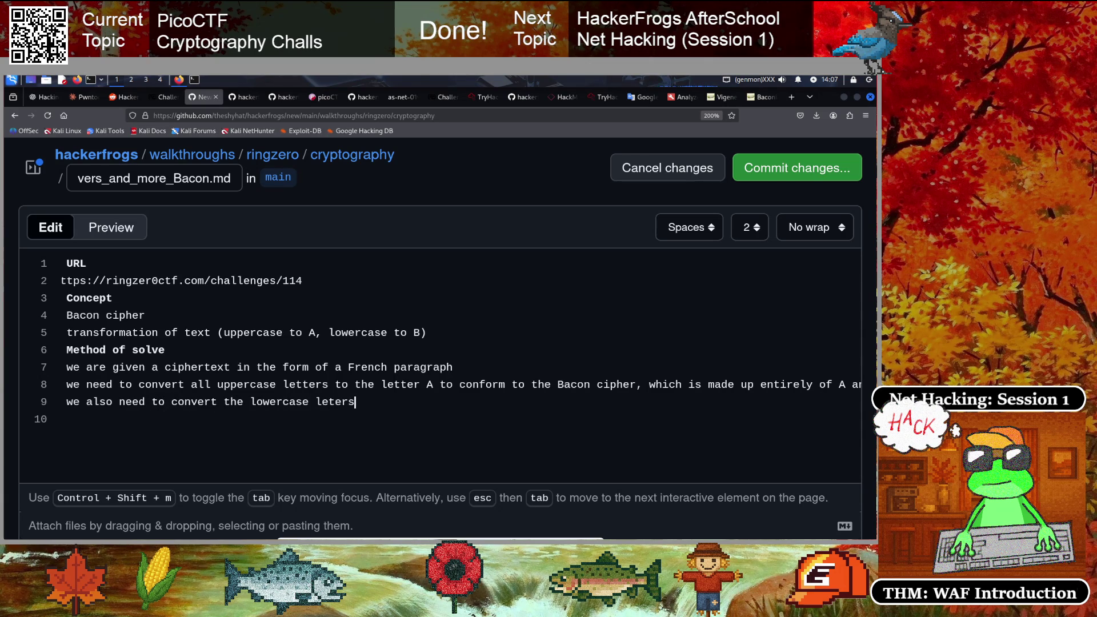
pyautogui.press('BackSpace')
pyautogui.write('ters to ')
pyautogui.write('the letter B')
# Add the line 'we can do that with this command:' and begin a ``` code block
pyautogui.press('Return')
pyautogui.write('we can do')
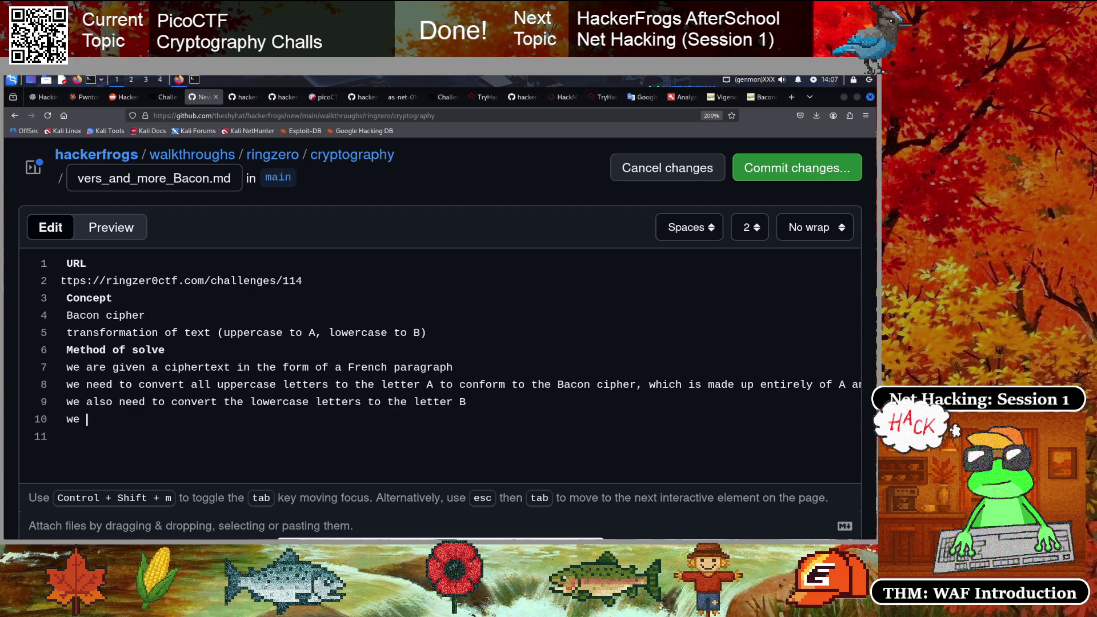
pyautogui.write(' that wiht th')
pyautogui.press('BackSpace')
pyautogui.press('BackSpace')
pyautogui.write('this command:')
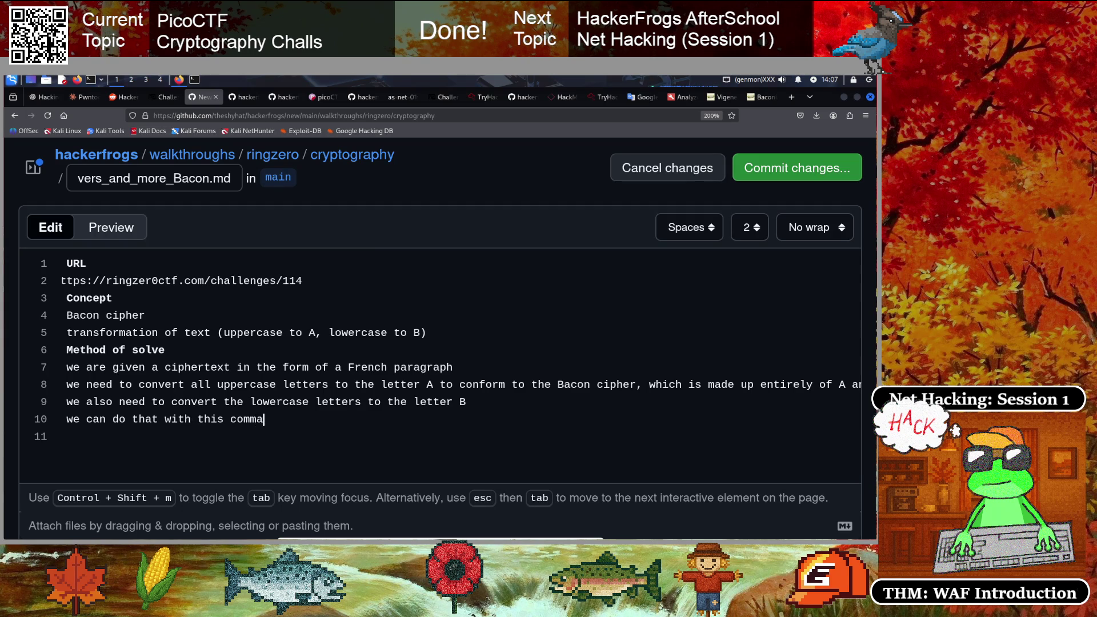
pyautogui.press('Return')
pyautogui.press('Return')
pyautogui.write('``')
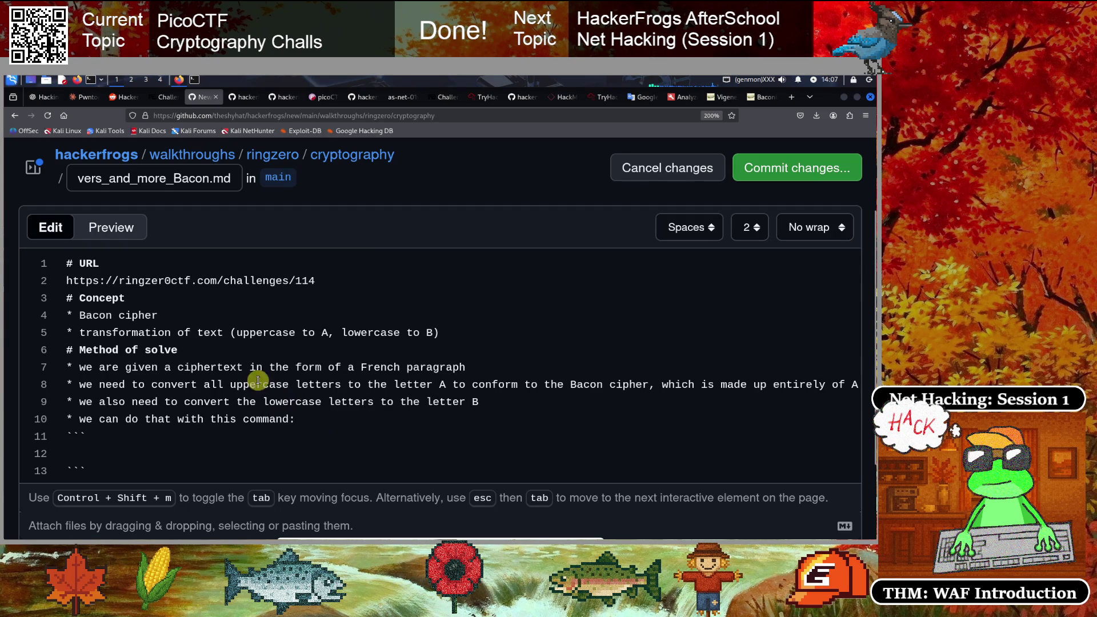
# In the terminal, highlight the tr stages that map case to A/B and strip punctuation
pyautogui.click(194, 79)
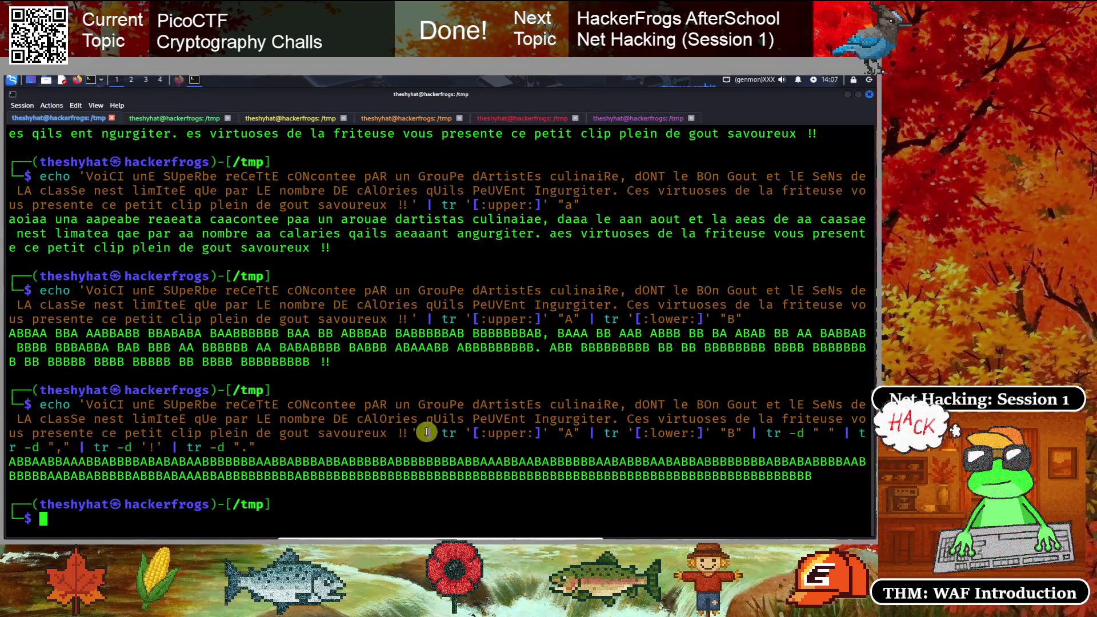
pyautogui.moveTo(466, 433)
pyautogui.mouseDown()
pyautogui.moveTo(818, 436)
pyautogui.moveTo(804, 437)
pyautogui.mouseUp()
pyautogui.click(654, 452)
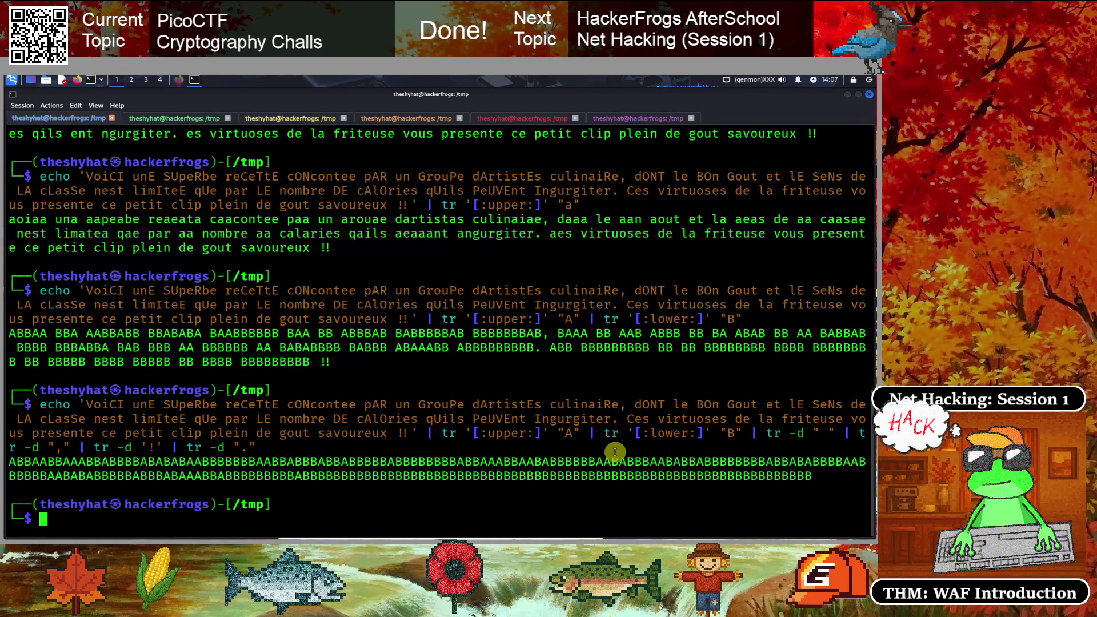
pyautogui.moveTo(758, 434); pyautogui.dragTo(834, 435)
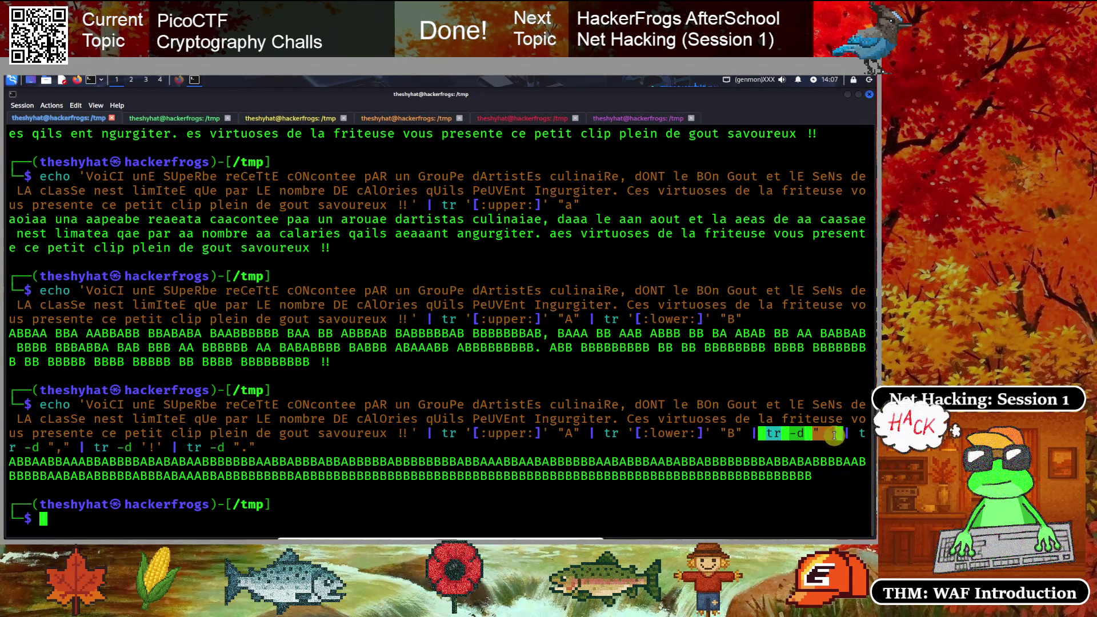
pyautogui.click(316, 447)
pyautogui.moveTo(48, 447)
pyautogui.mouseDown()
pyautogui.moveTo(253, 461)
pyautogui.moveTo(268, 449)
pyautogui.mouseUp()
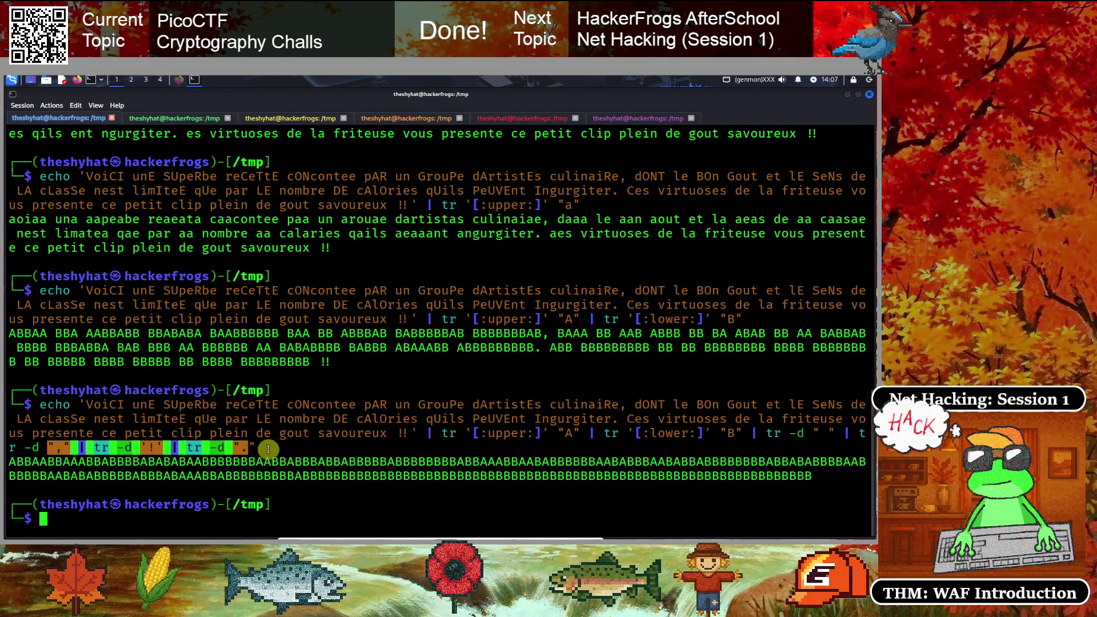
pyautogui.click(193, 483)
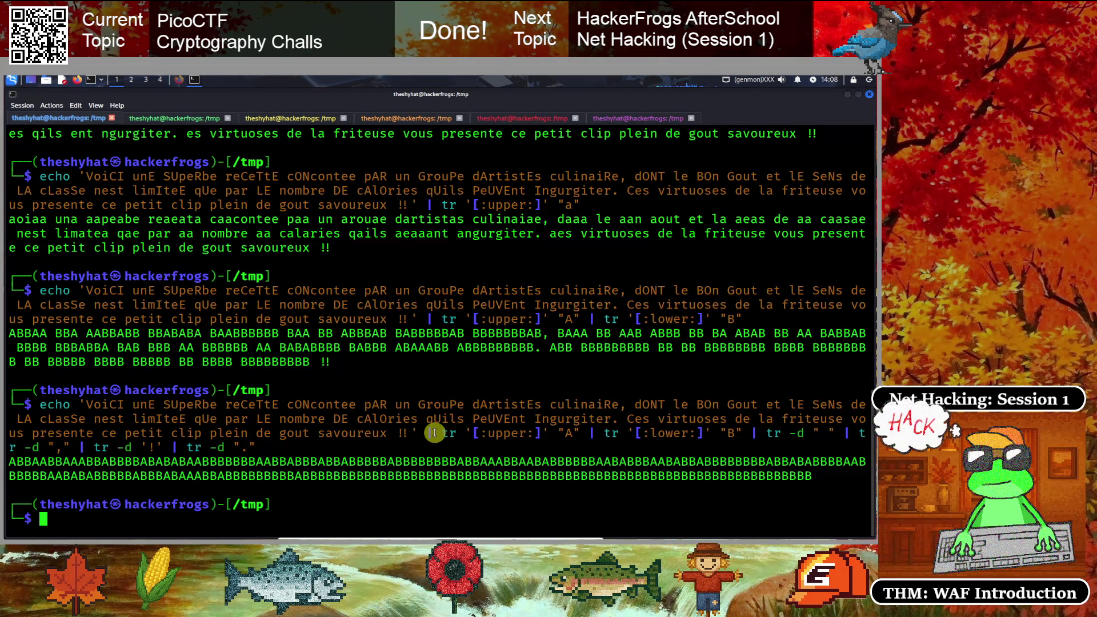
# Copy the recalled echo | tr command and paste it into line 12 of the GitHub file
pyautogui.press('Up')
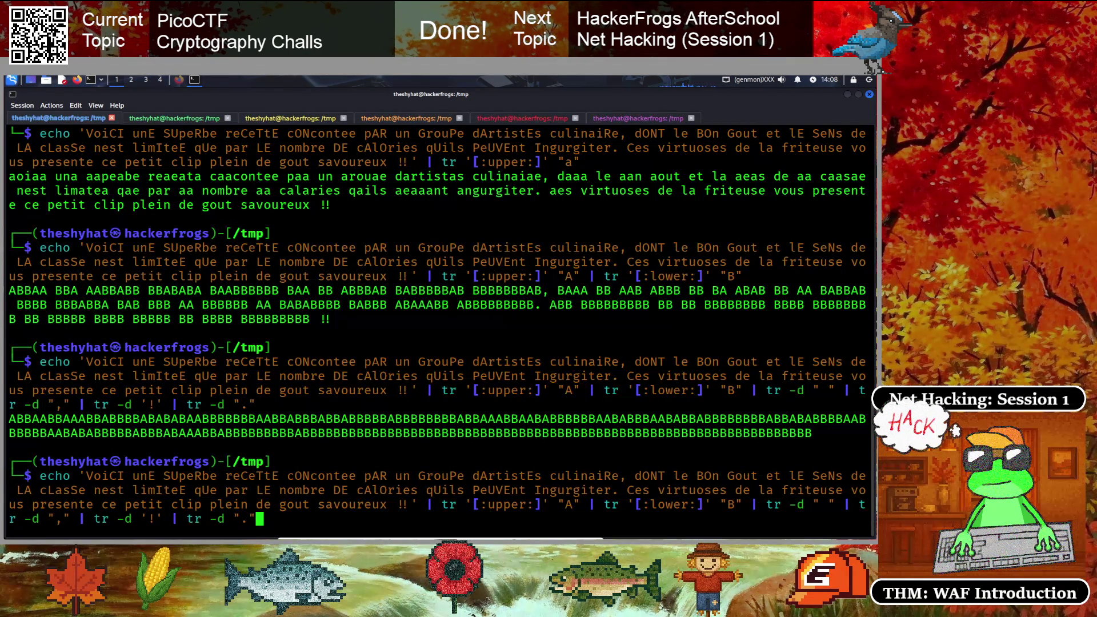
pyautogui.moveTo(38, 476)
pyautogui.mouseDown()
pyautogui.moveTo(183, 476)
pyautogui.moveTo(259, 518)
pyautogui.mouseUp()
pyautogui.rightClick(237, 496)
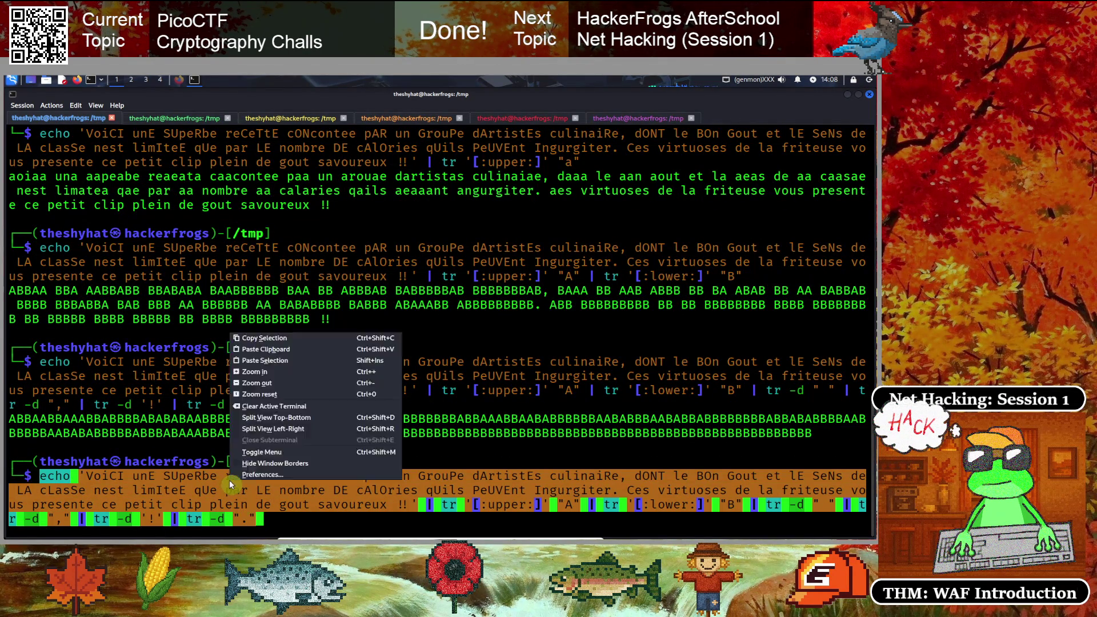
pyautogui.click(272, 343)
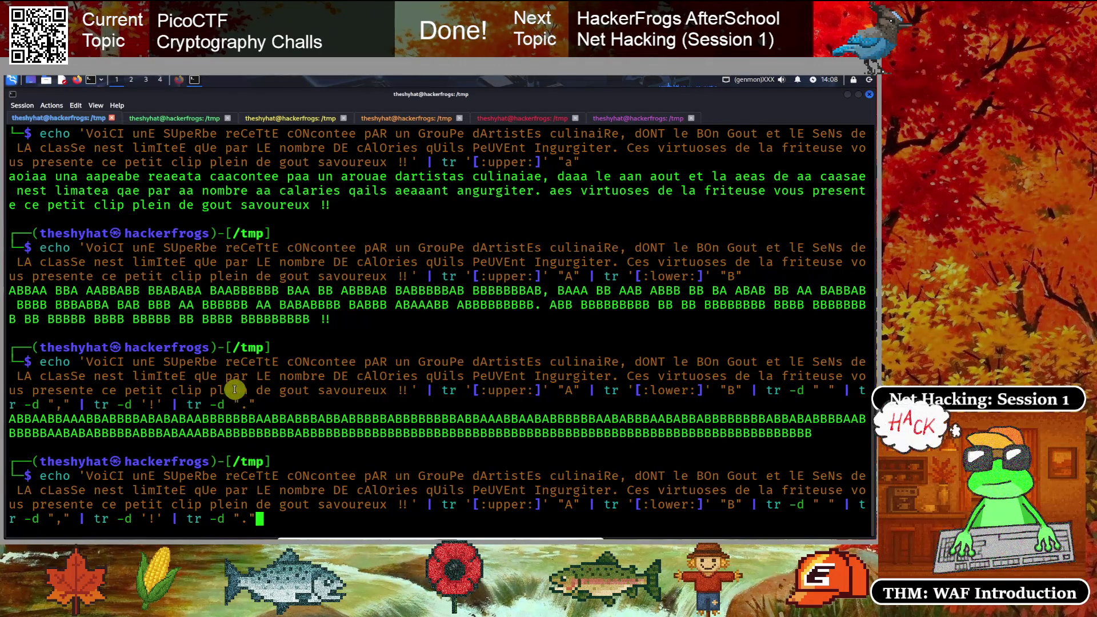
pyautogui.click(179, 80)
pyautogui.click(80, 454)
pyautogui.hotkey('ctrl', 'v')
# Close the code block, add the Bacon Cipher decoder web-app note, and open another code block
pyautogui.press('Return')
pyautogui.scroll(-2, 172, 383)
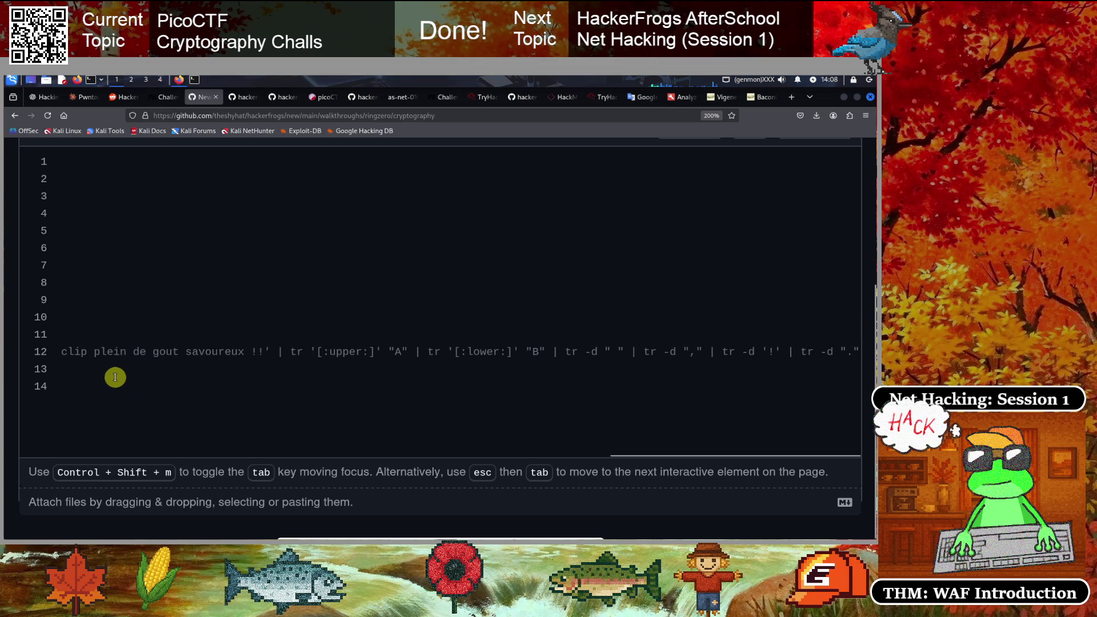
pyautogui.write('``` ')
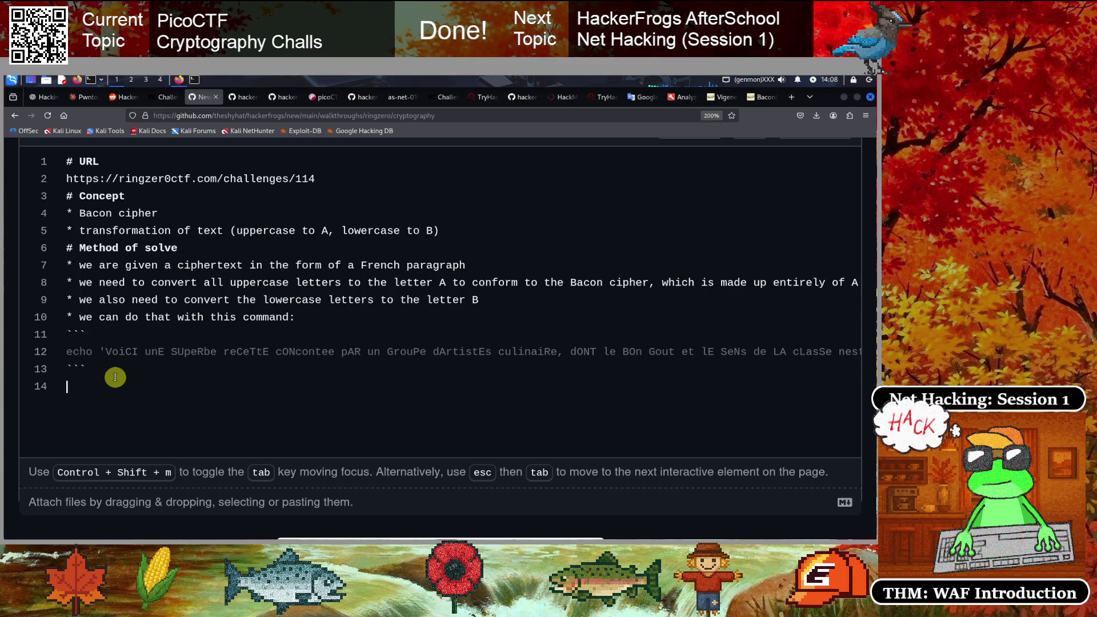
pyautogui.write('* t')
pyautogui.write('hen we can feed the tr')
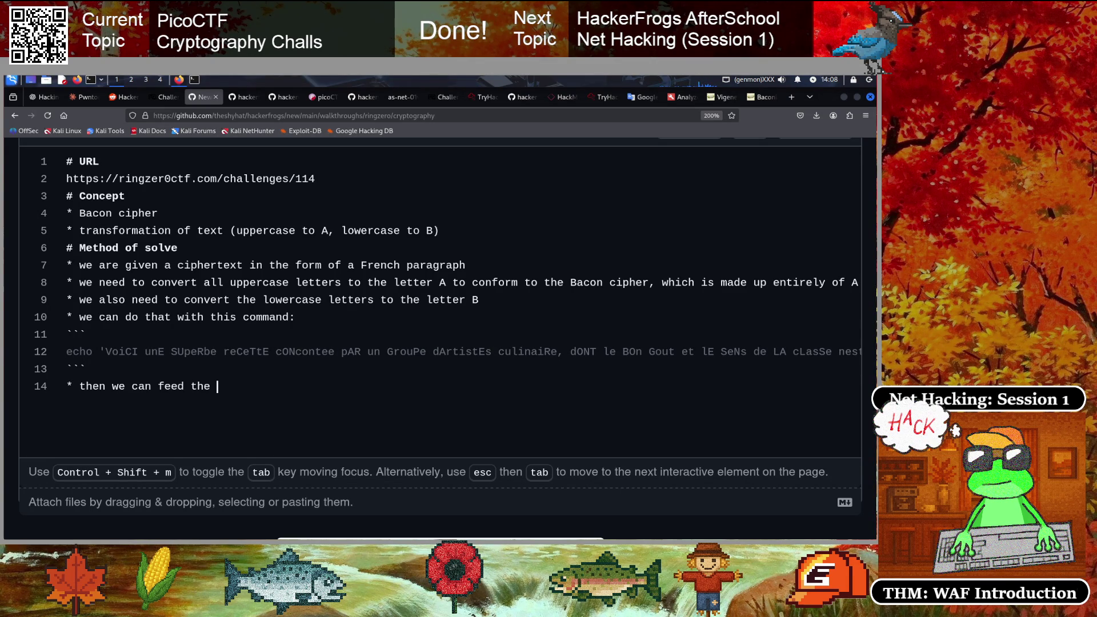
pyautogui.write('ansformed text into a')
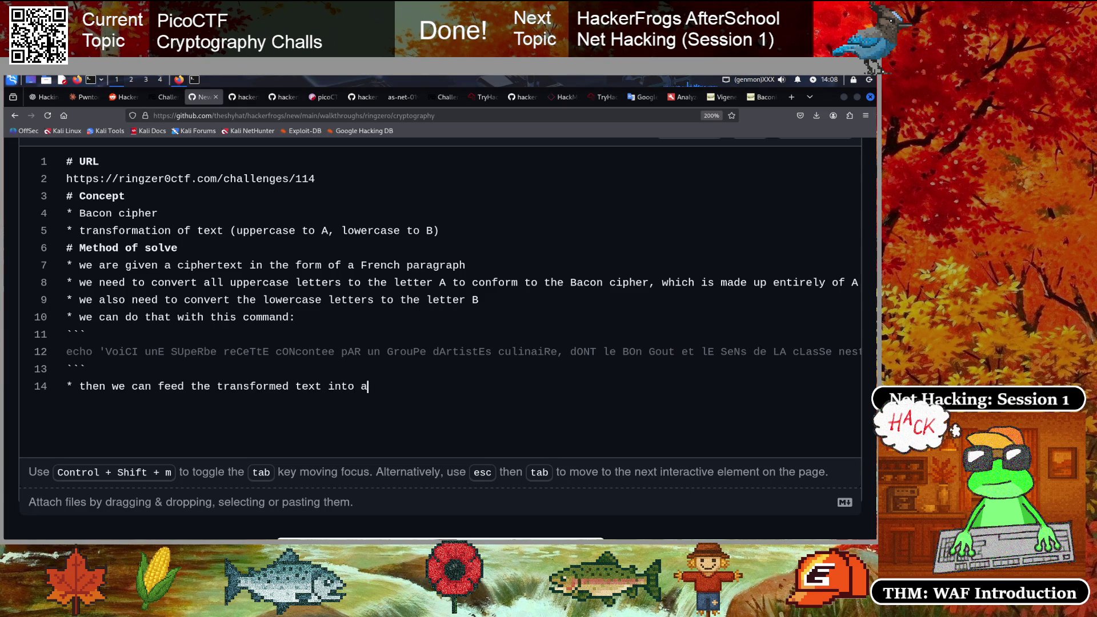
pyautogui.write(' web app that dec')
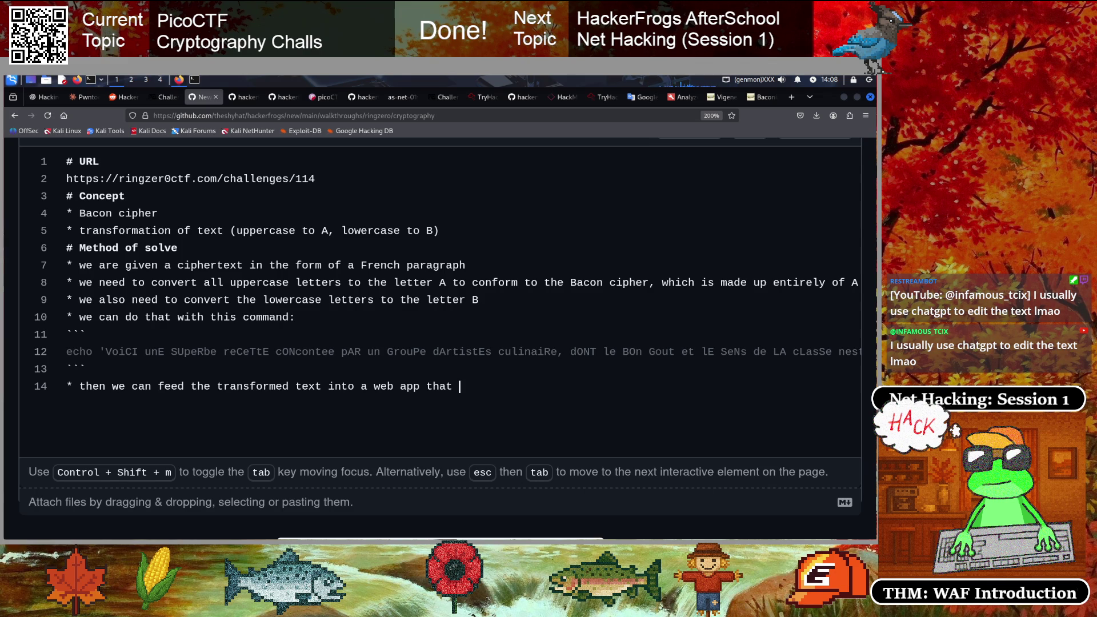
pyautogui.write('odes ')
pyautogui.write('Bacon Cipher')
pyautogui.press('Return')
pyautogui.write('`')
pyautogui.press('Return')
pyautogui.write('`')
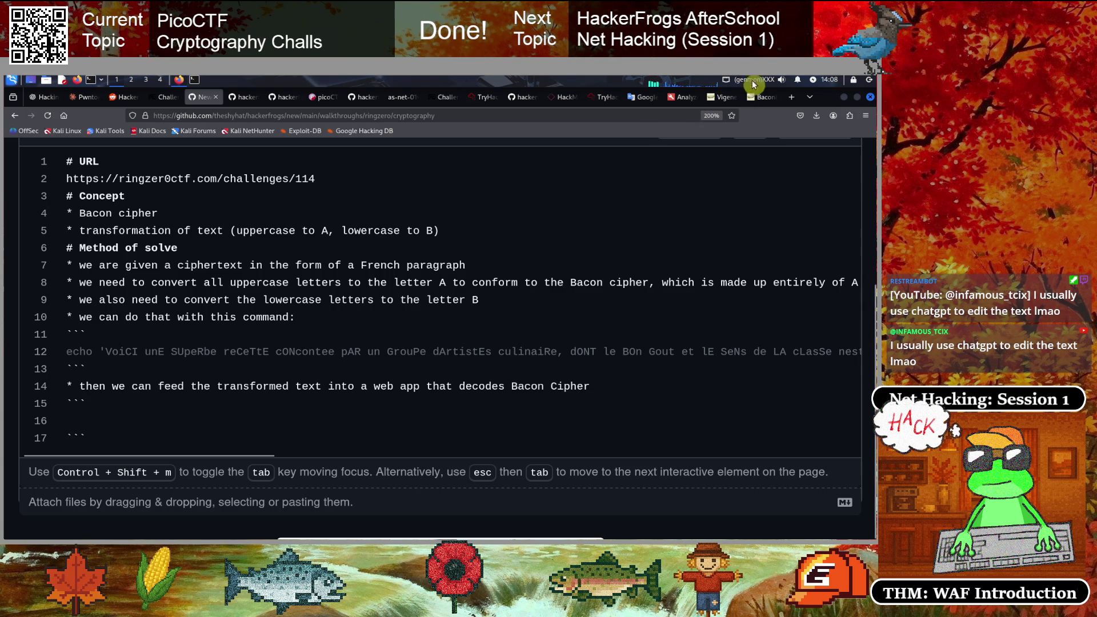
# Paste the dCode Bacon cipher decoder link into line 16
pyautogui.click(762, 97)
pyautogui.click(258, 113)
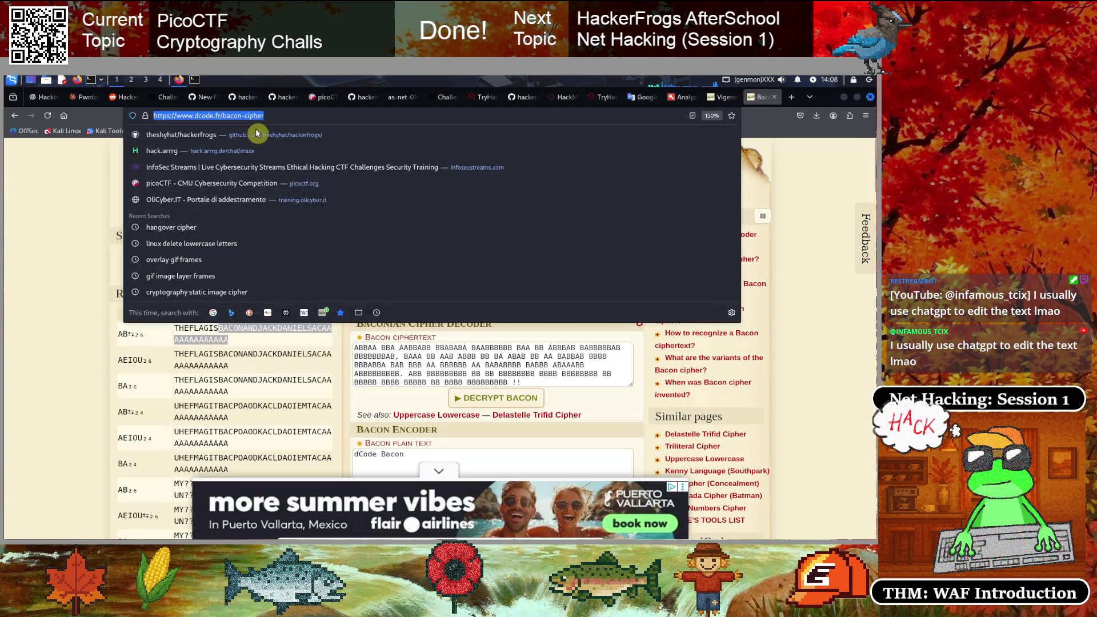
pyautogui.click(137, 172)
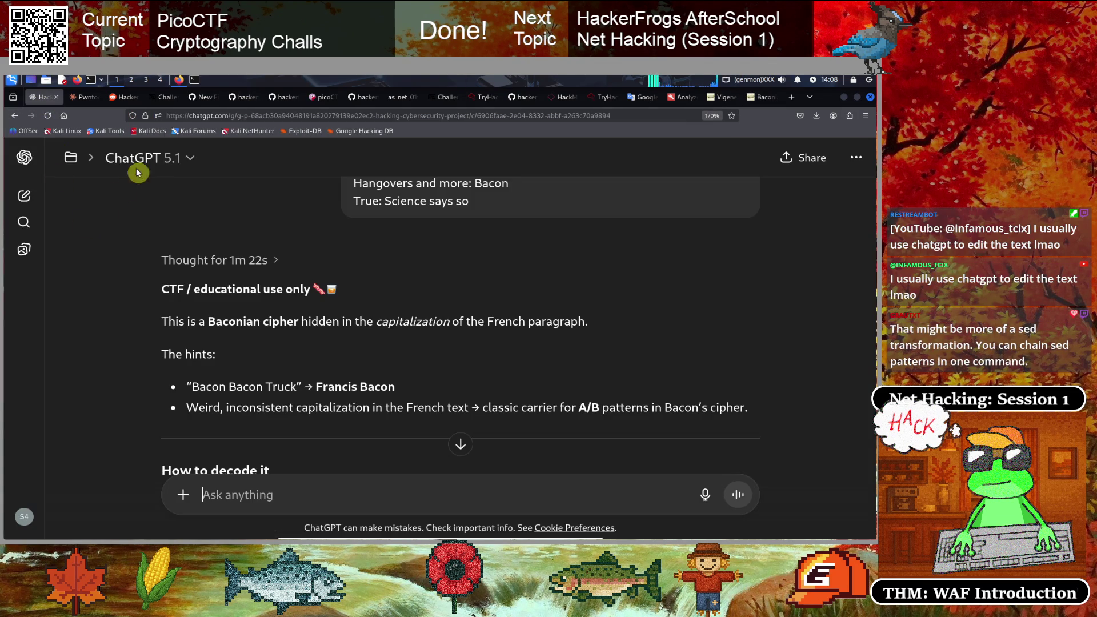
pyautogui.click(167, 97)
pyautogui.click(201, 98)
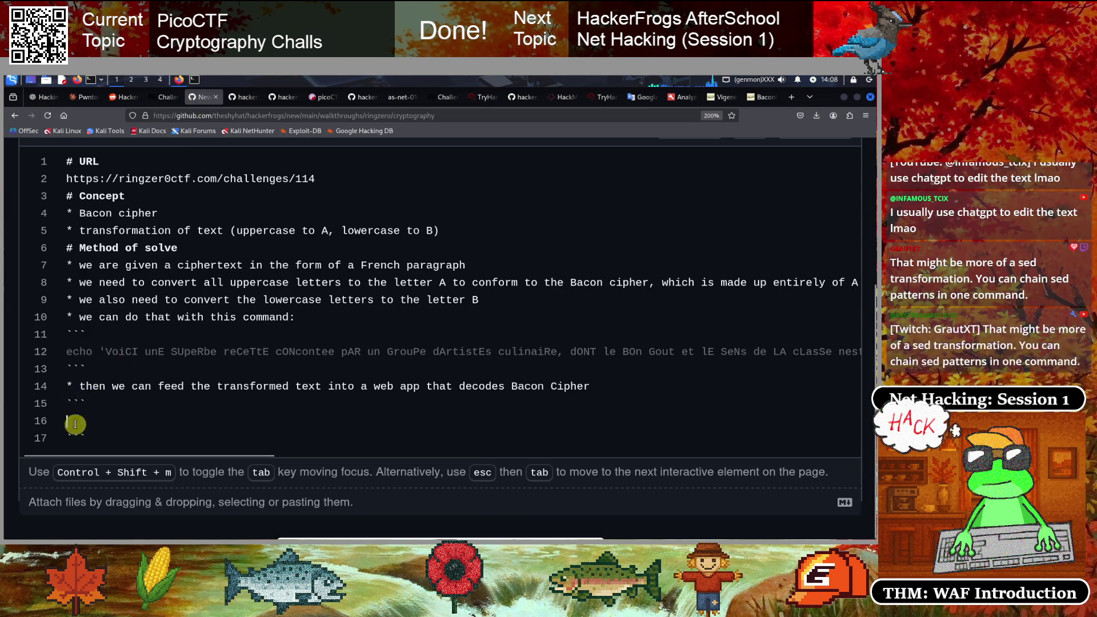
pyautogui.hotkey('ctrl', 'v')
# Commit Hangovers_and_more_Bacon.md into the ringzero/cryptography folder
pyautogui.scroll(5, 651, 287)
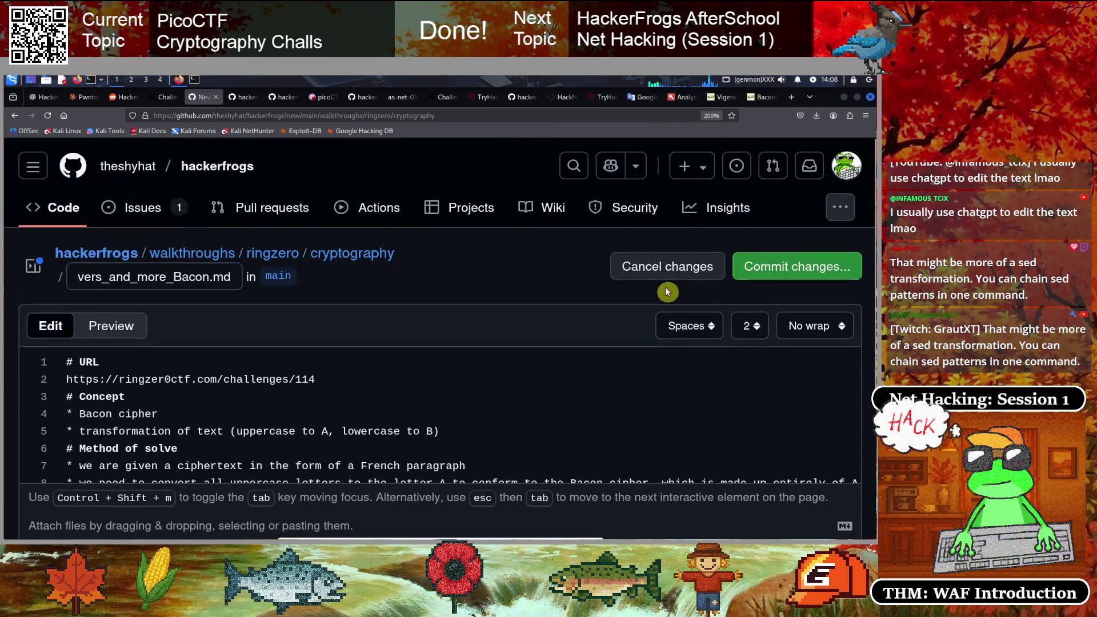
pyautogui.click(766, 265)
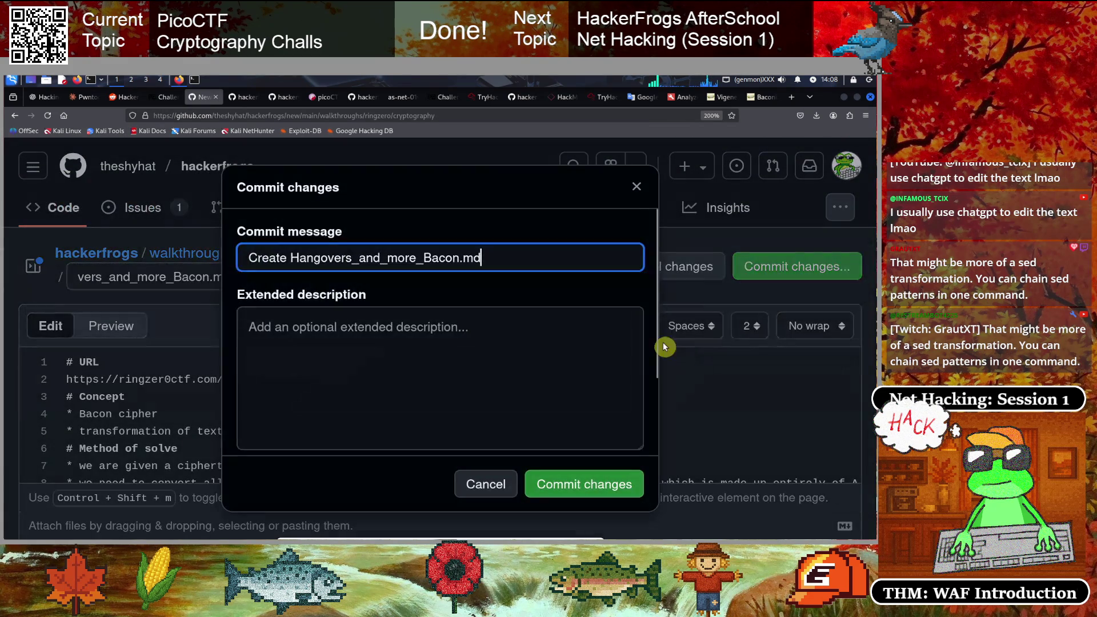
pyautogui.click(568, 482)
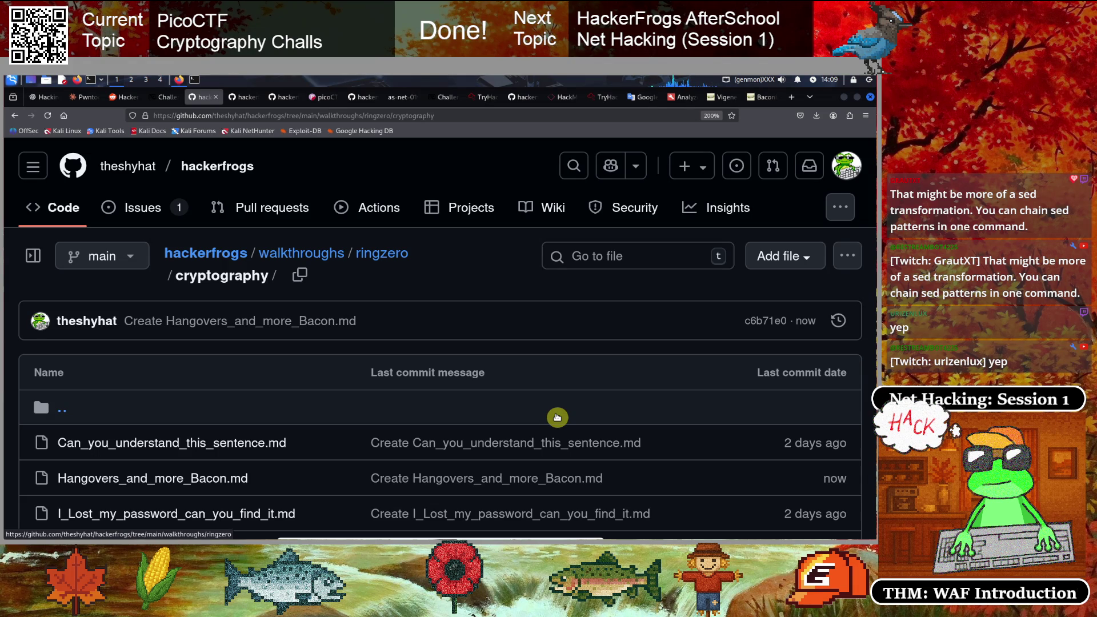
pyautogui.scroll(-4, 172, 372)
pyautogui.scroll(4, 172, 375)
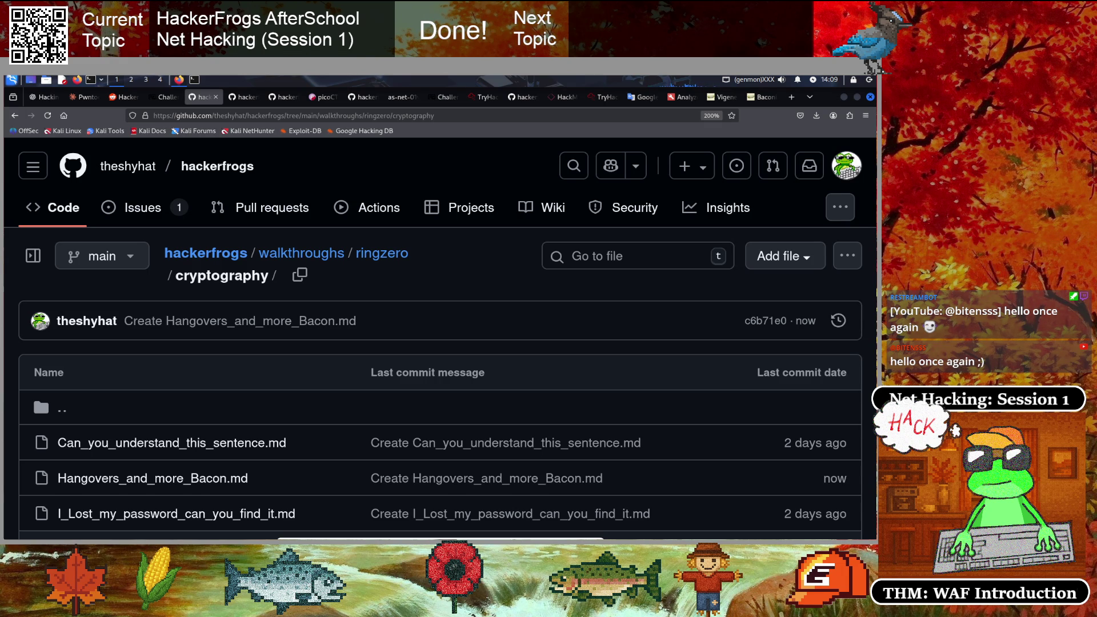
# Scroll through the session01 network device discovery notes
pyautogui.click(239, 97)
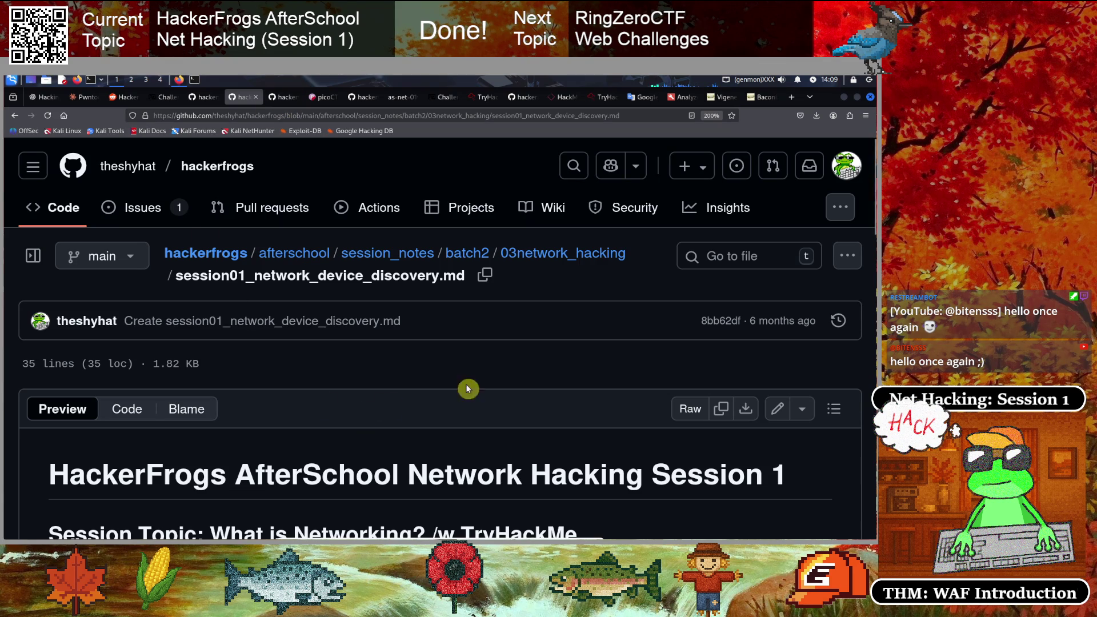
pyautogui.scroll(-5, 400, 388)
pyautogui.scroll(-5, 399, 407)
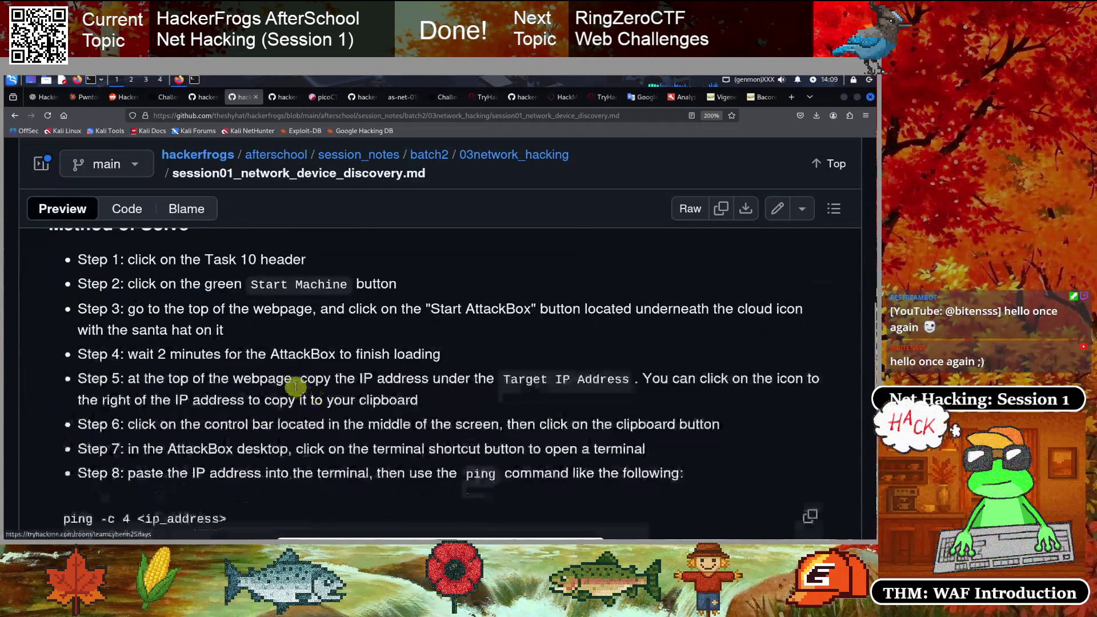
pyautogui.scroll(-4, 296, 389)
pyautogui.scroll(-2, 296, 390)
pyautogui.scroll(15, 294, 385)
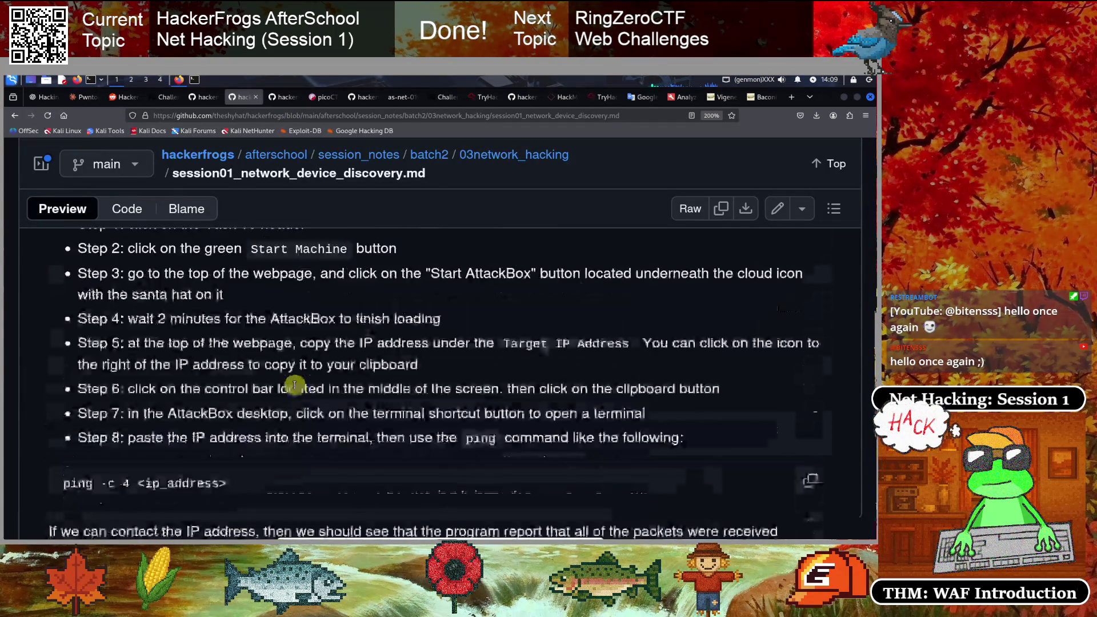
# Copy the notes page address, then bring up the as-net-01v750.pdf workshop slides
pyautogui.click(345, 115)
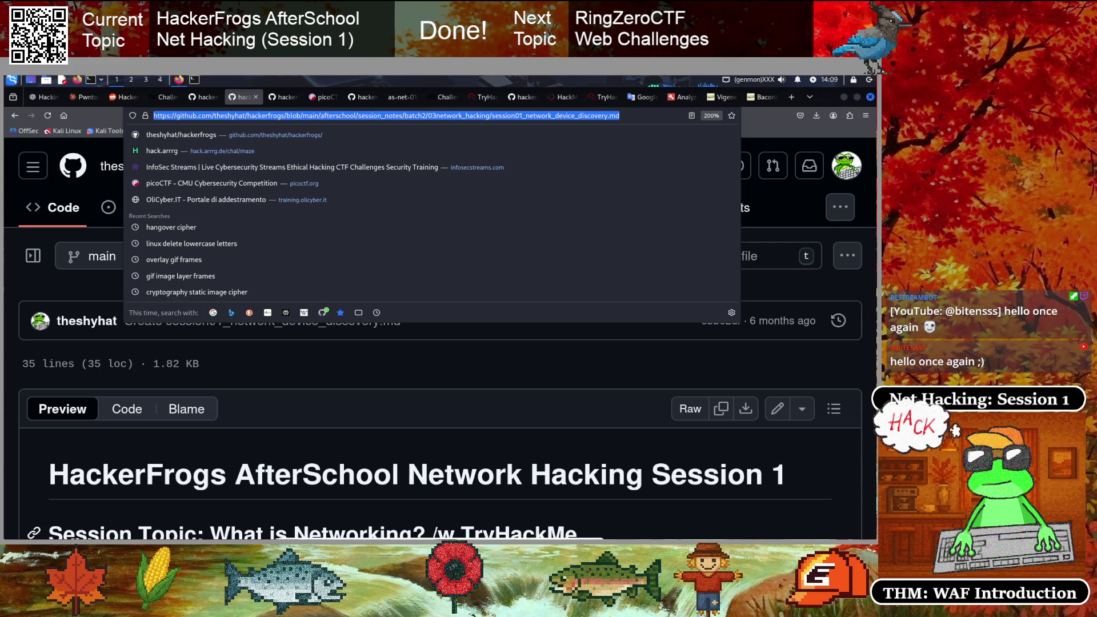
pyautogui.click(12, 423)
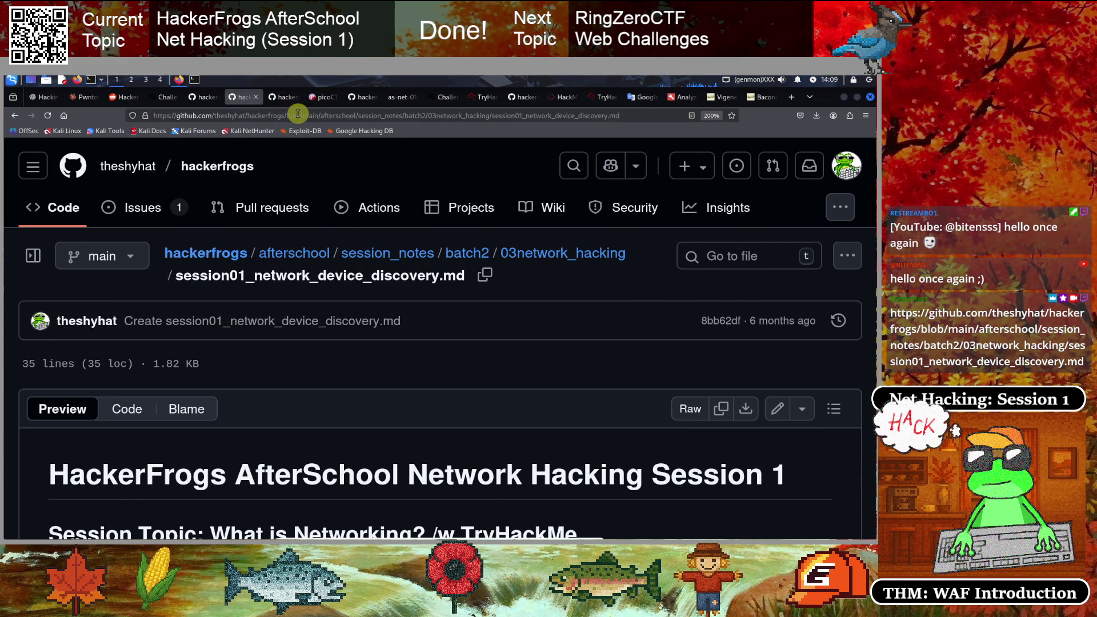
pyautogui.click(286, 97)
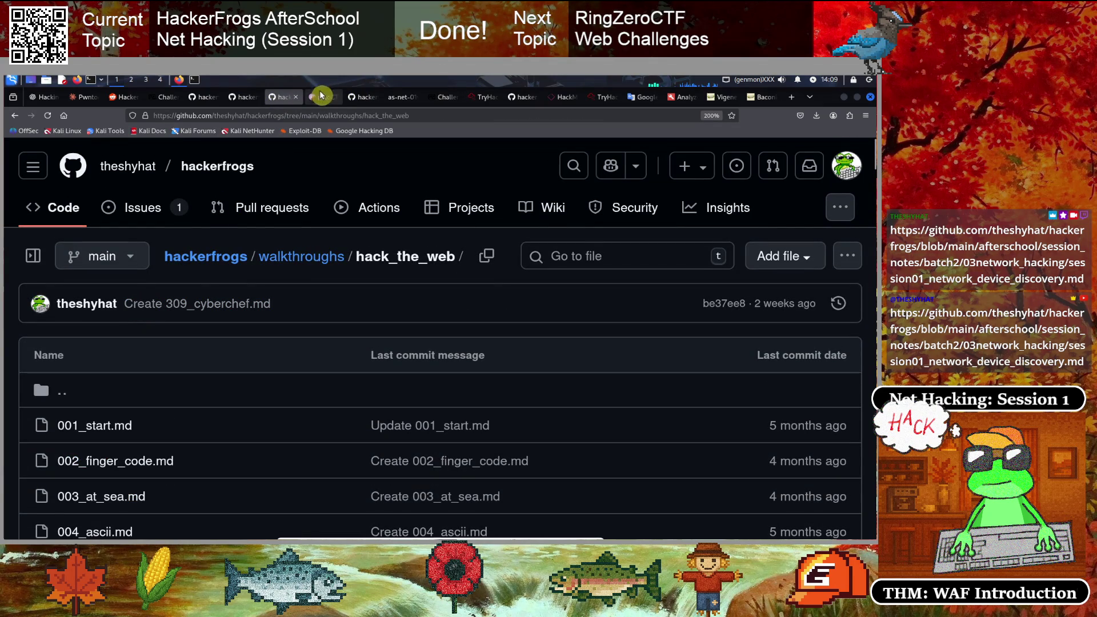
pyautogui.click(394, 97)
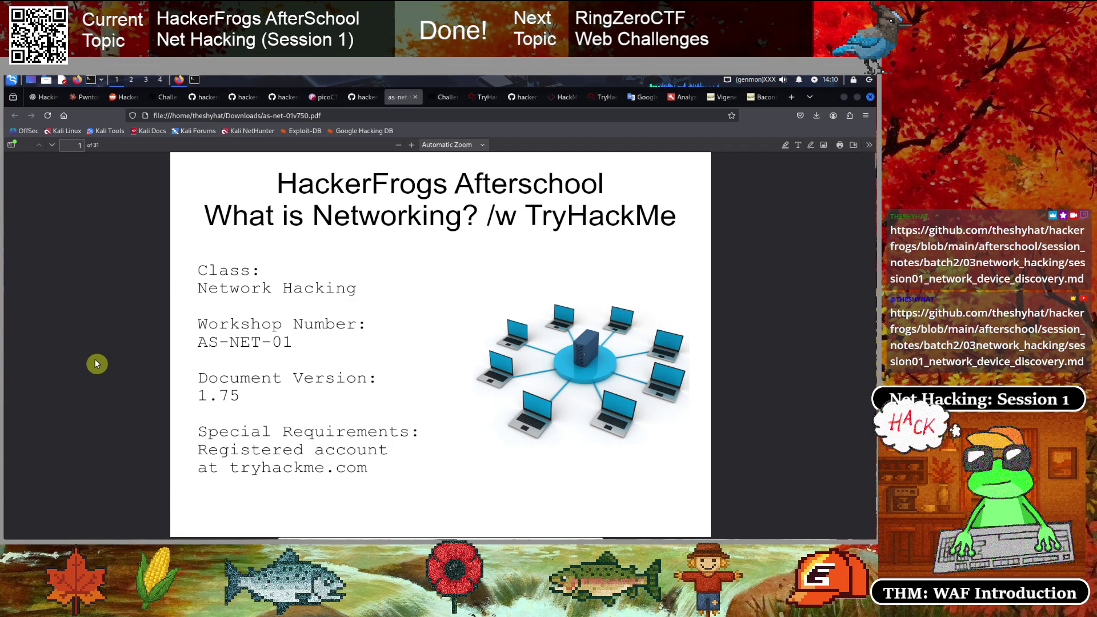
# Page through the slides from Welcome to page 6, 'What are CTFs?'
pyautogui.press('Right')
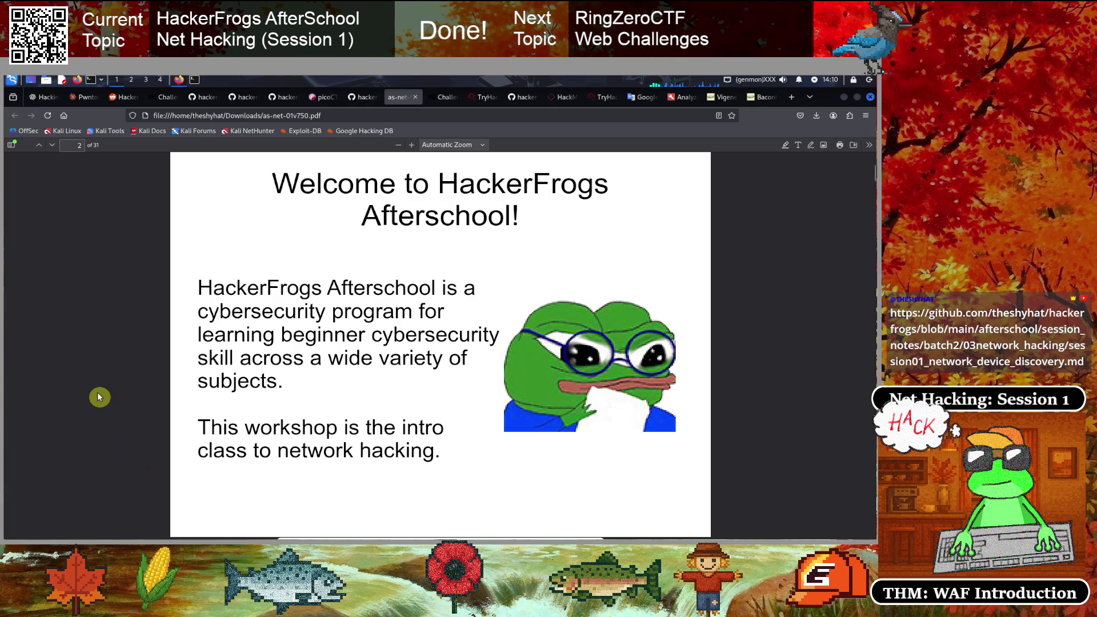
pyautogui.press('Right')
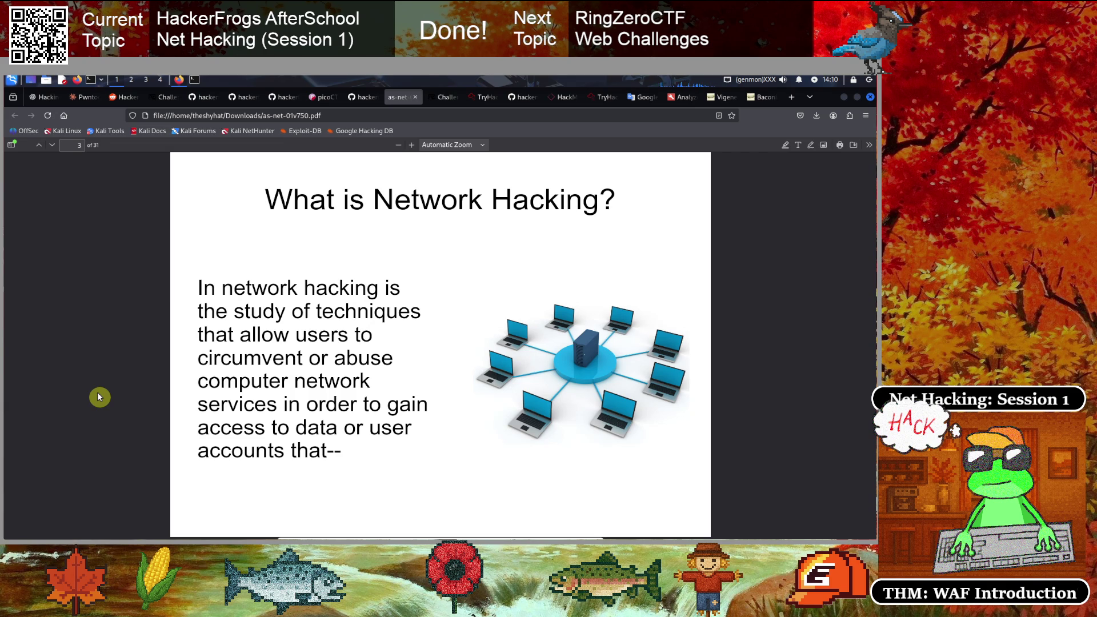
pyautogui.press('Right')
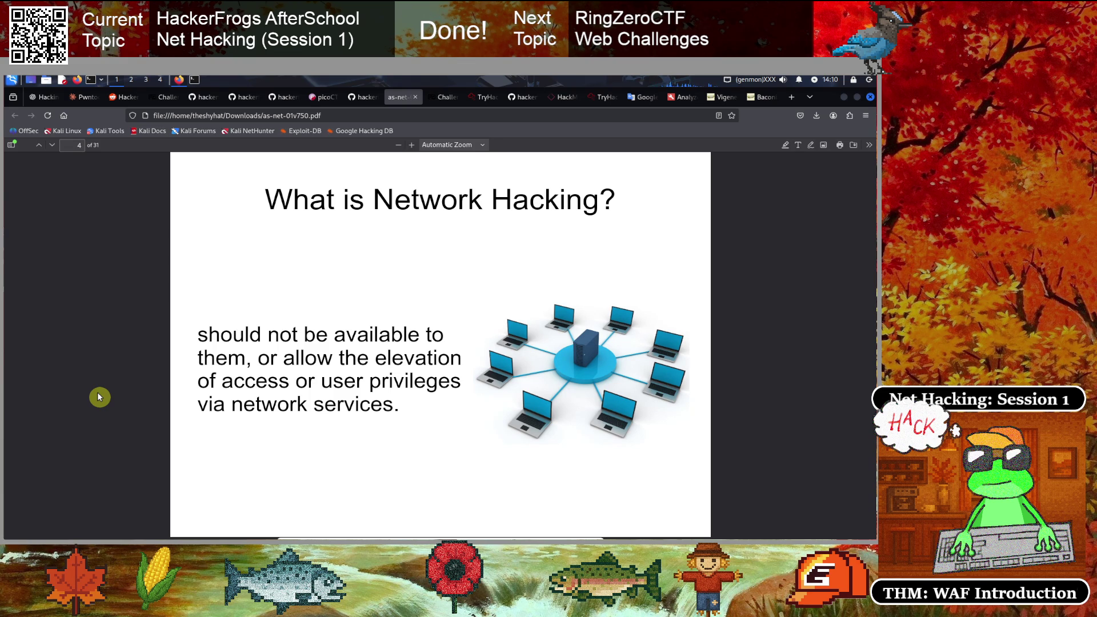
pyautogui.press('Right')
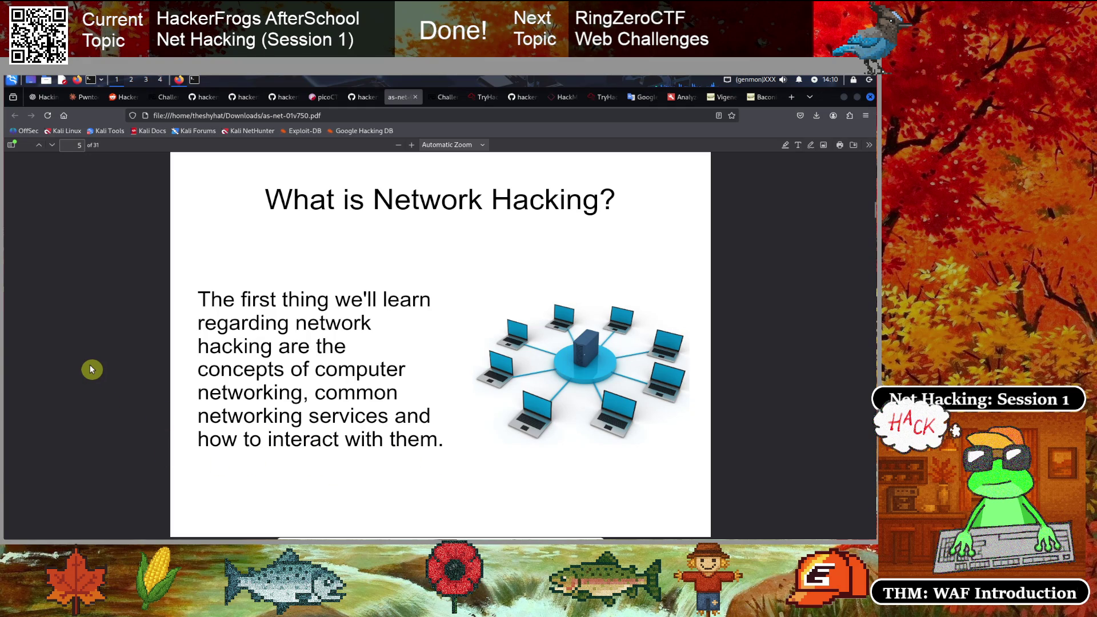
pyautogui.press('Right')
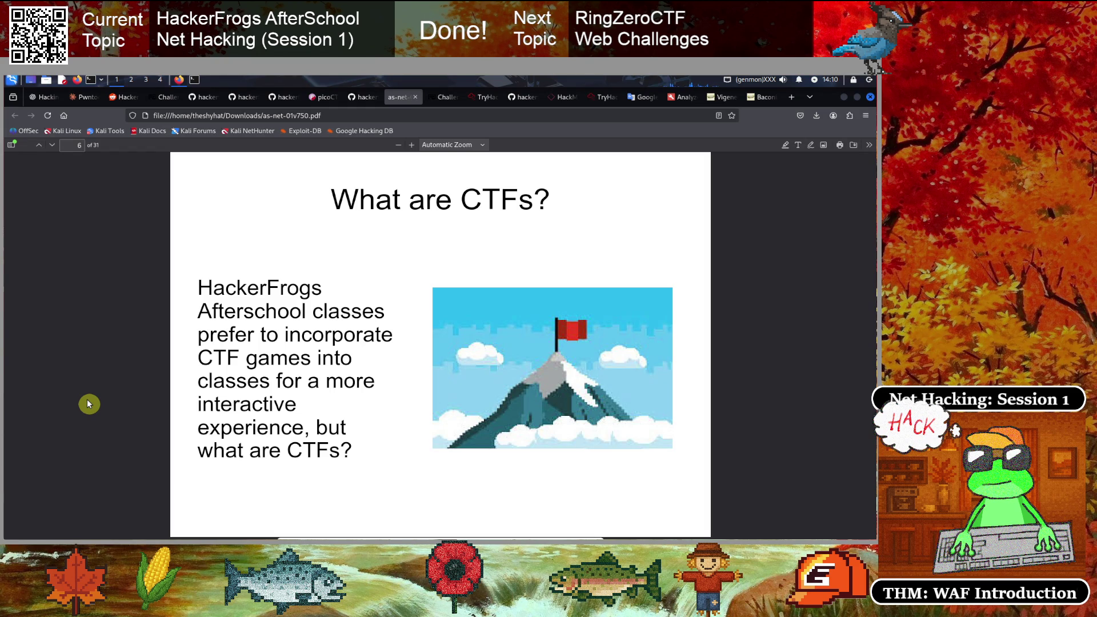
# Advance the slides through the TryHackMe introduction and rooms pages to the page 11 signup slide
pyautogui.press('Right')
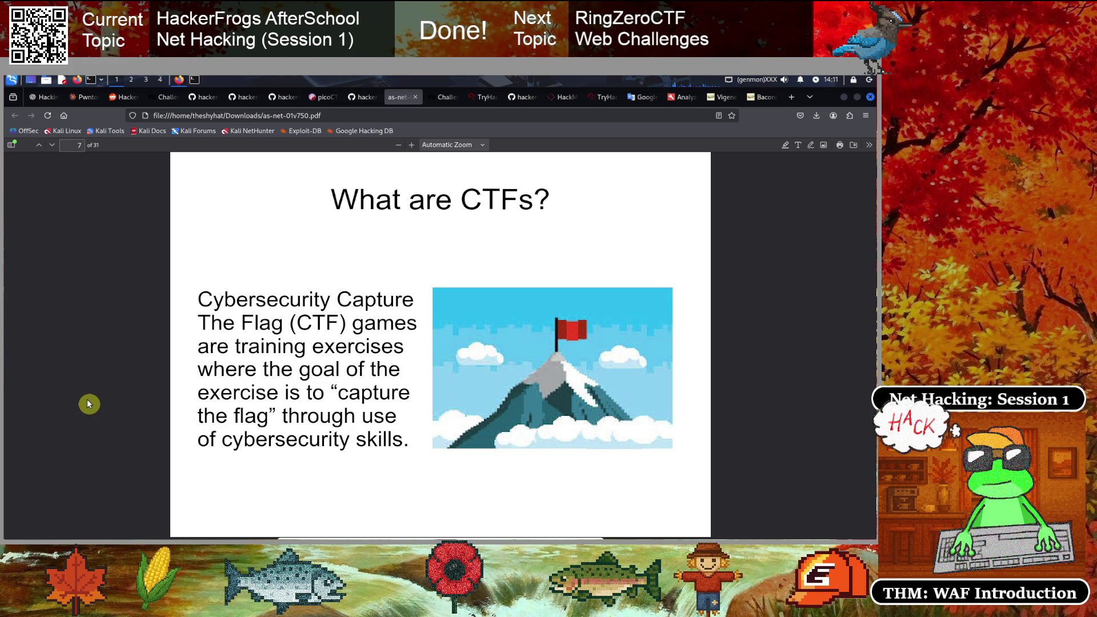
pyautogui.press('Right')
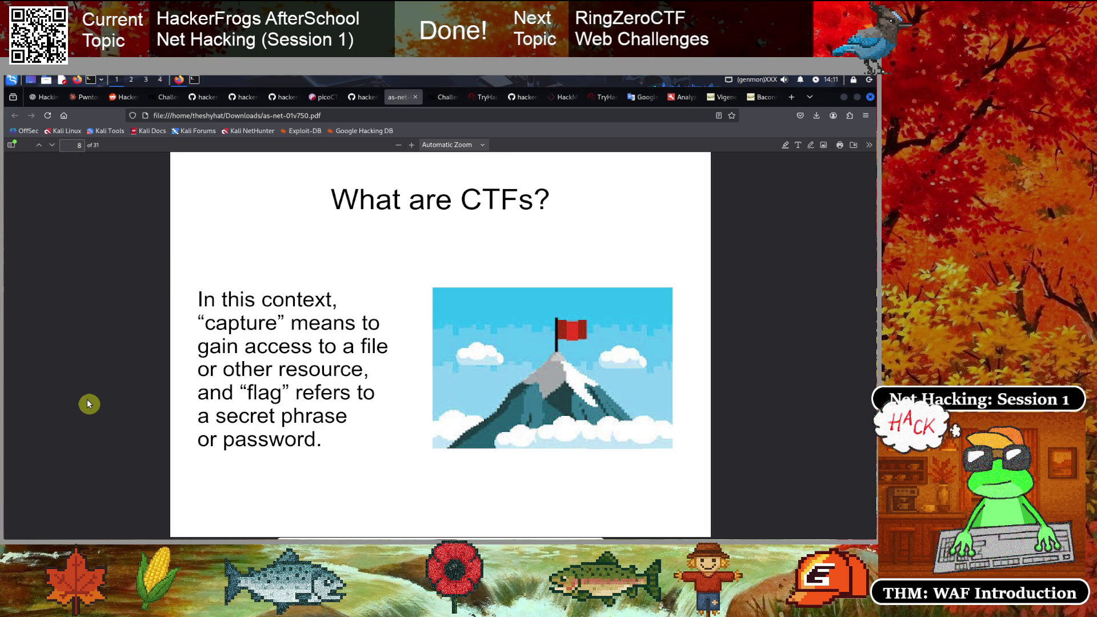
pyautogui.press('Right')
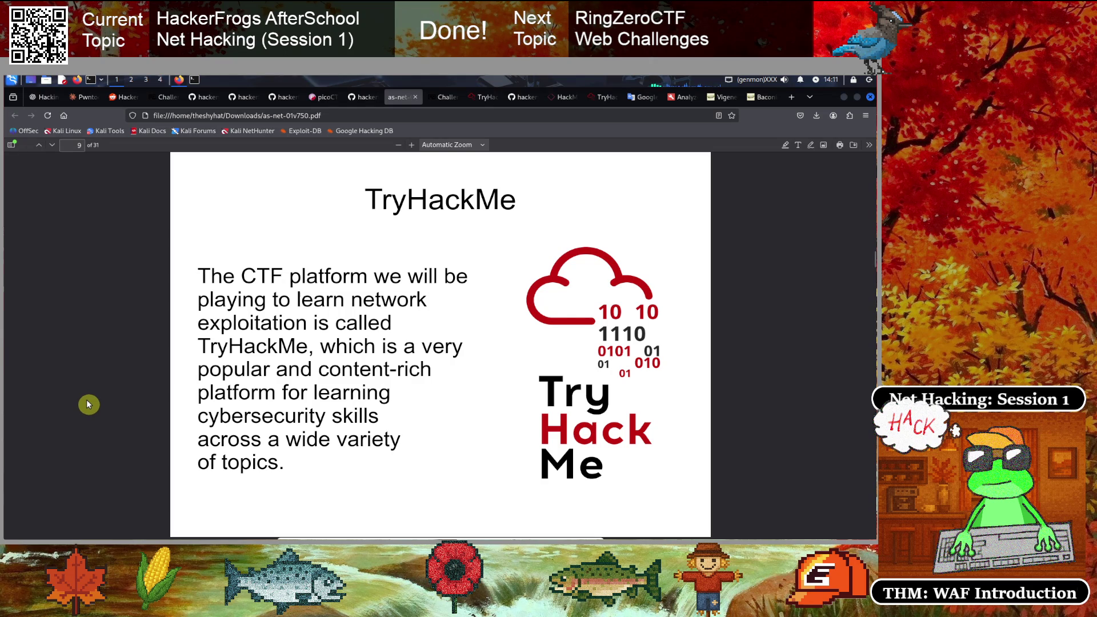
pyautogui.press('pagedown')
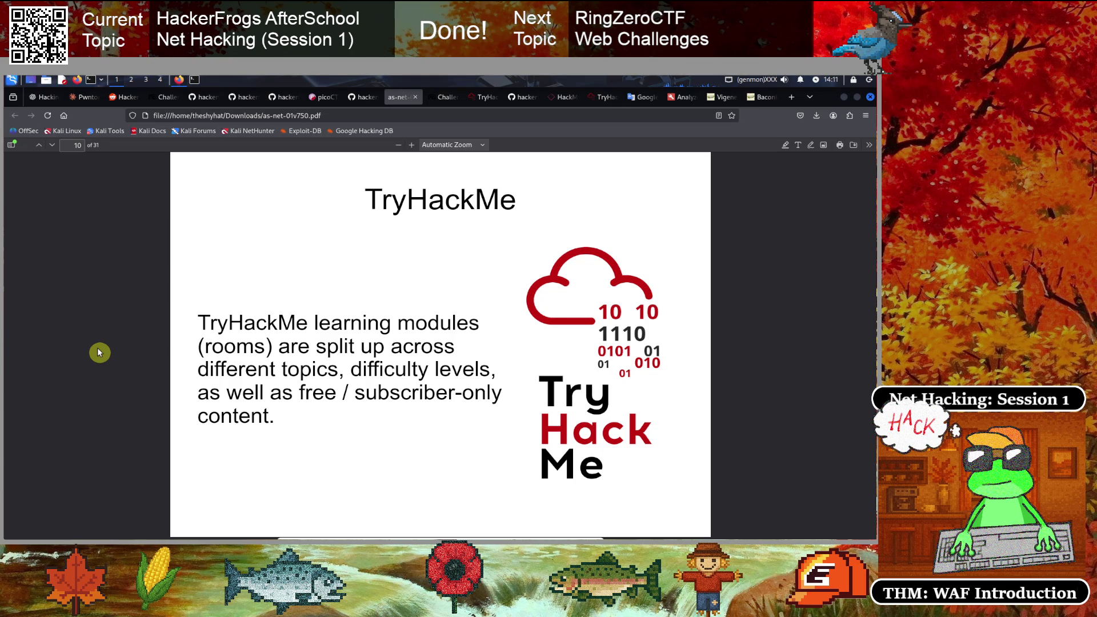
pyautogui.press('Right')
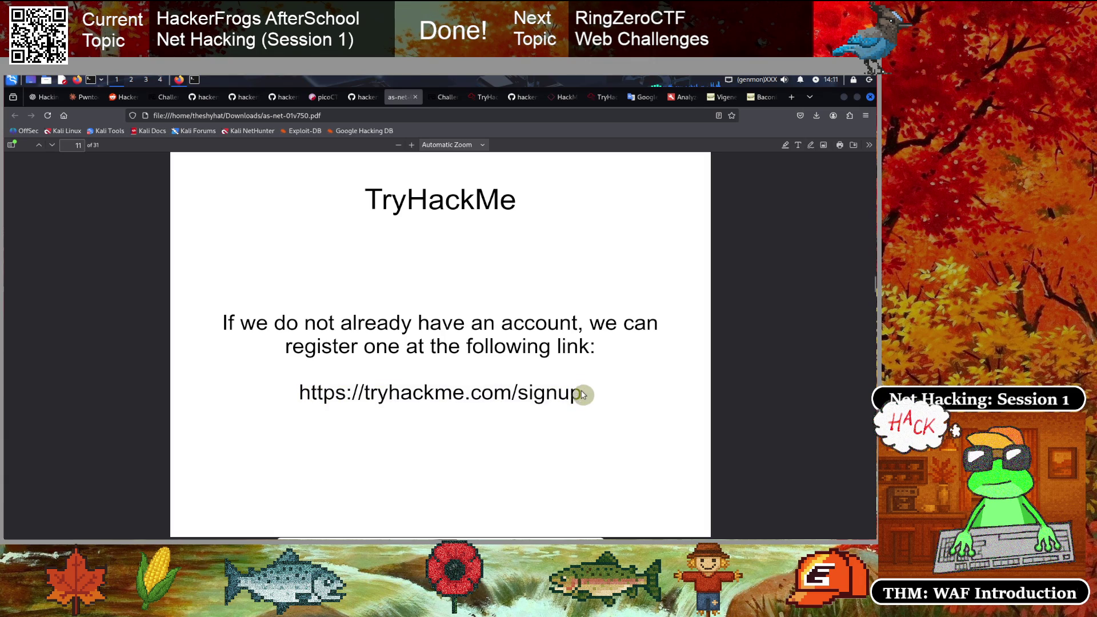
pyautogui.hotkey('ctrl', 'a')
pyautogui.click(448, 438)
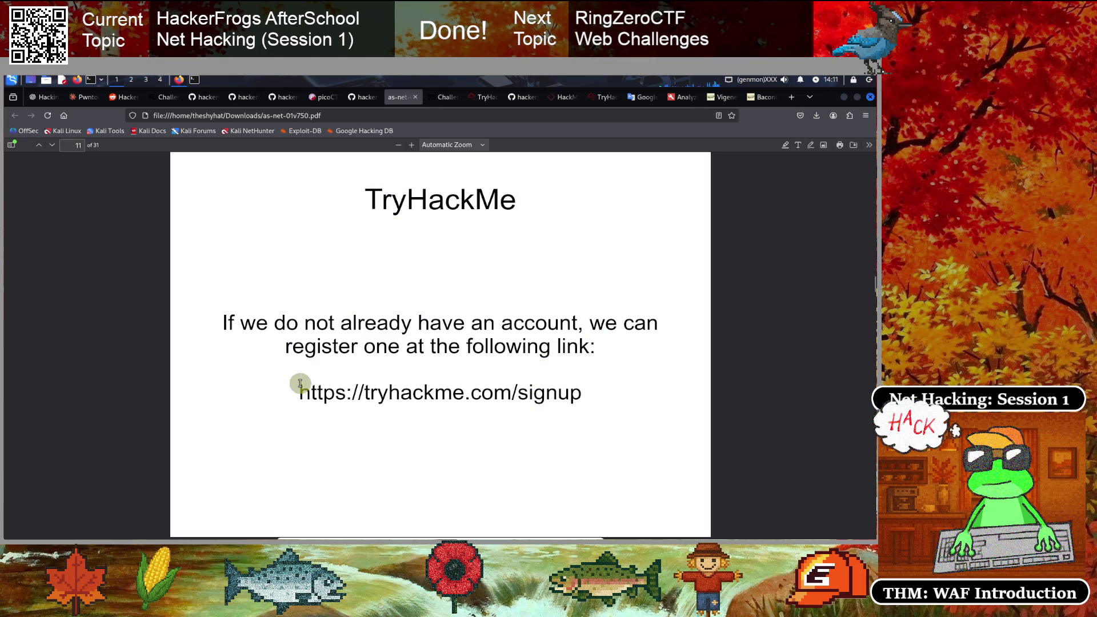
pyautogui.click(328, 393)
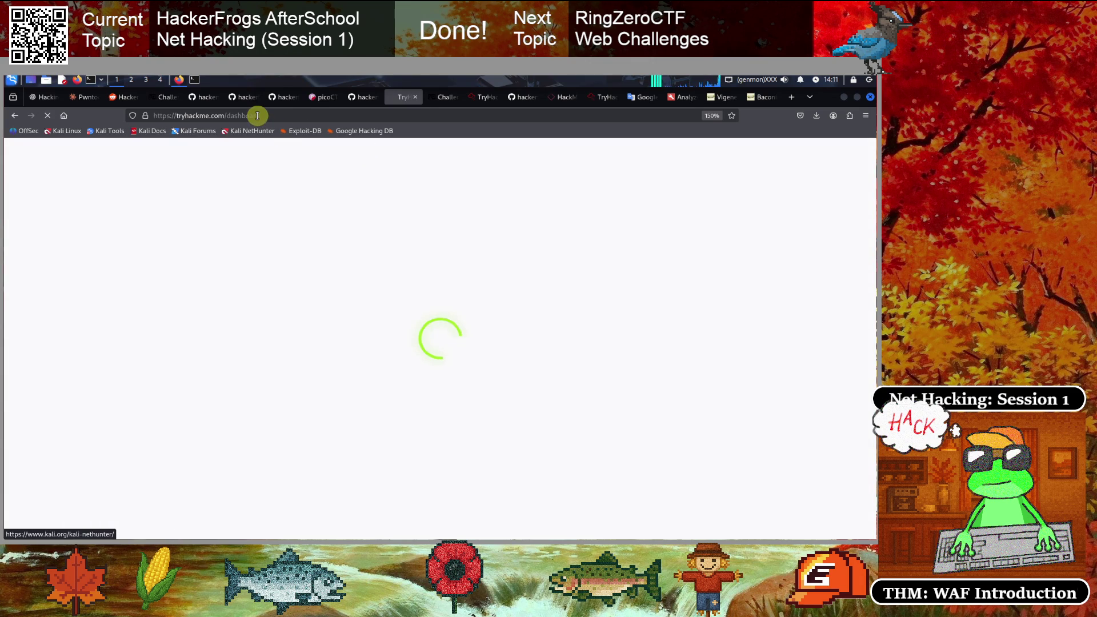
pyautogui.click(256, 115)
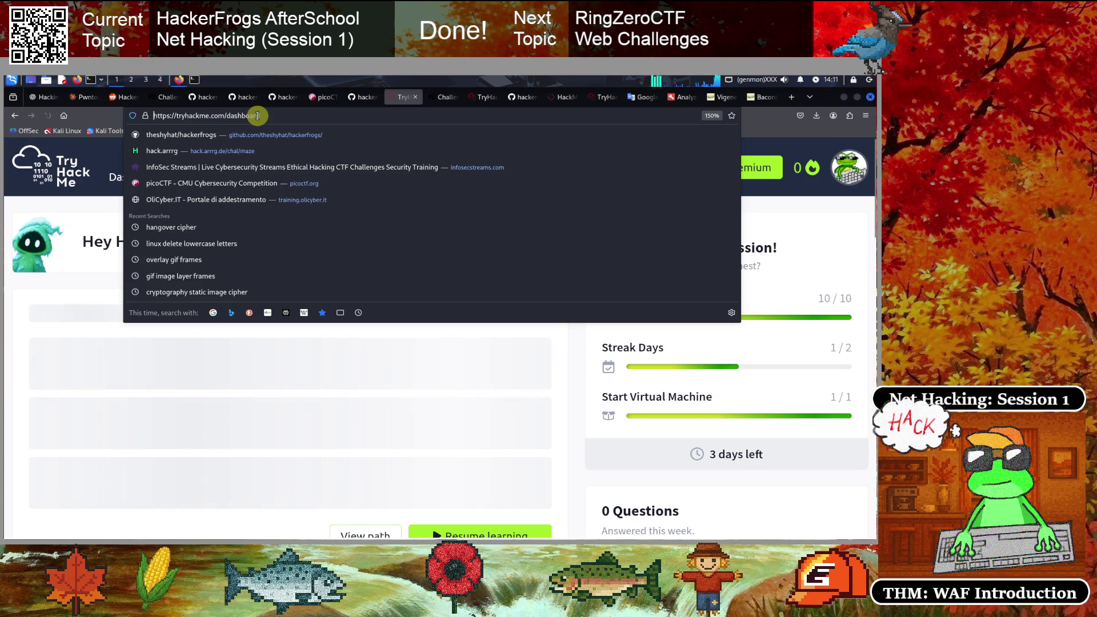
pyautogui.hotkey('shift', 'Left')
pyautogui.hotkey('shift', 'Left')
pyautogui.hotkey('shift', 'Left')
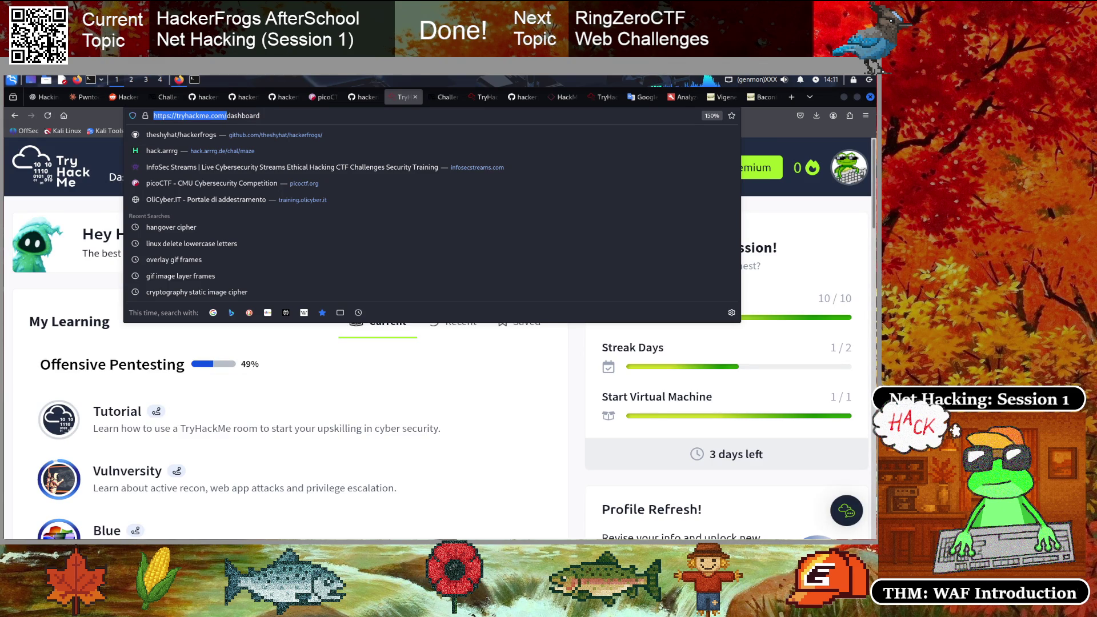
pyautogui.press('Escape')
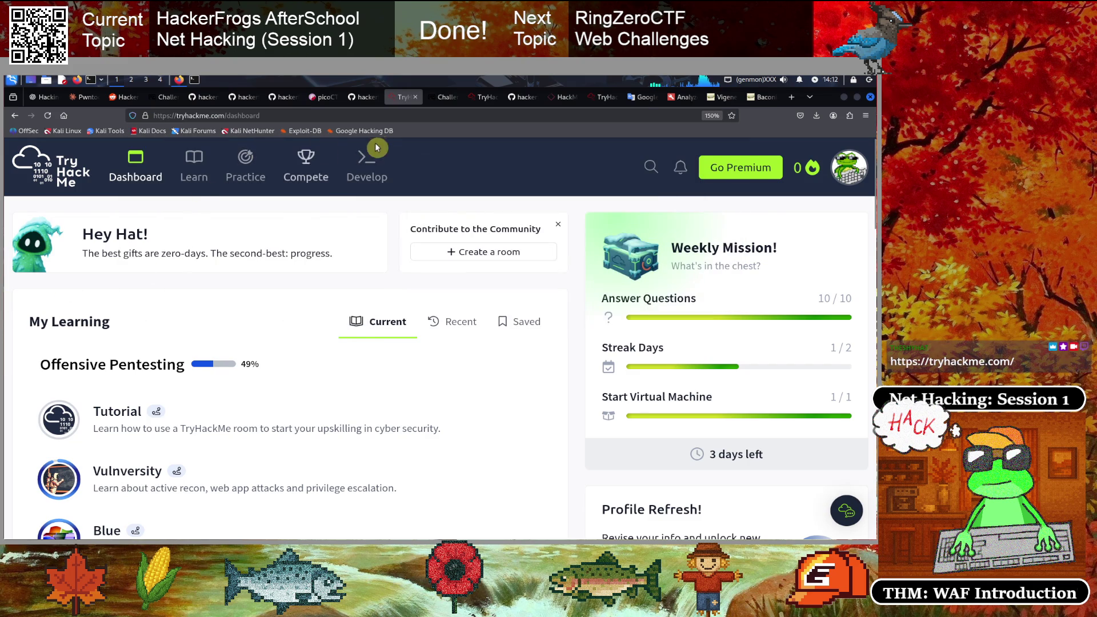
pyautogui.click(440, 99)
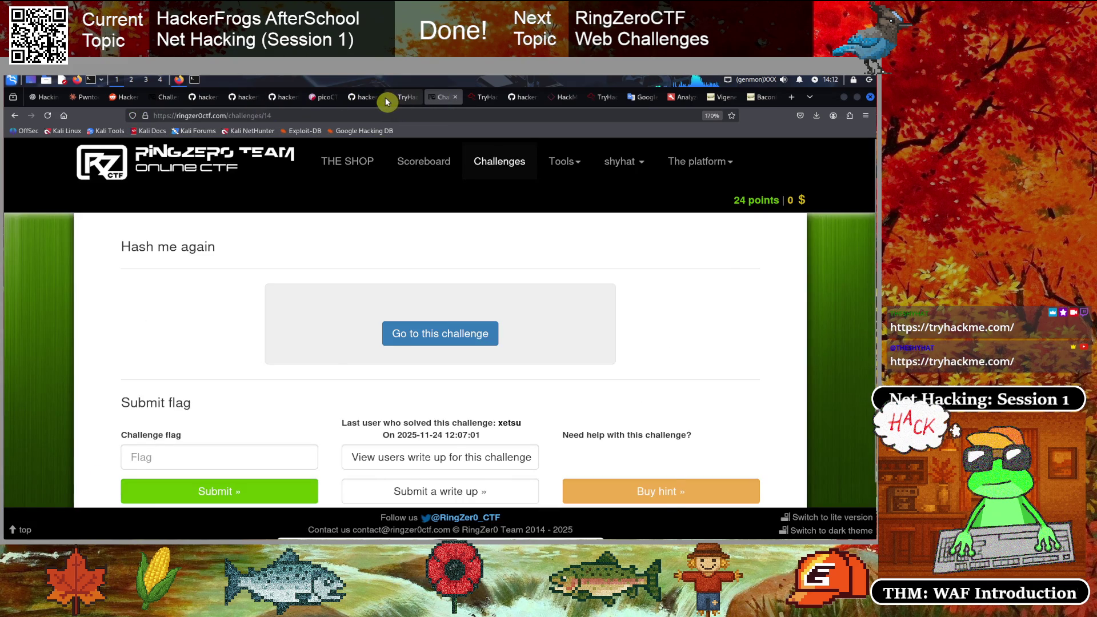
pyautogui.click(389, 99)
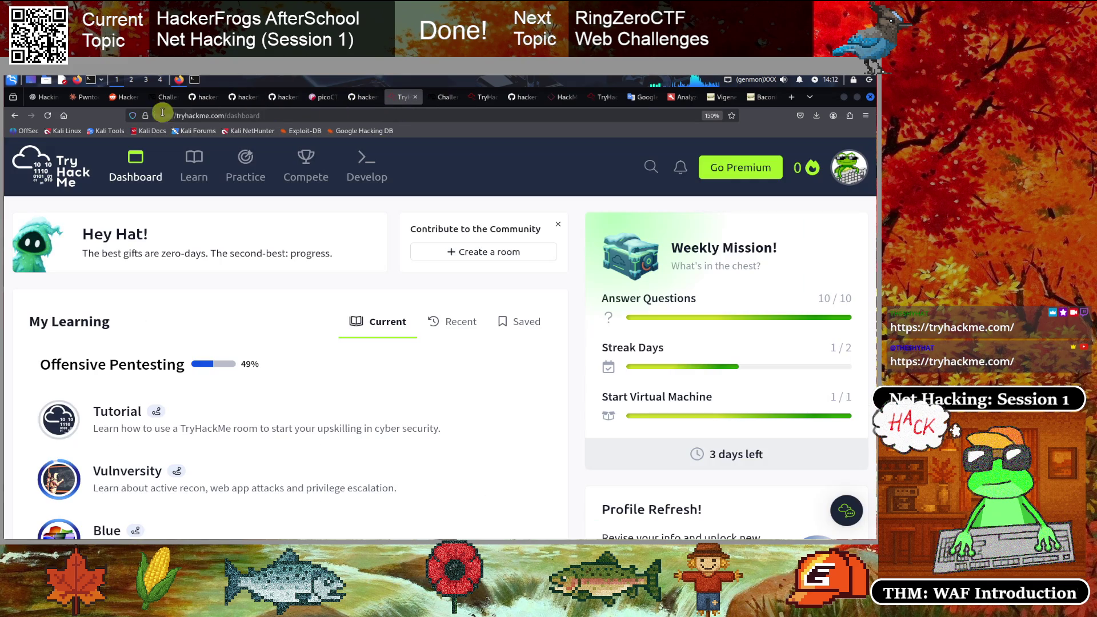
pyautogui.rightClick(12, 118)
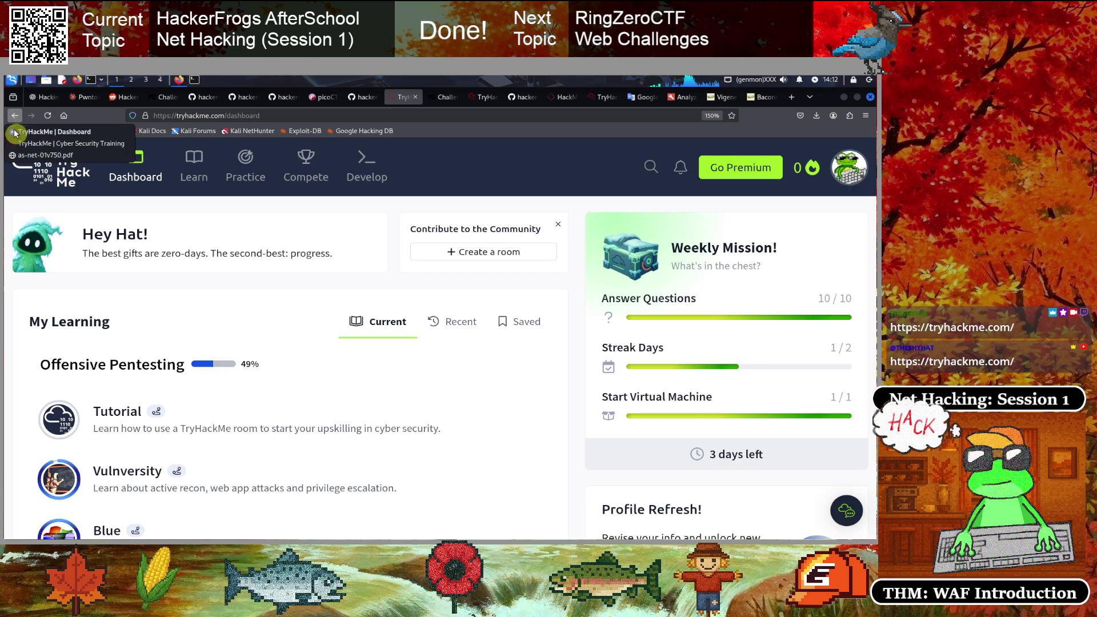
pyautogui.click(16, 154)
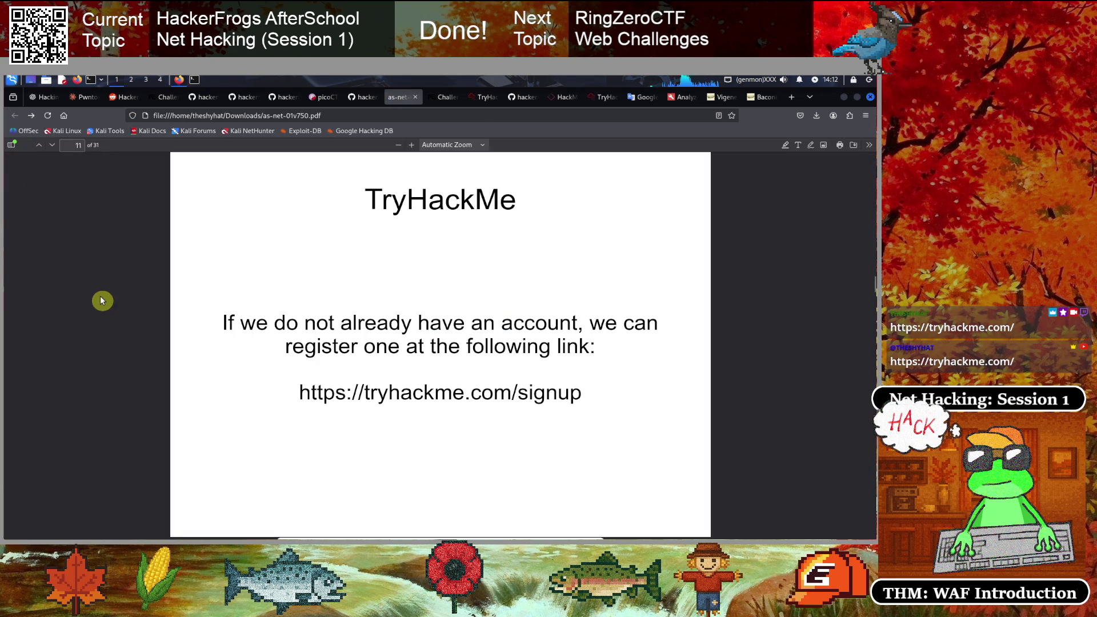
# Advance to page 12, 'Let's Get Started', then show the as-net-01v750.pdf GitHub page
pyautogui.press('Right')
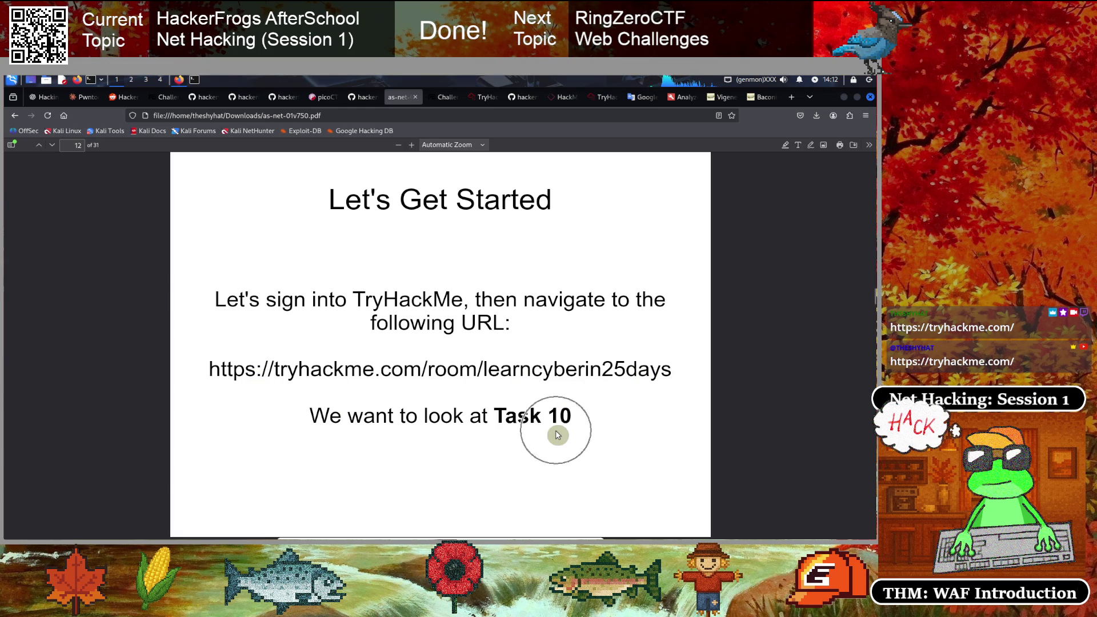
pyautogui.click(359, 104)
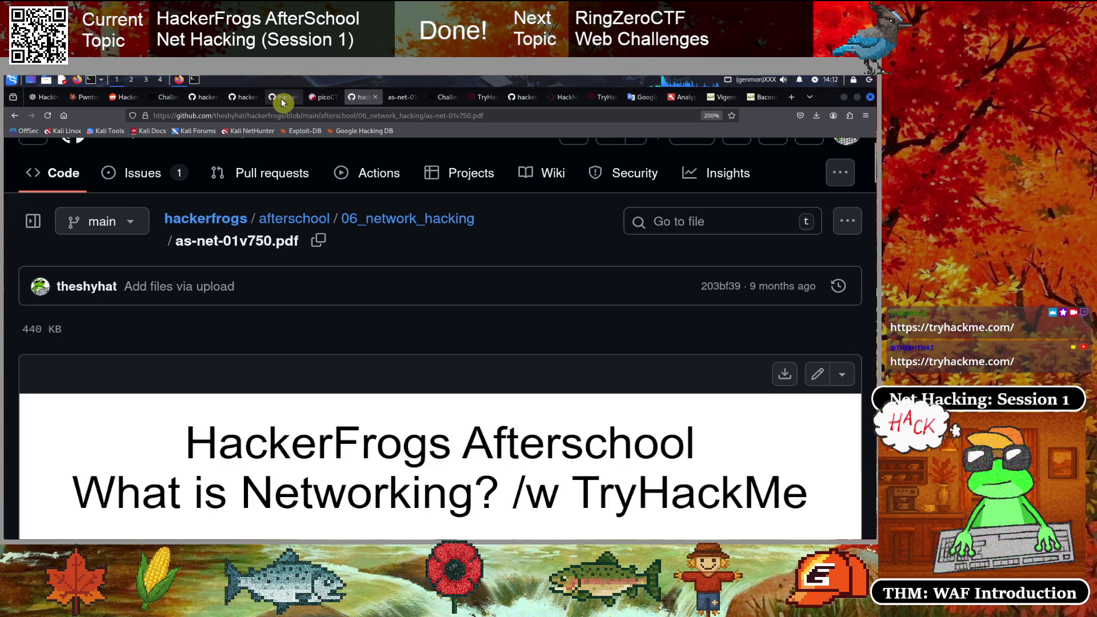
pyautogui.click(282, 98)
# Copy the TryHackMe learncyberin25days room link from the session01 notes on GitHub
pyautogui.click(298, 98)
pyautogui.click(251, 97)
pyautogui.scroll(-5, 8, 451)
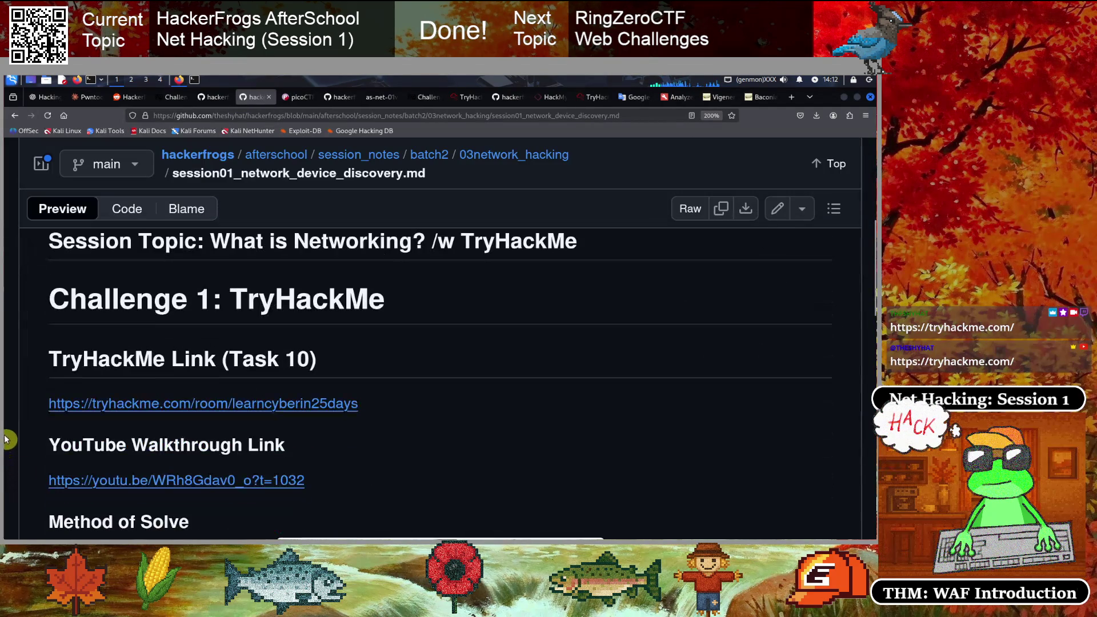
pyautogui.moveTo(359, 403); pyautogui.dragTo(50, 407)
pyautogui.hotkey('ctrl', 'c')
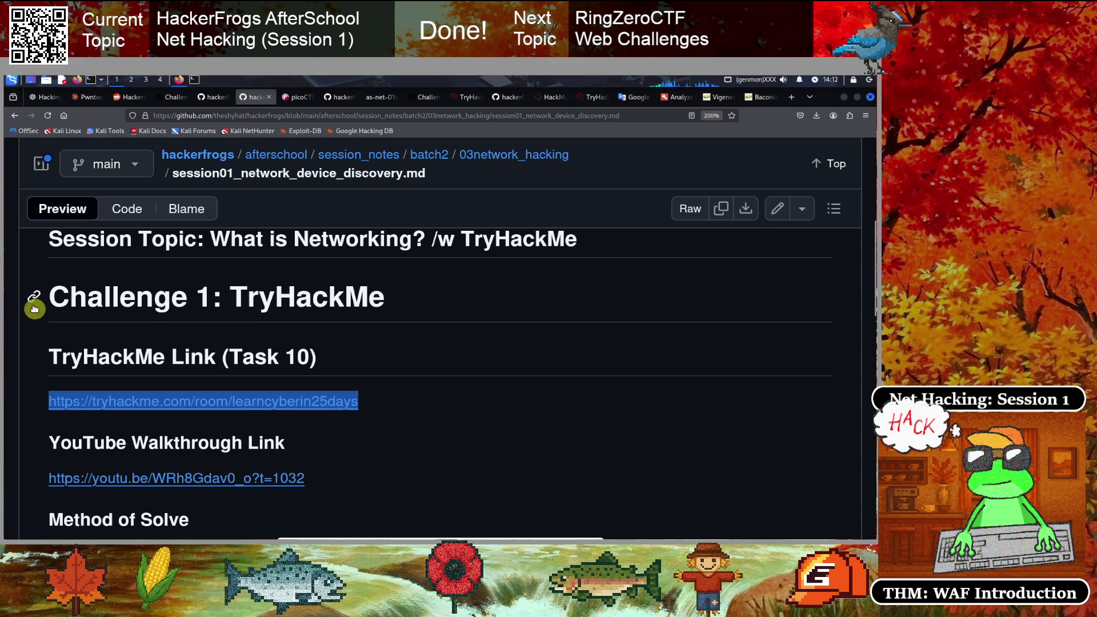
pyautogui.click(169, 173)
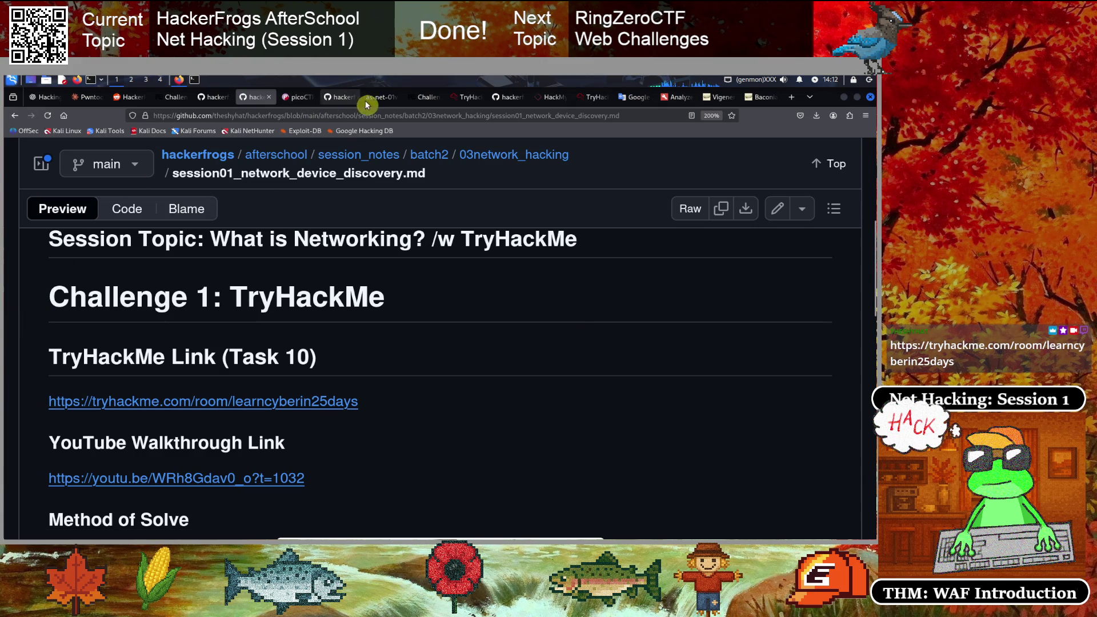
pyautogui.click(463, 97)
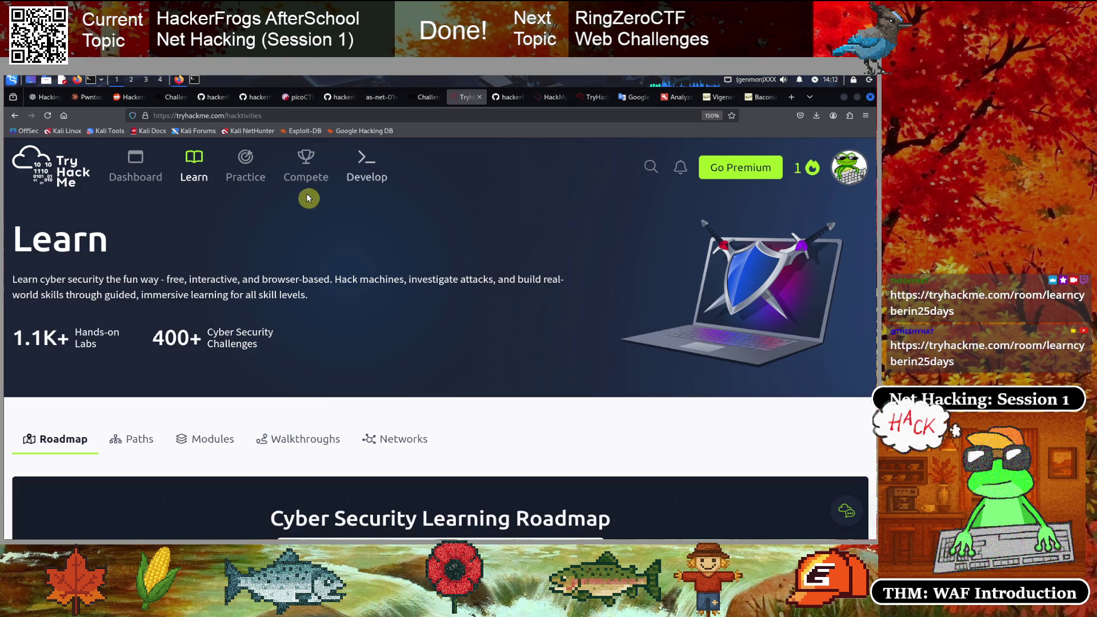
# Load the learncyberin25days room from the copied link and reset its progress
pyautogui.click(275, 116)
pyautogui.hotkey('ctrl', 'v')
pyautogui.press('Return')
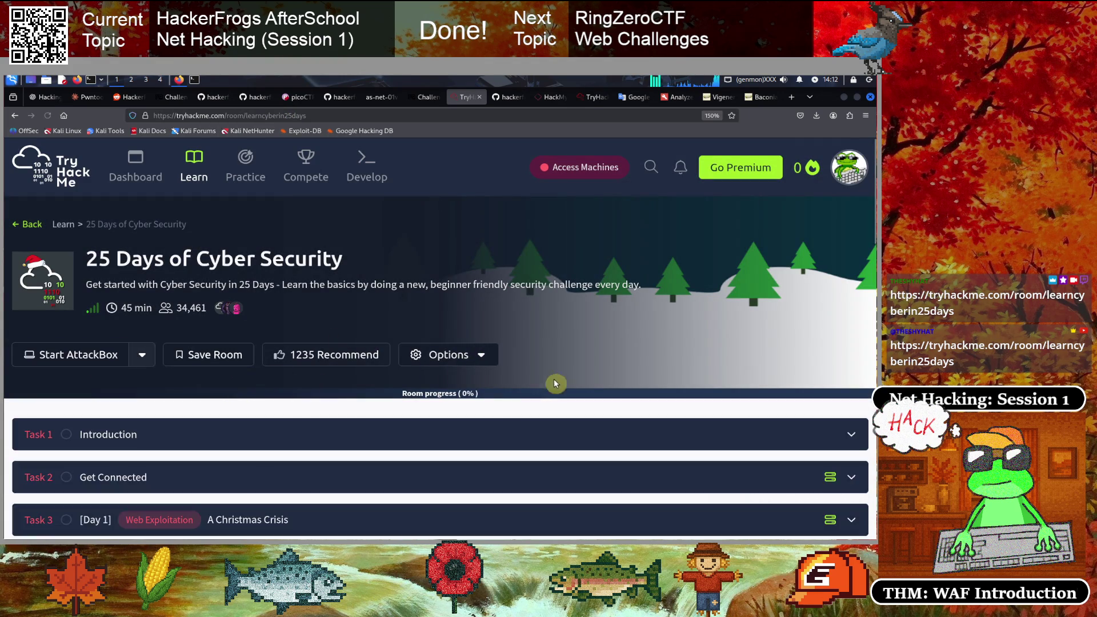
pyautogui.click(449, 355)
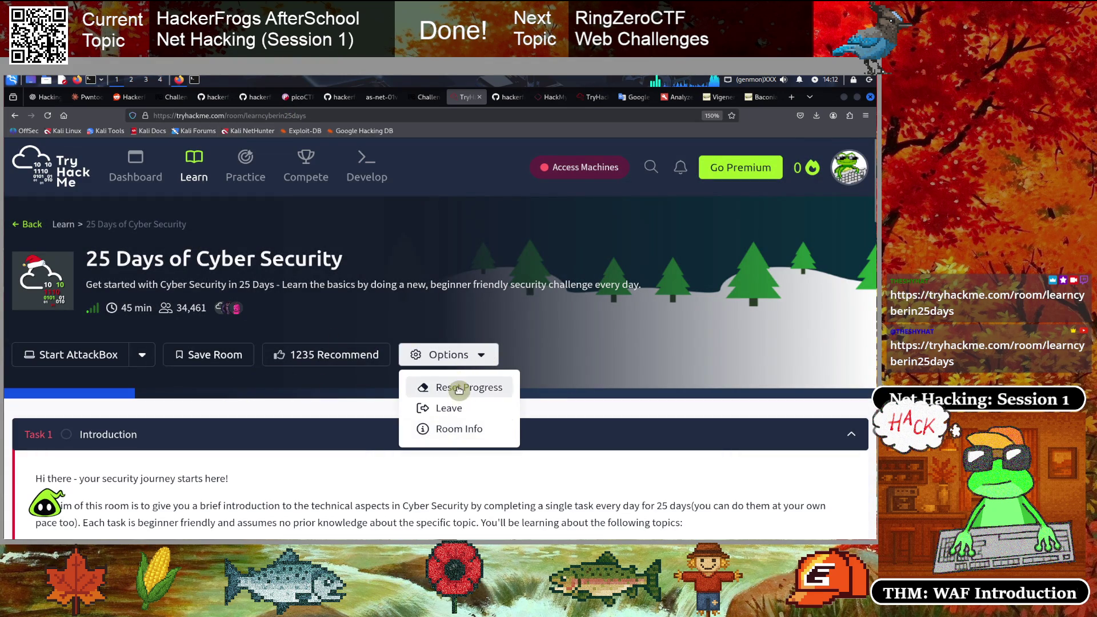
pyautogui.click(465, 386)
pyautogui.click(530, 384)
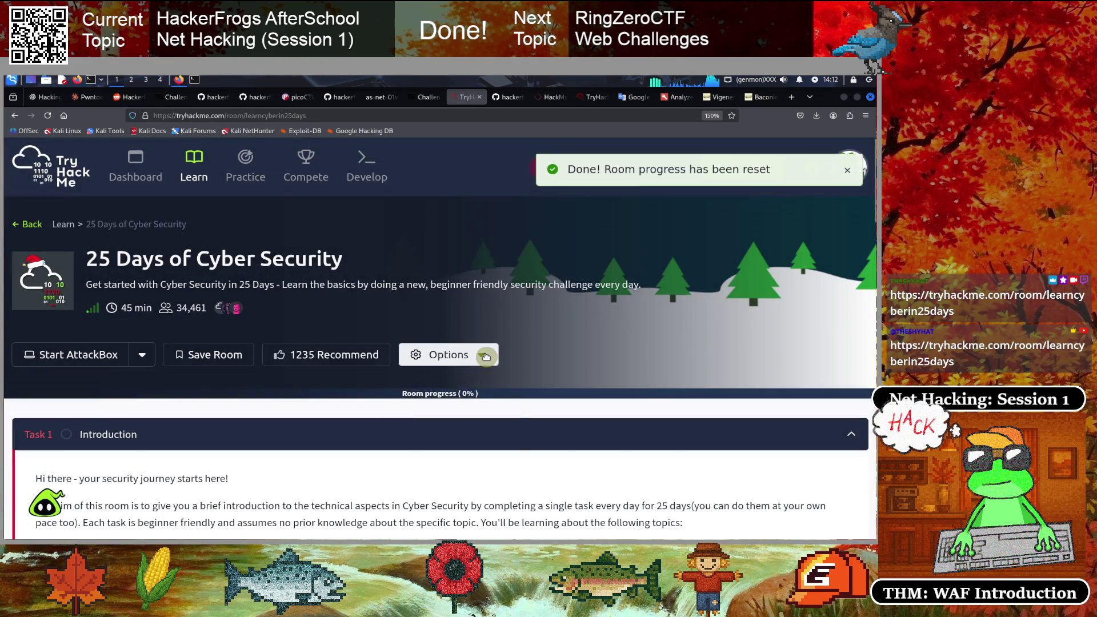
# Leave the room, then reload the learncyberin25days room page from the pasted link
pyautogui.click(448, 355)
pyautogui.click(445, 407)
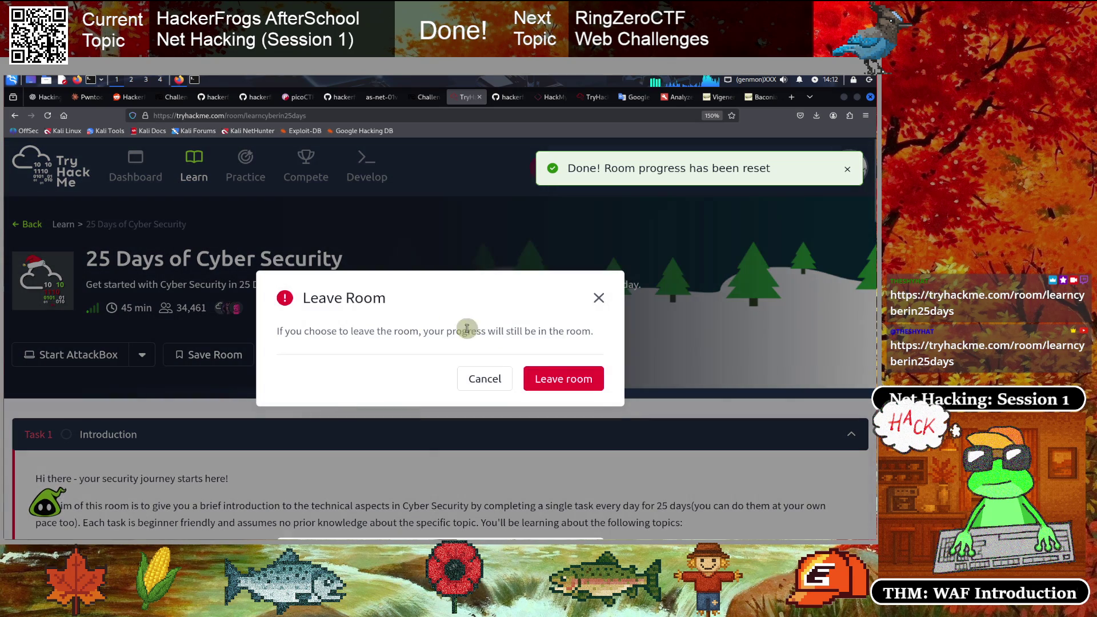
pyautogui.click(537, 379)
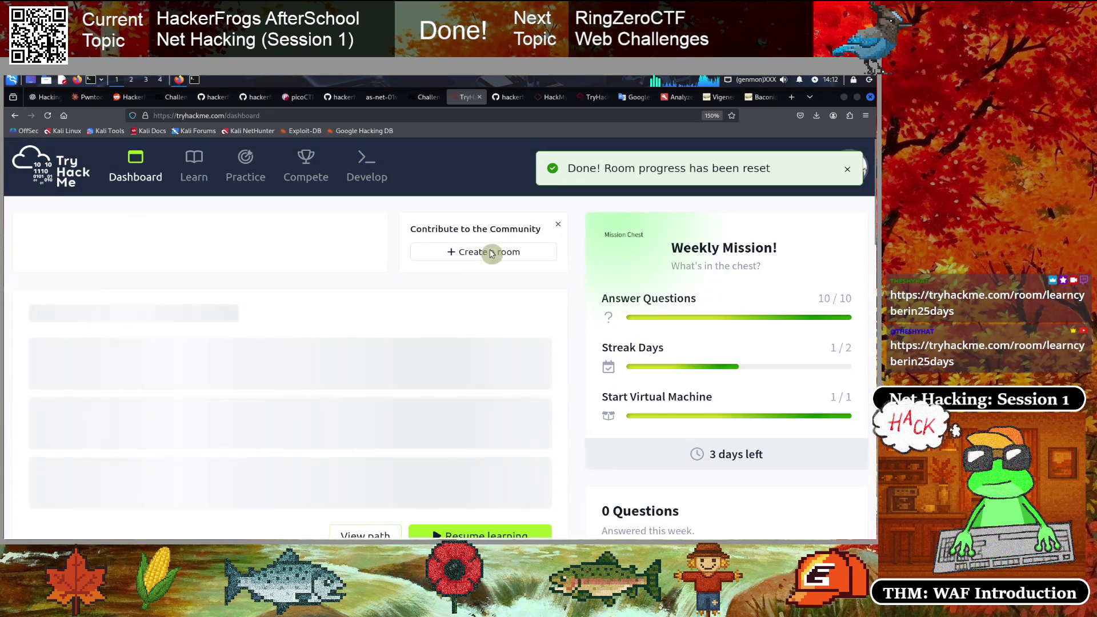
pyautogui.click(292, 110)
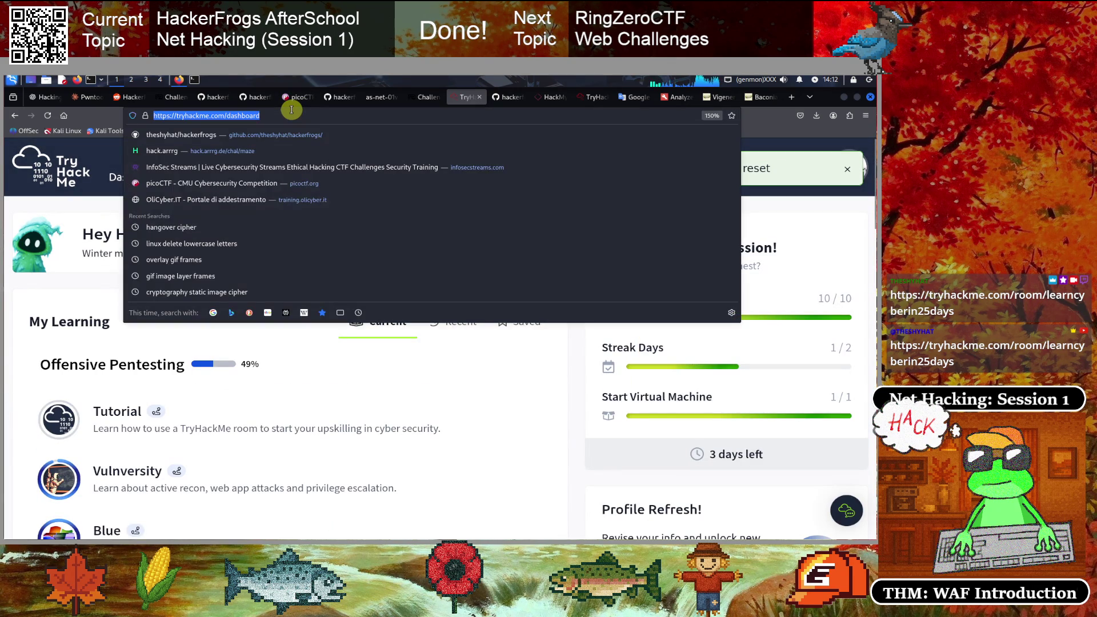
pyautogui.hotkey('ctrl', 'v')
pyautogui.press('Return')
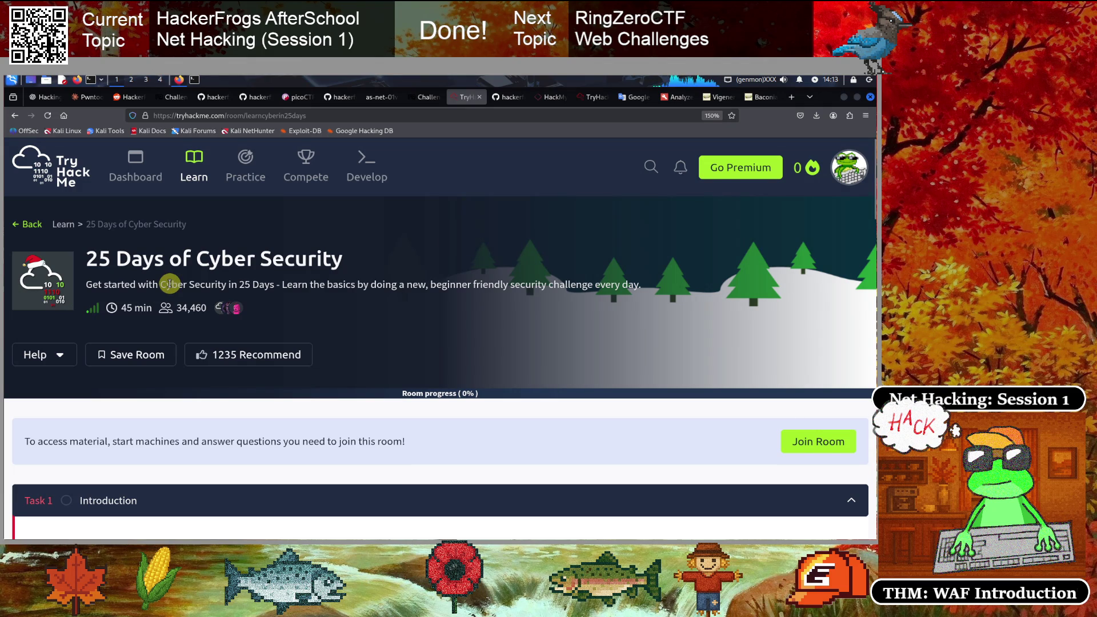
pyautogui.scroll(-1, 170, 284)
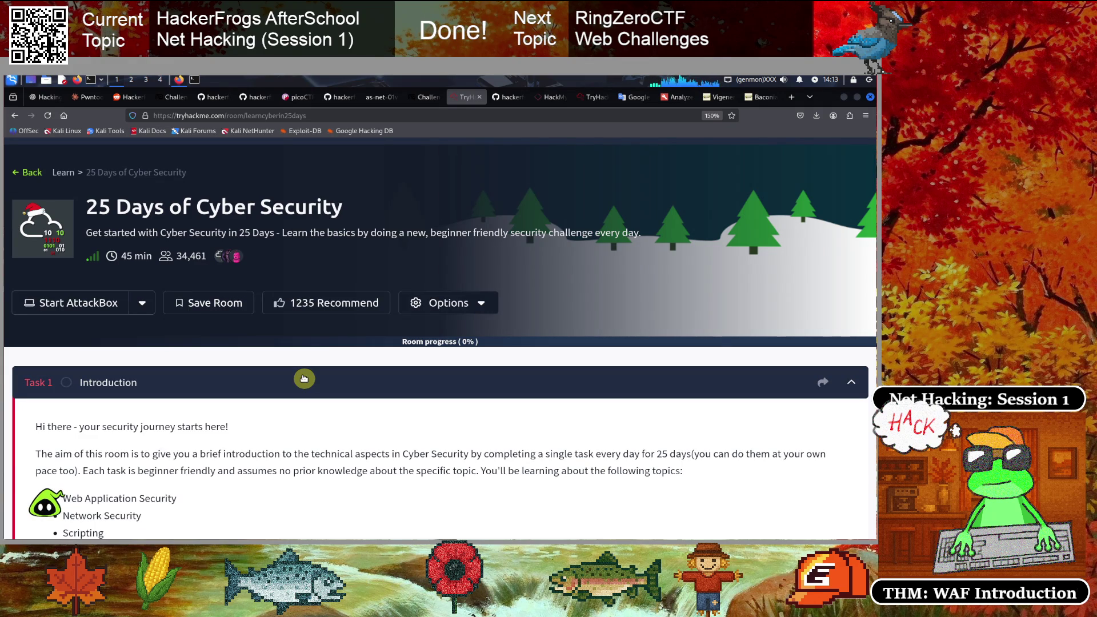
# Collapse the Introduction task and expand Day 8, What's Under the Christmas Tree?
pyautogui.click(304, 379)
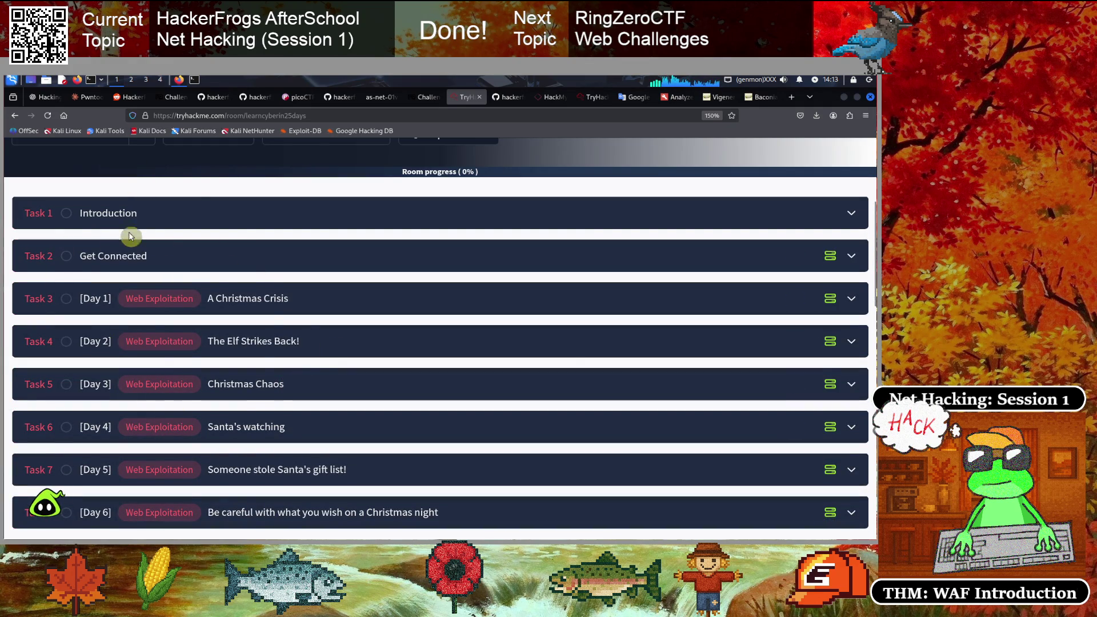
pyautogui.scroll(-3, 148, 256)
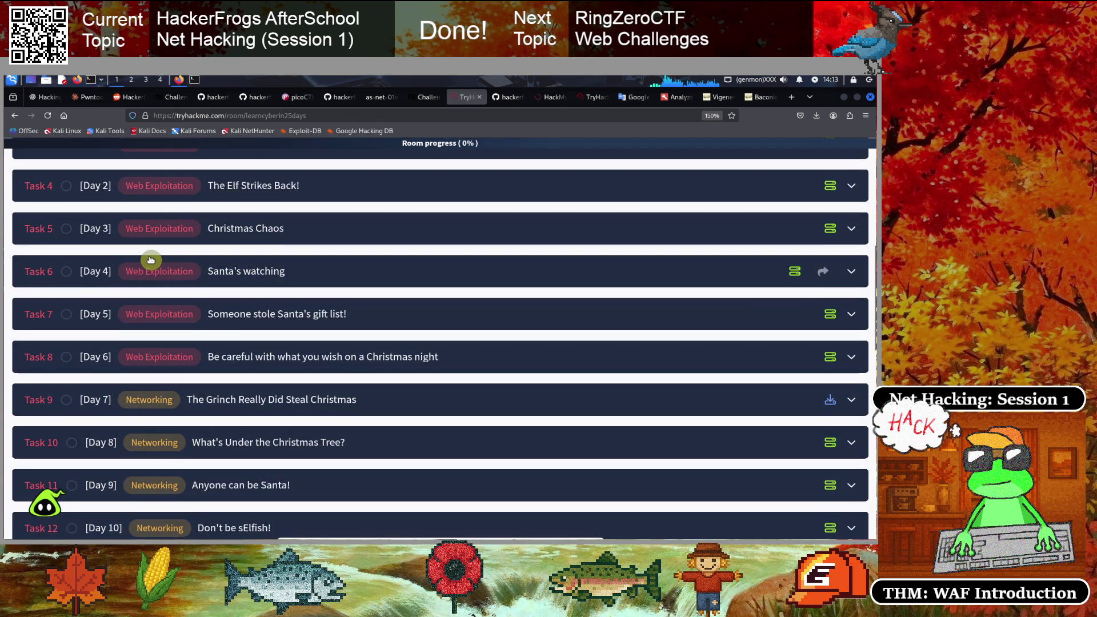
pyautogui.scroll(-1, 152, 260)
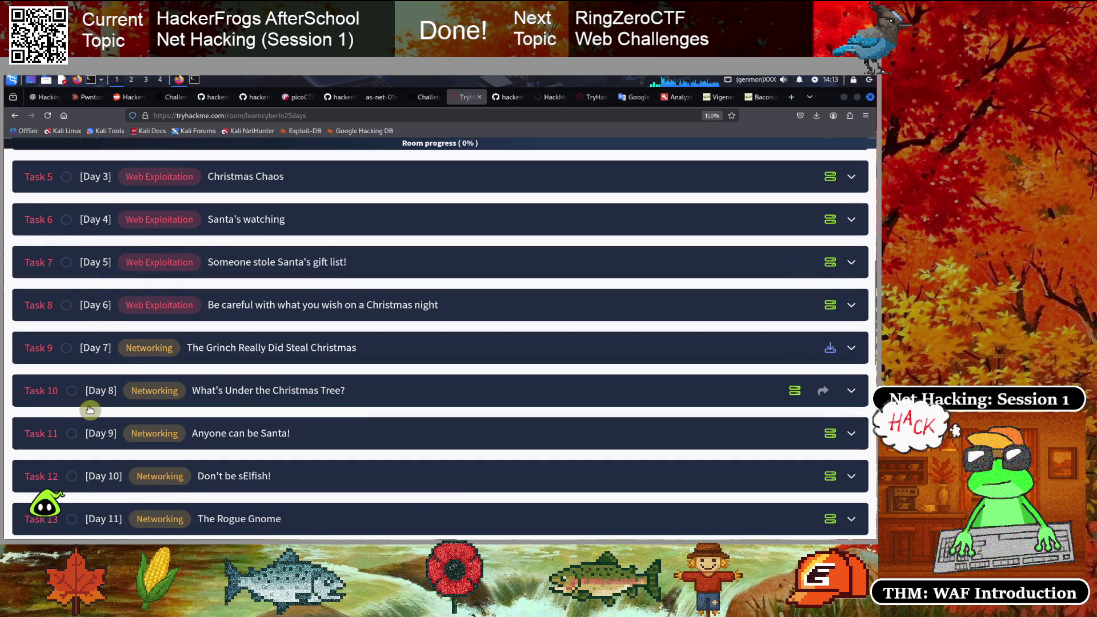
pyautogui.click(335, 391)
pyautogui.scroll(-3, 286, 424)
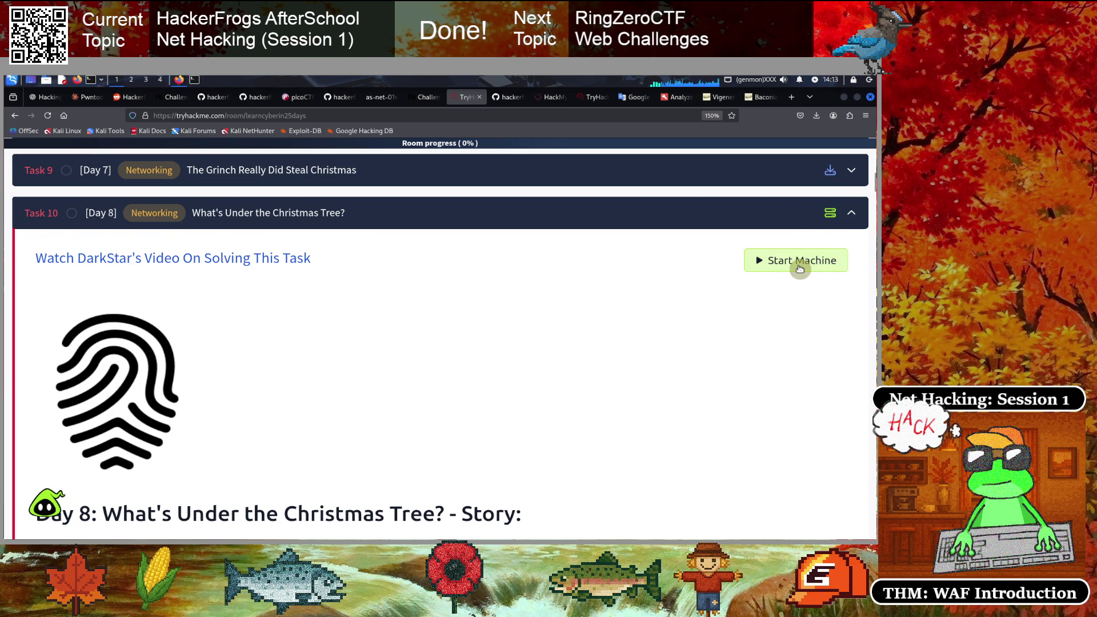
# Start the Day 8 target machine, dismiss the started notice and launch the AttackBox
pyautogui.click(812, 278)
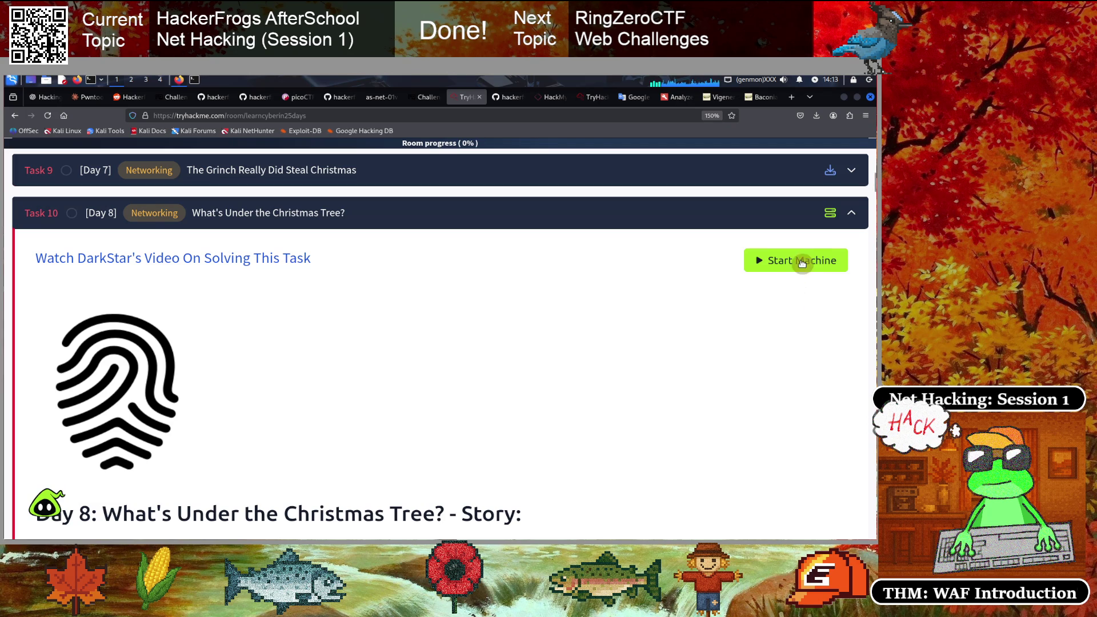
pyautogui.click(802, 263)
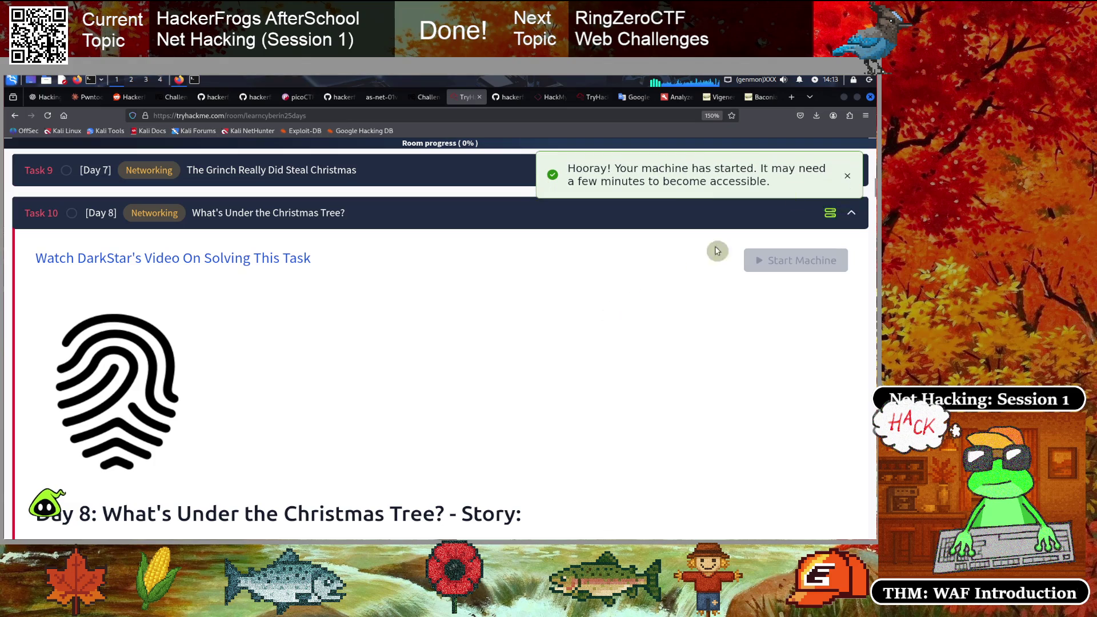
pyautogui.click(849, 179)
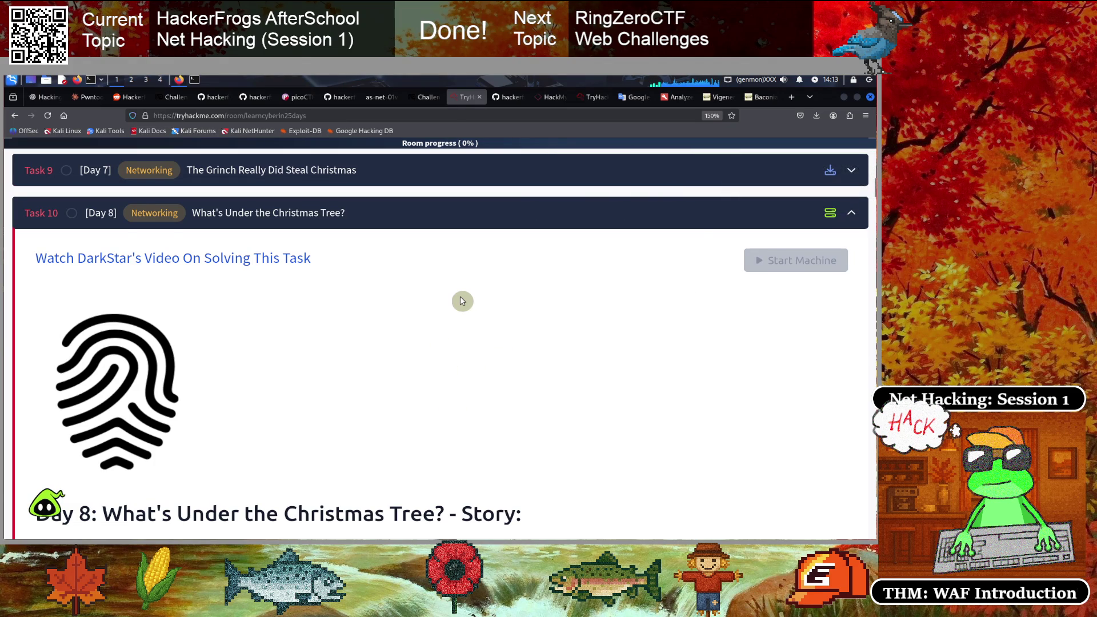
pyautogui.scroll(-1, 463, 300)
pyautogui.scroll(2, 462, 301)
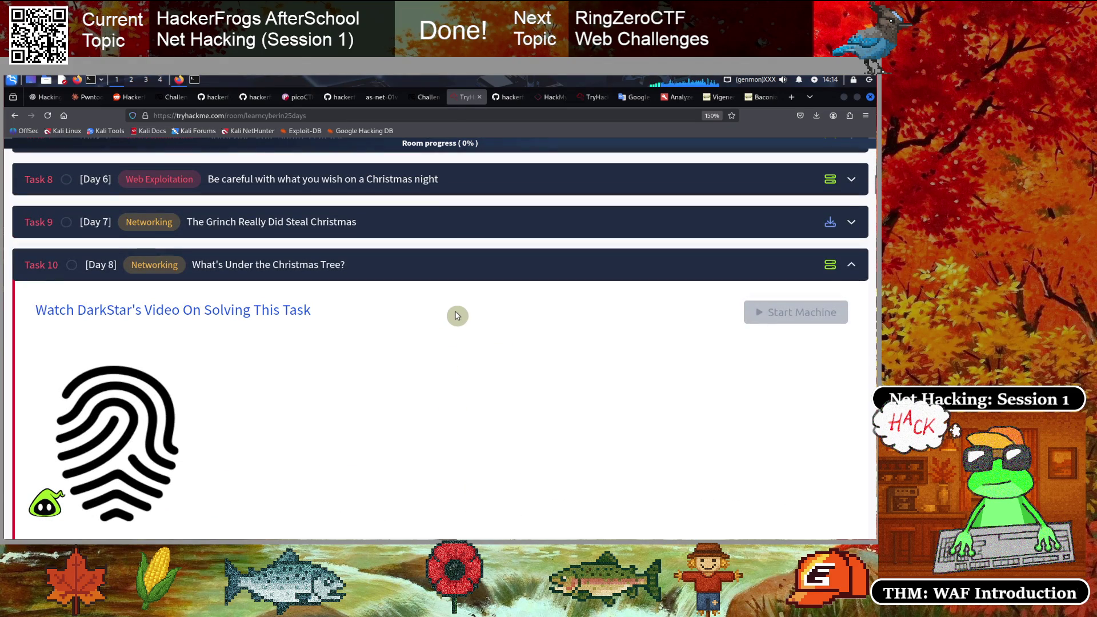
pyautogui.scroll(-1, 417, 366)
pyautogui.scroll(15, 416, 363)
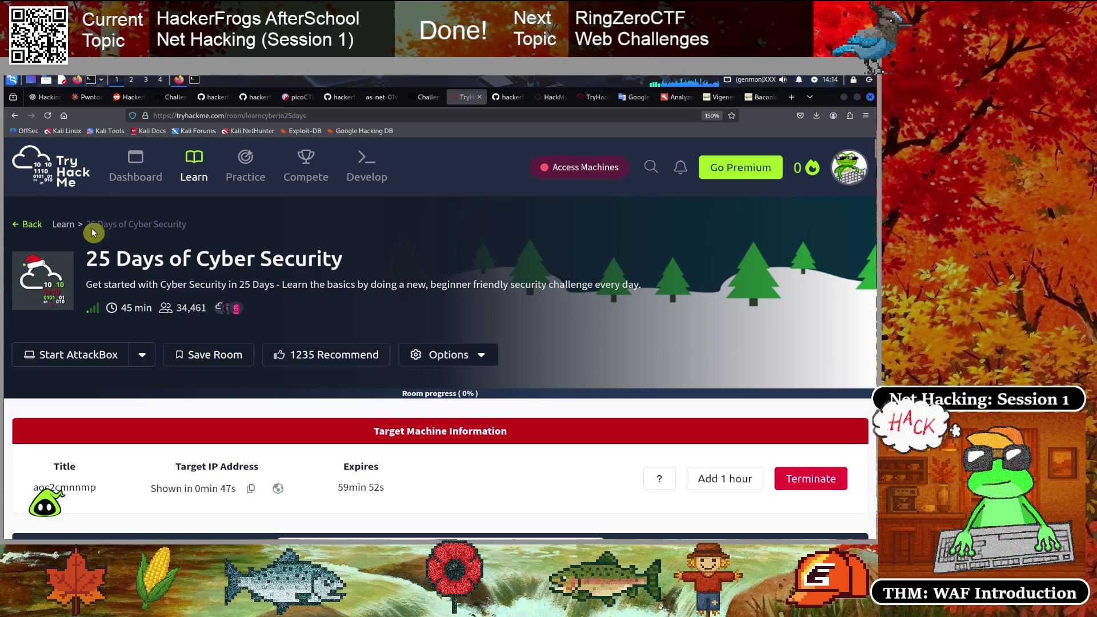
pyautogui.scroll(-1, 131, 336)
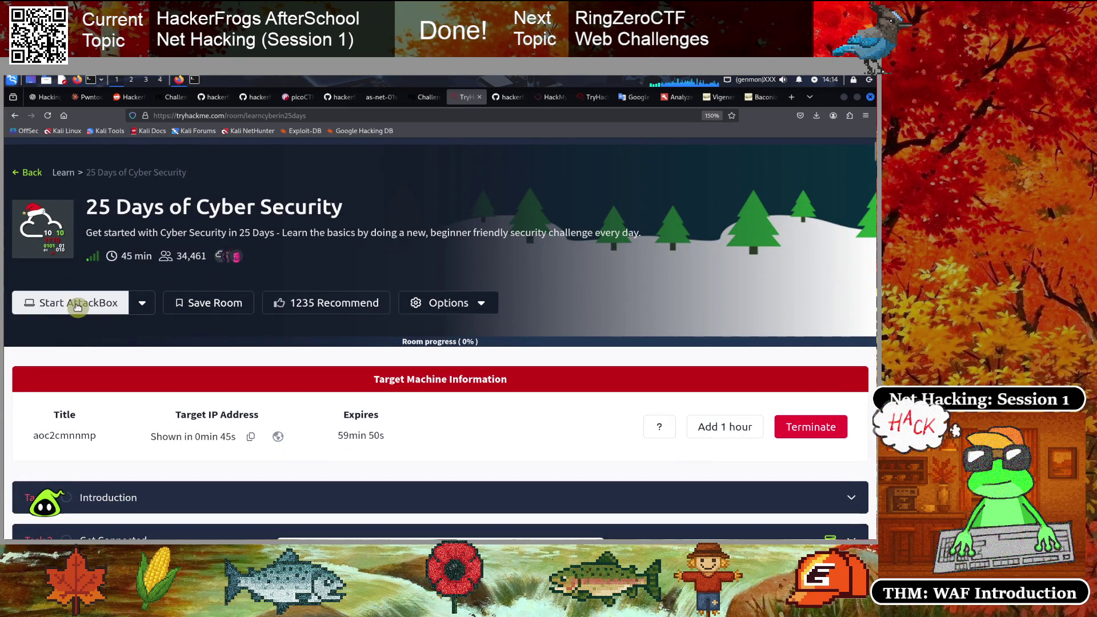
pyautogui.click(78, 305)
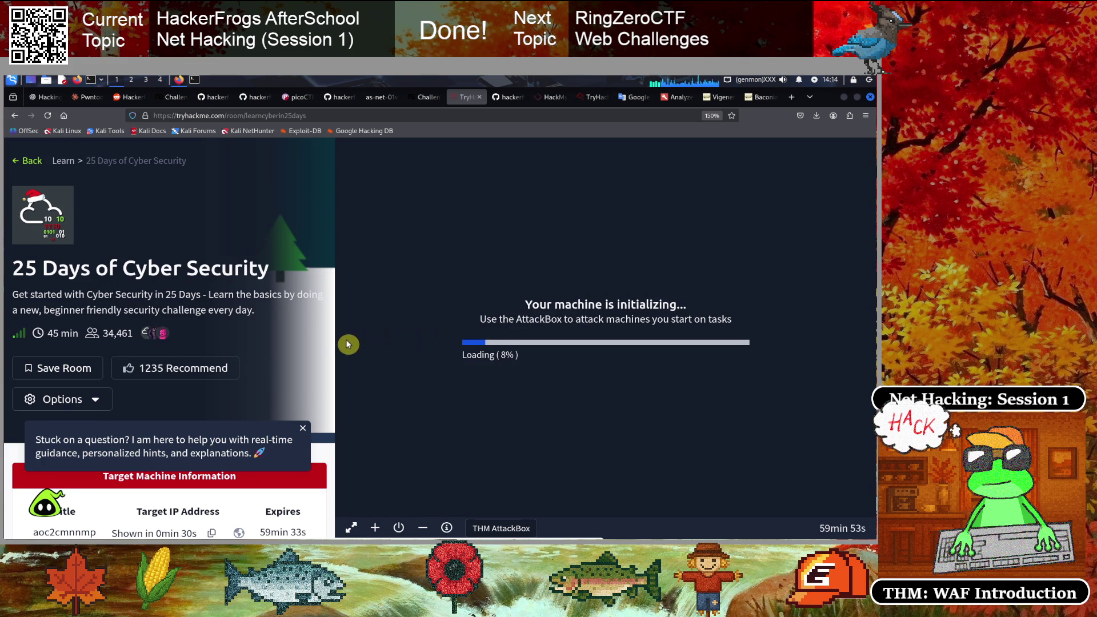
# Widen the room panel beside the loading AttackBox and scroll through the room
pyautogui.moveTo(337, 340); pyautogui.dragTo(365, 340)
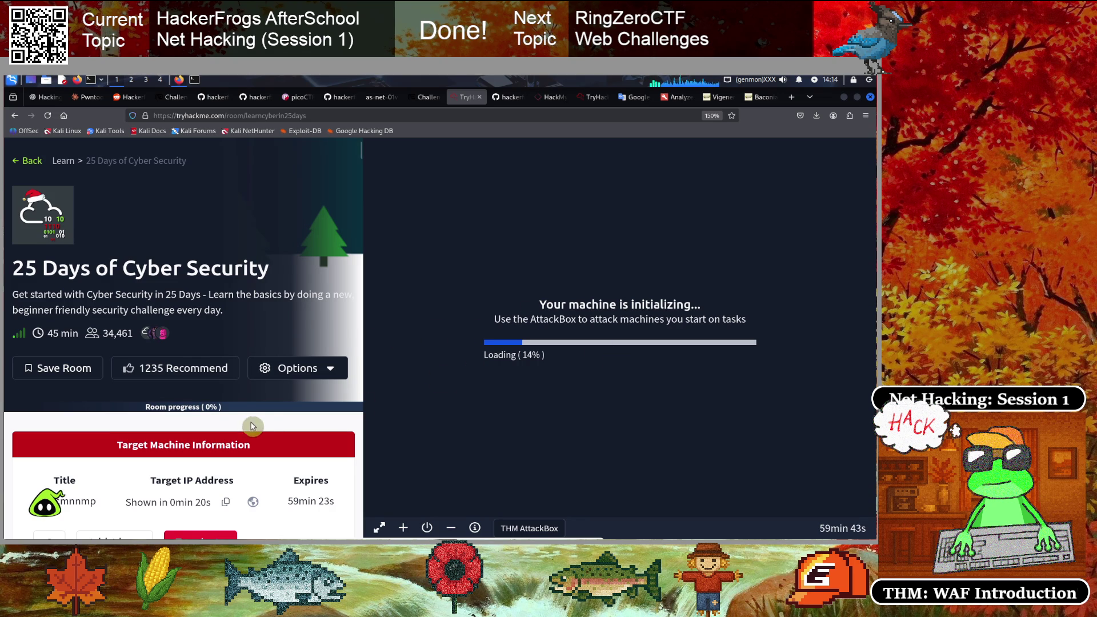
pyautogui.scroll(-3, 231, 409)
pyautogui.scroll(4, 223, 404)
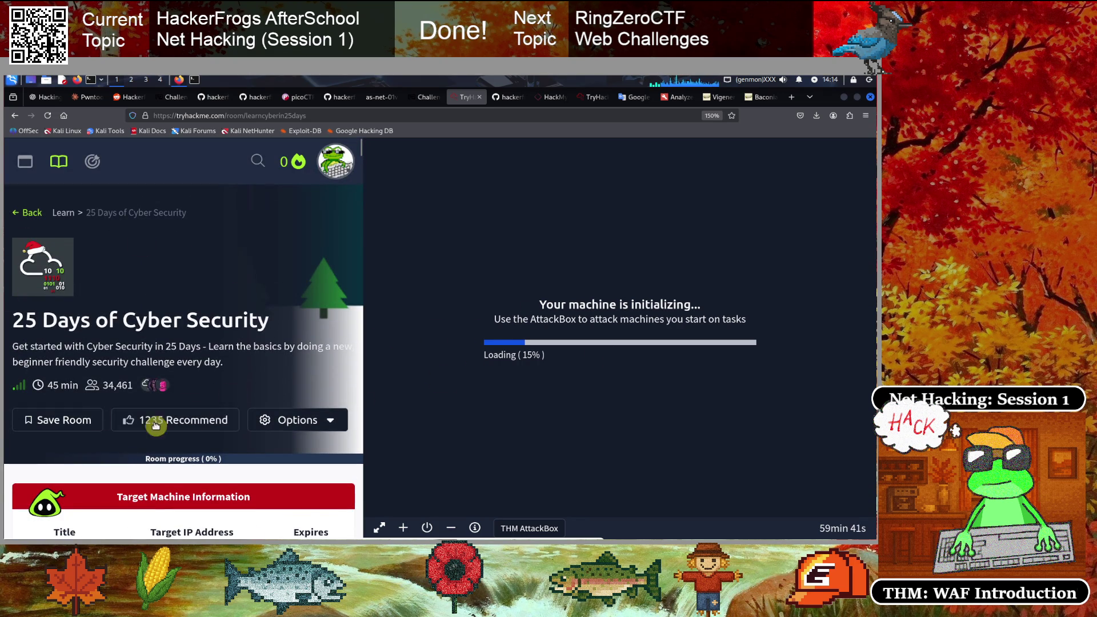
pyautogui.scroll(-1, 156, 332)
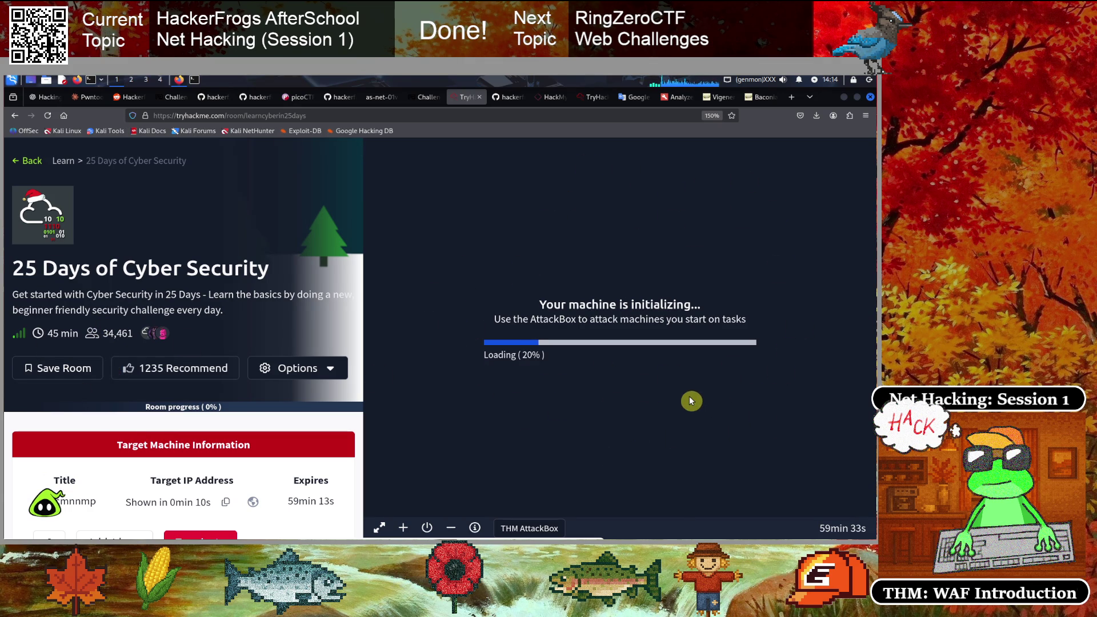
pyautogui.scroll(-12, 57, 327)
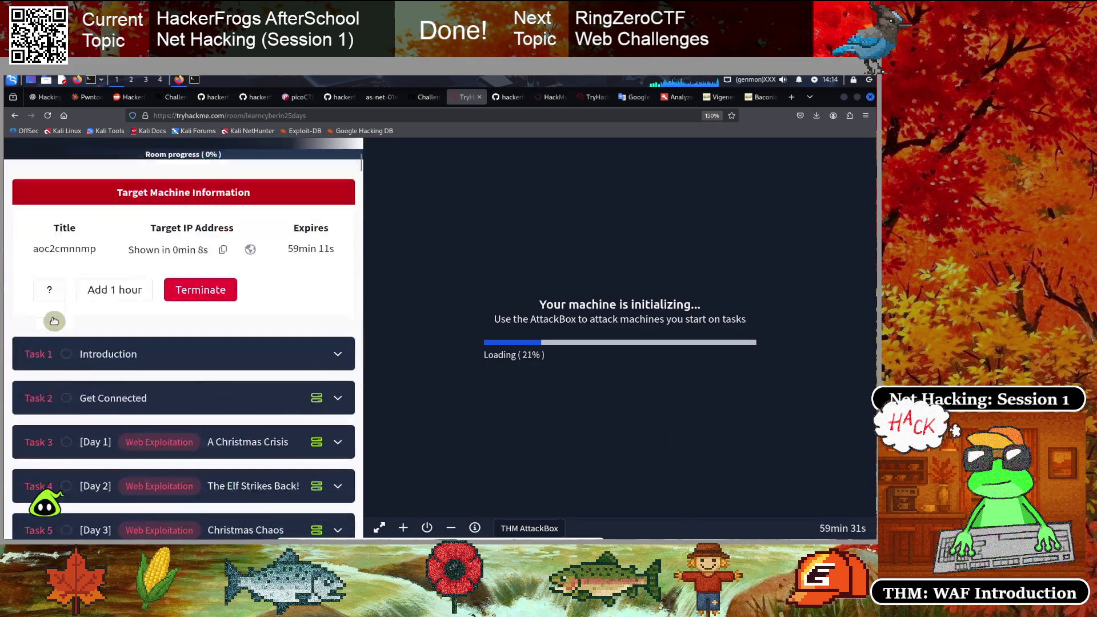
pyautogui.scroll(-1, 57, 320)
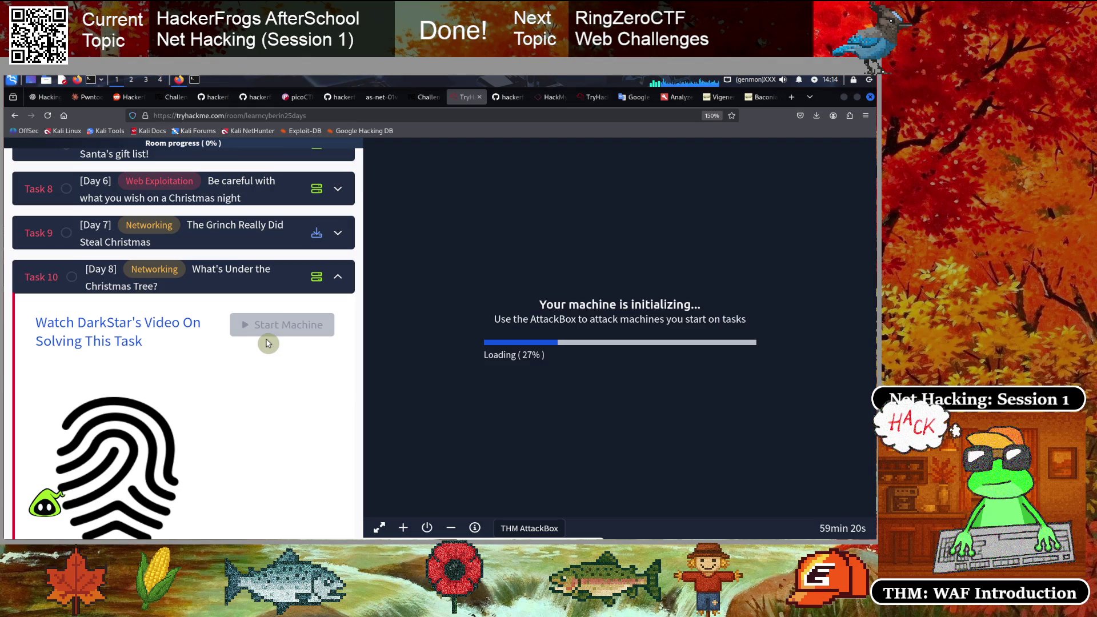
pyautogui.scroll(15, 240, 369)
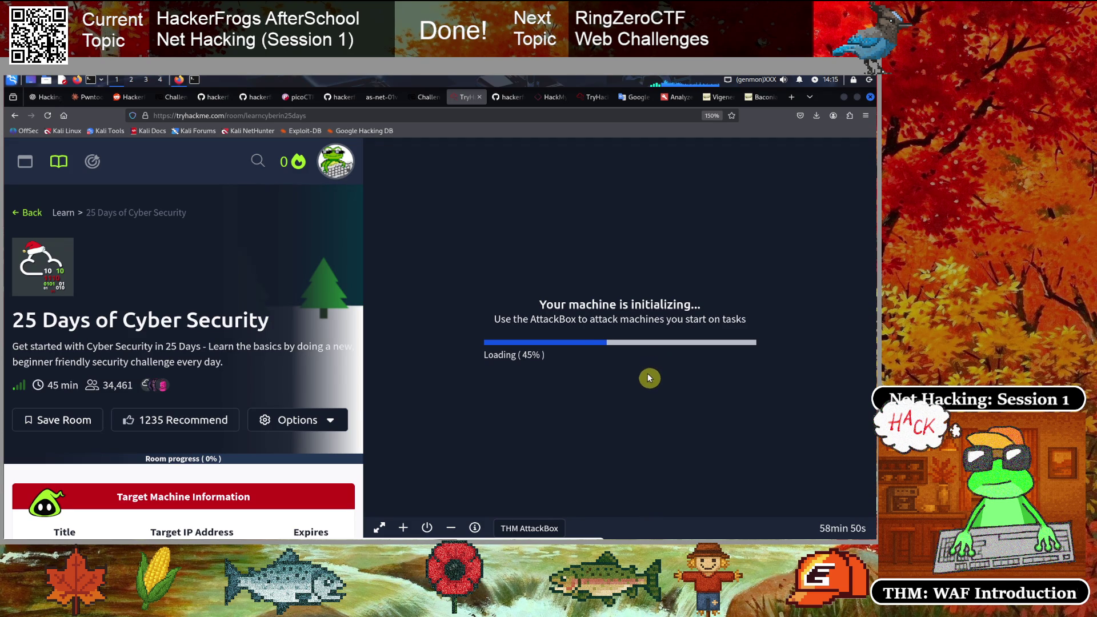
# In the nano session editing test.txt, clear its text and enlarge the terminal font
pyautogui.click(195, 79)
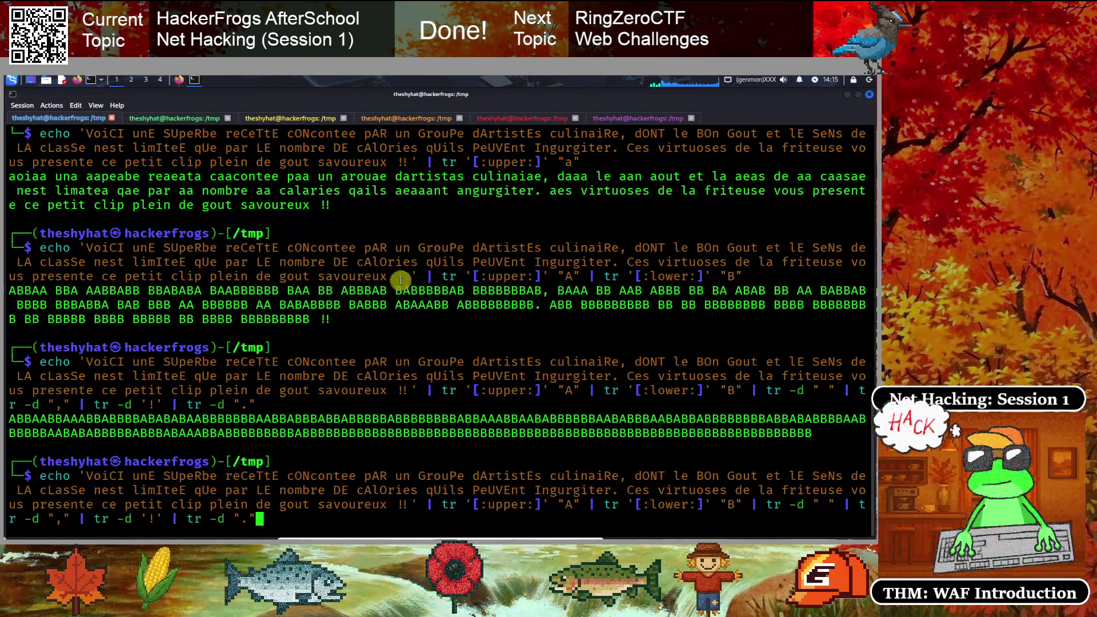
pyautogui.moveTo(150, 137)
pyautogui.mouseDown()
pyautogui.moveTo(154, 123)
pyautogui.moveTo(167, 135)
pyautogui.mouseUp()
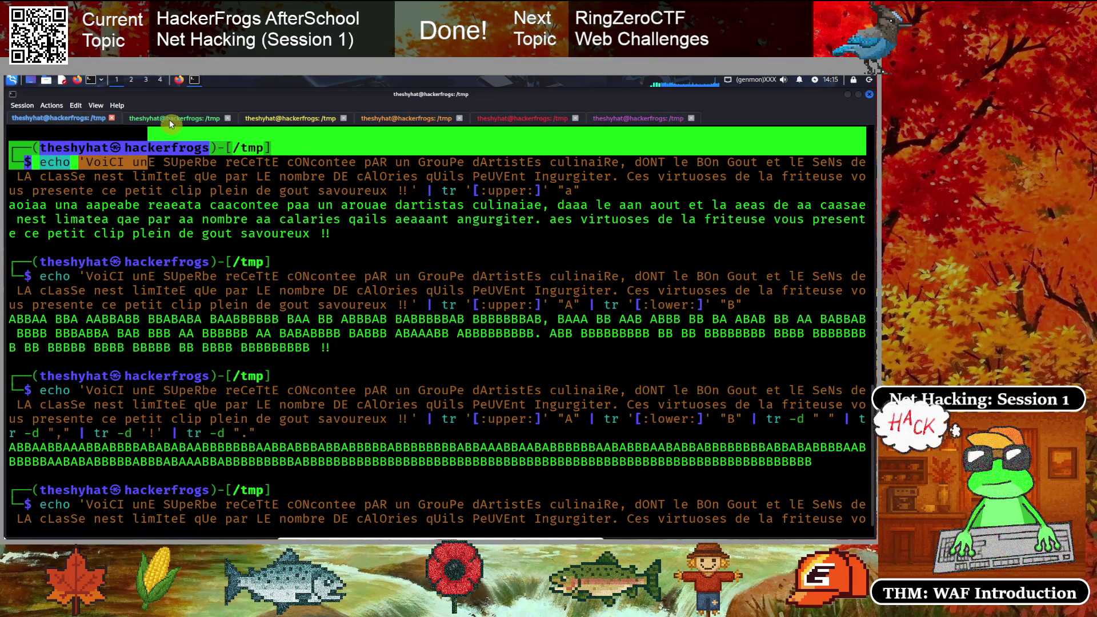
pyautogui.click(170, 120)
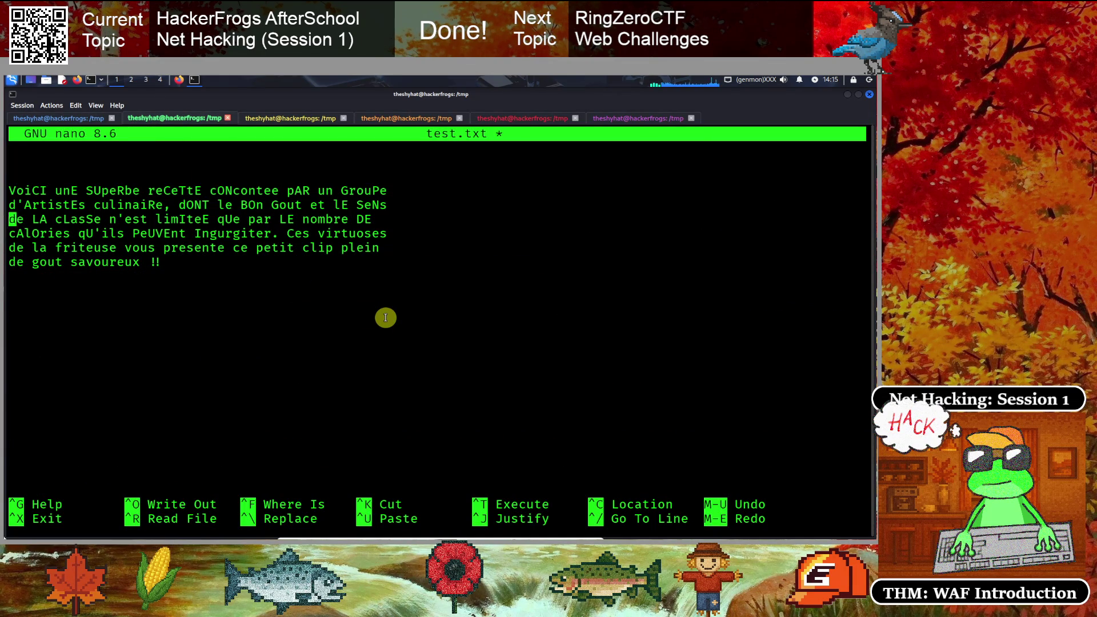
pyautogui.hotkey('ctrl', 'k')
pyautogui.hotkey('ctrl', 'k')
pyautogui.hotkey('ctrl', 'k')
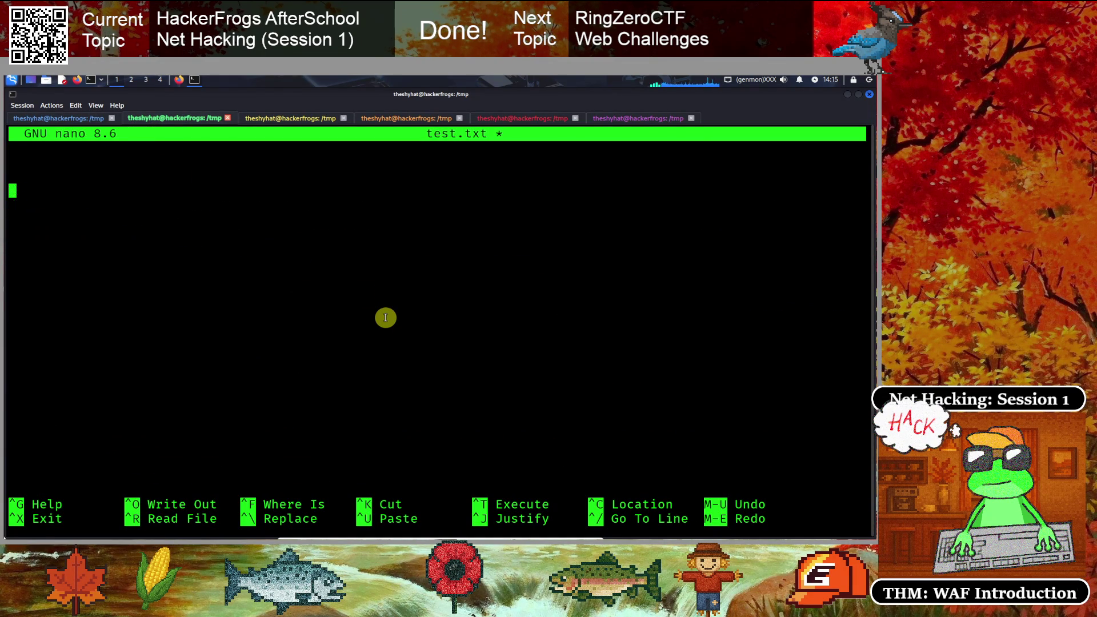
pyautogui.hotkey('ctrl', '+')
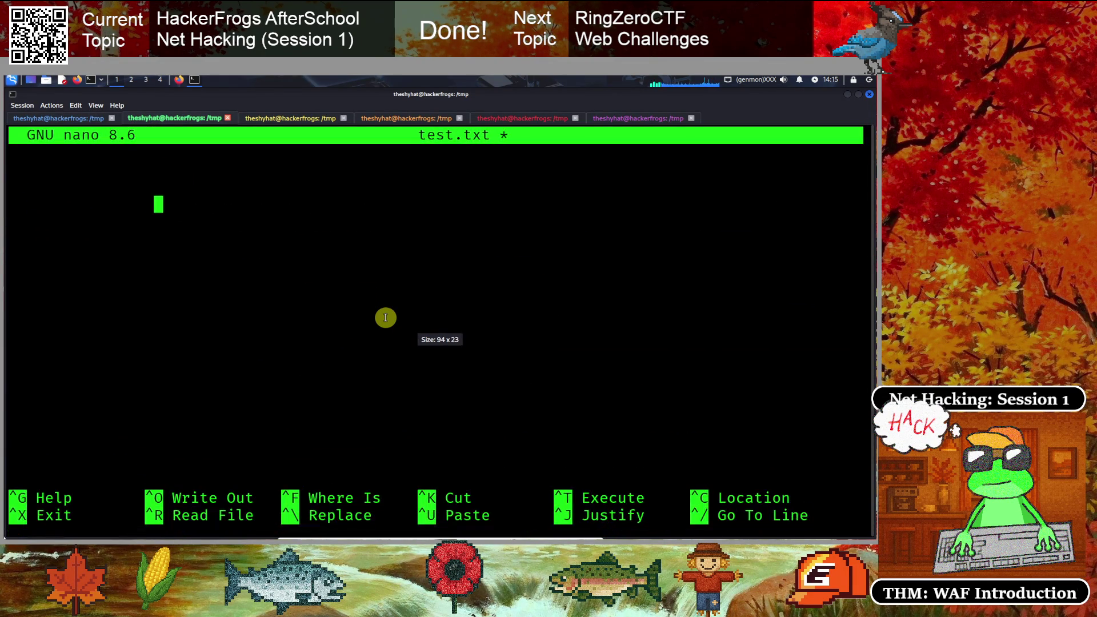
# Write the lightbulb question and the '30 other programmers… doing it wrong :D' answer
pyautogui.write('many programmer')
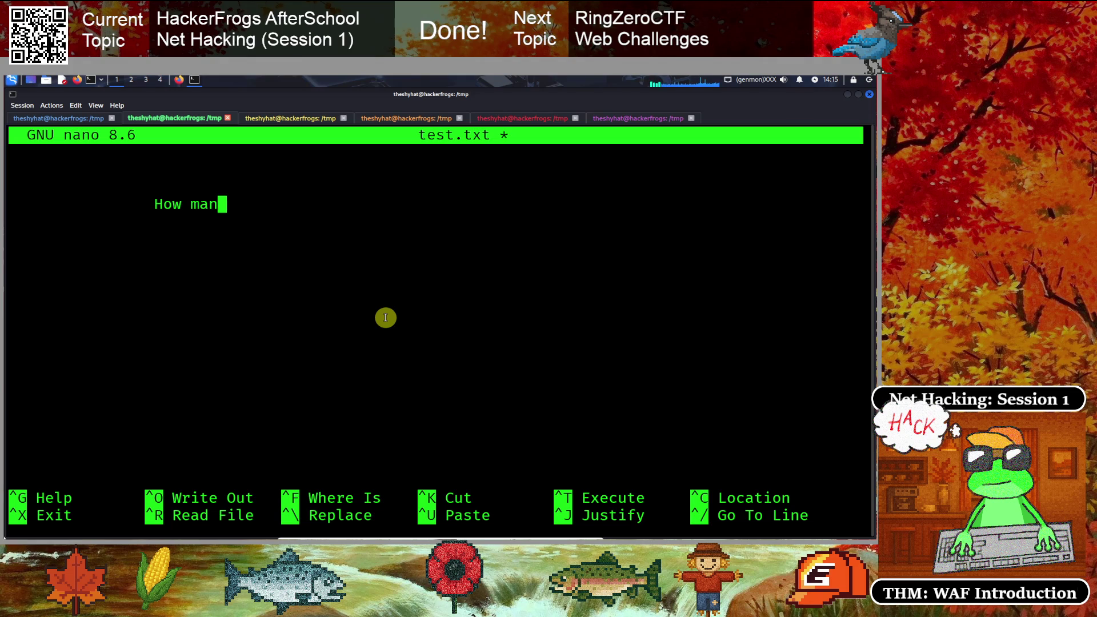
pyautogui.write('s does it take to ')
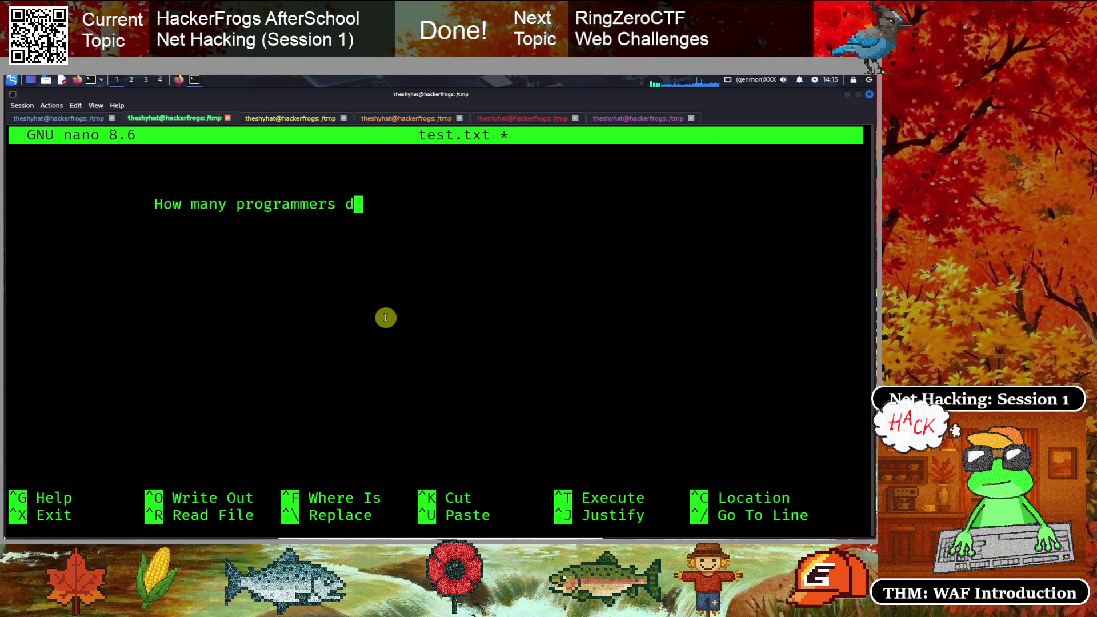
pyautogui.write('screw in a ')
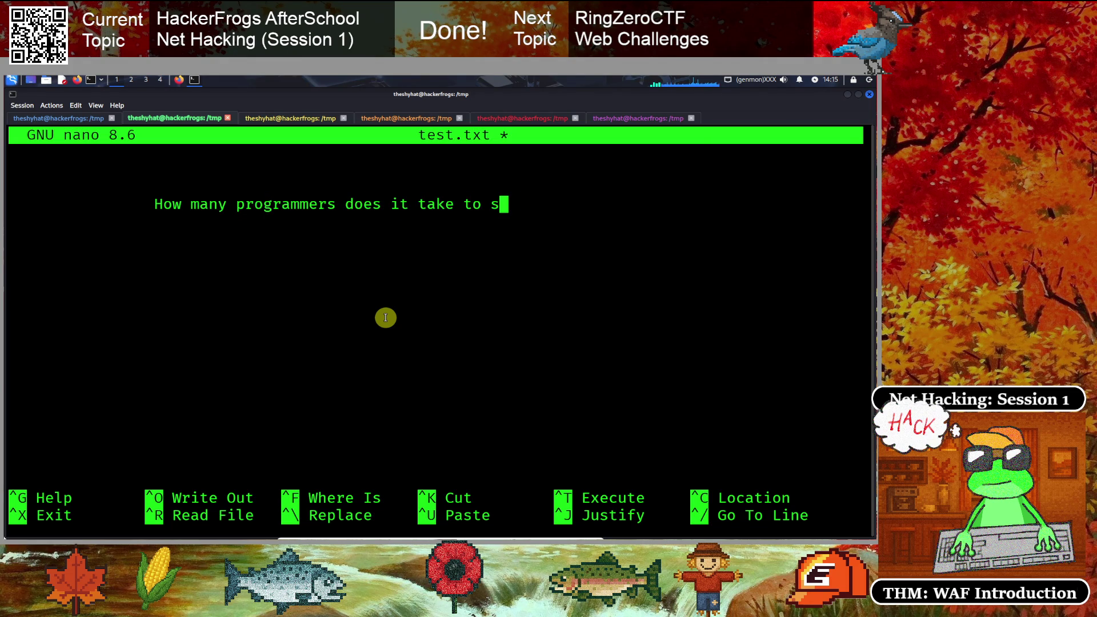
pyautogui.write('lightbul')
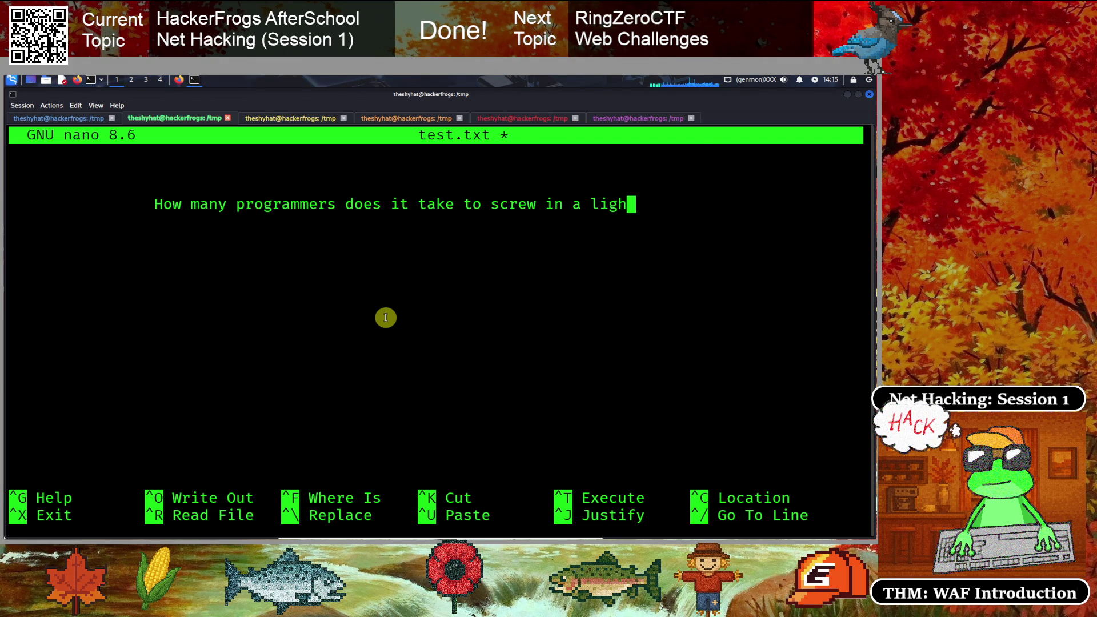
pyautogui.write('b?')
pyautogui.press('Return')
pyautogui.press('Return')
pyautogui.press('Tab')
pyautogui.press('Tab')
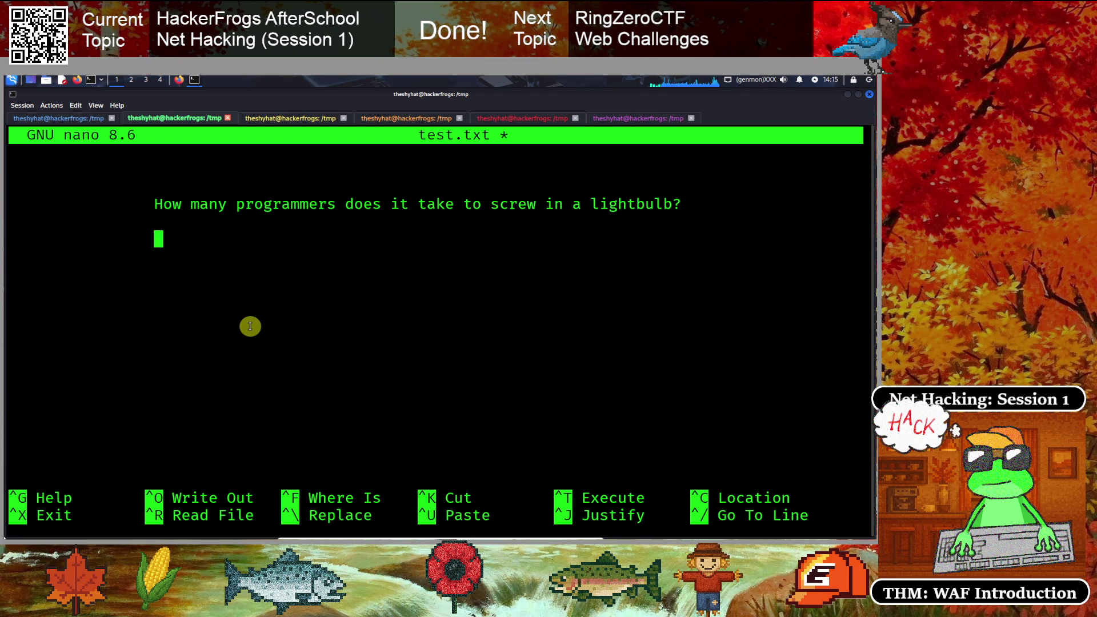
pyautogui.write('1 programmer ')
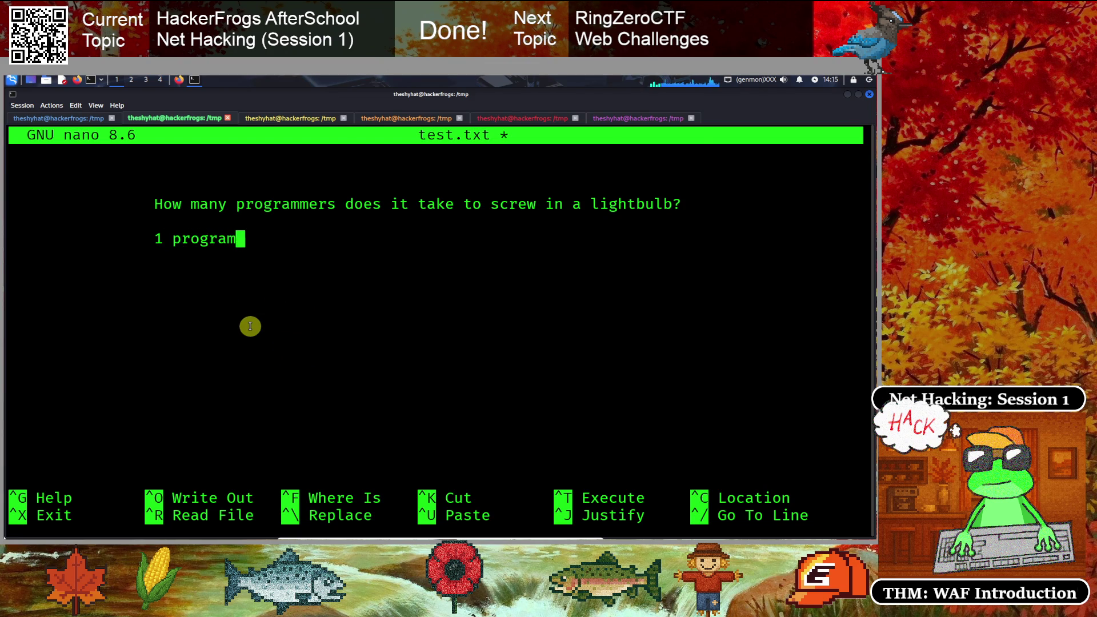
pyautogui.write('to screw in t')
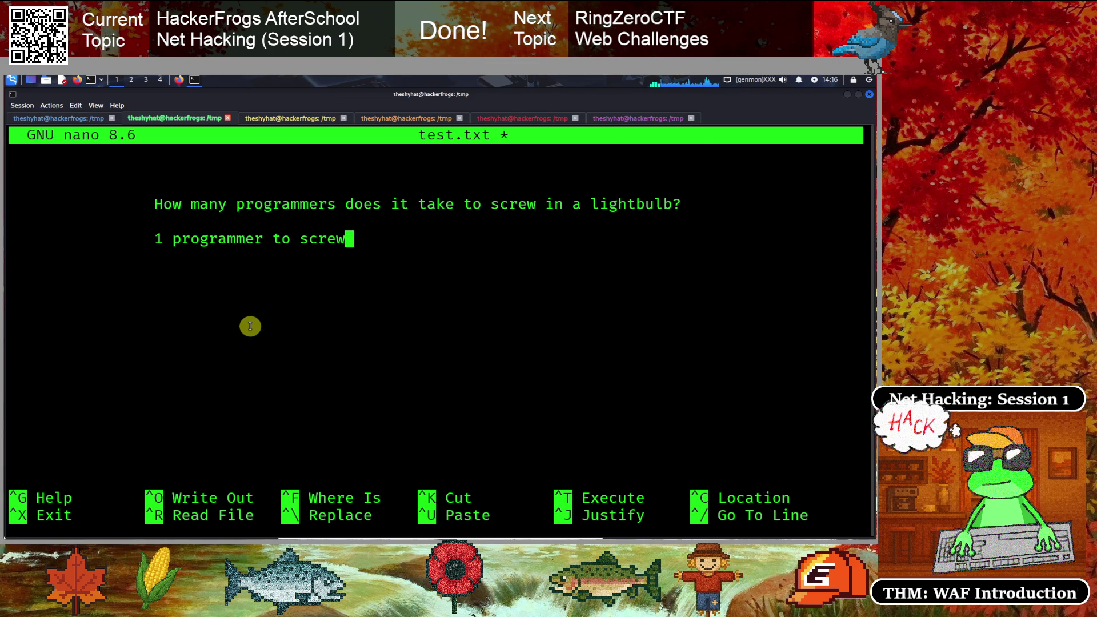
pyautogui.write('he lightbulb')
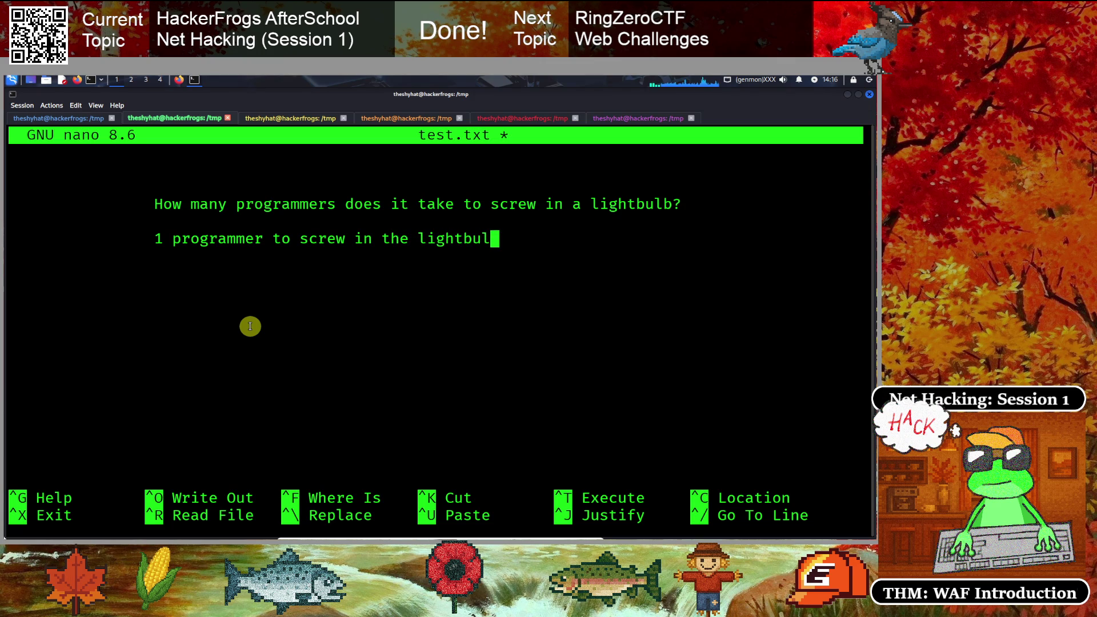
pyautogui.write(', and ')
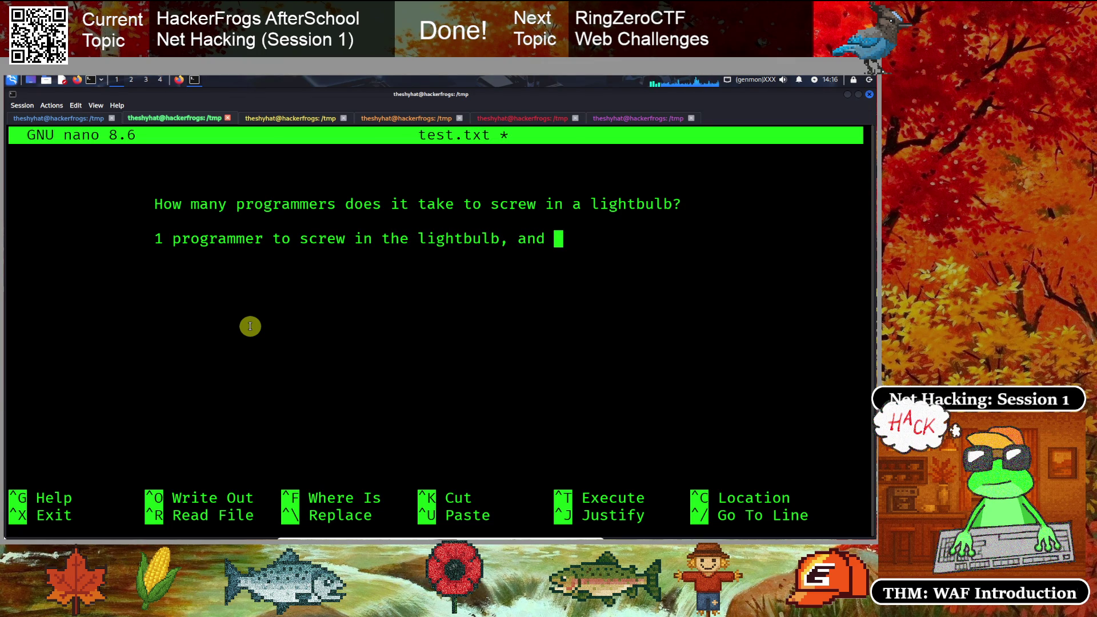
pyautogui.write('30 other p')
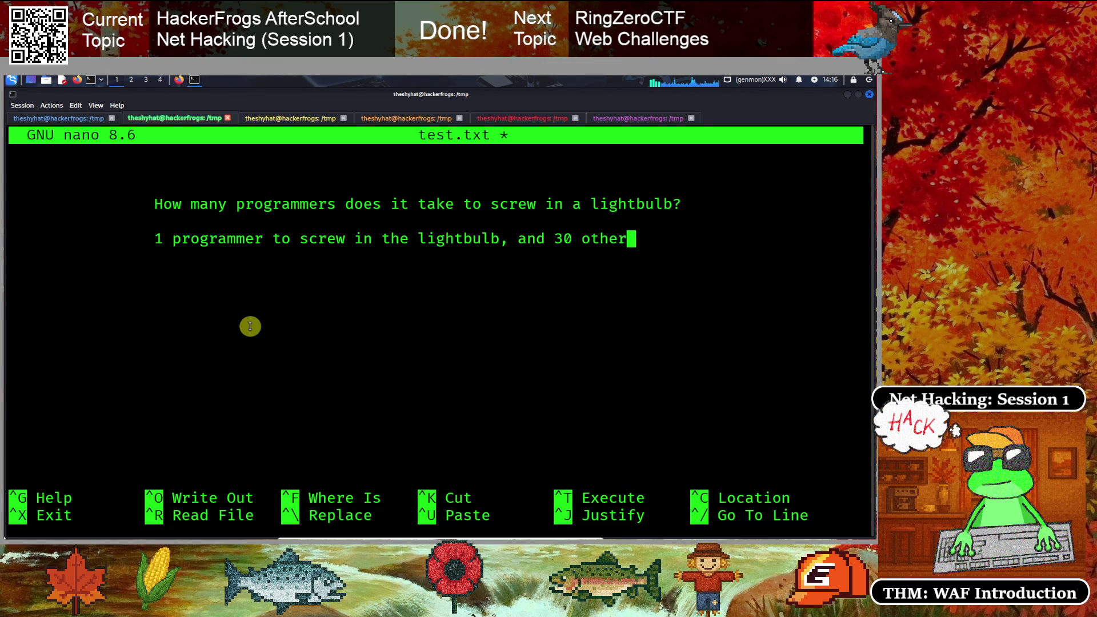
pyautogui.write('rogrammers')
pyautogui.press('Return')
pyautogui.press('Tab')
pyautogui.press('Tab')
pyautogui.write('to tell them ')
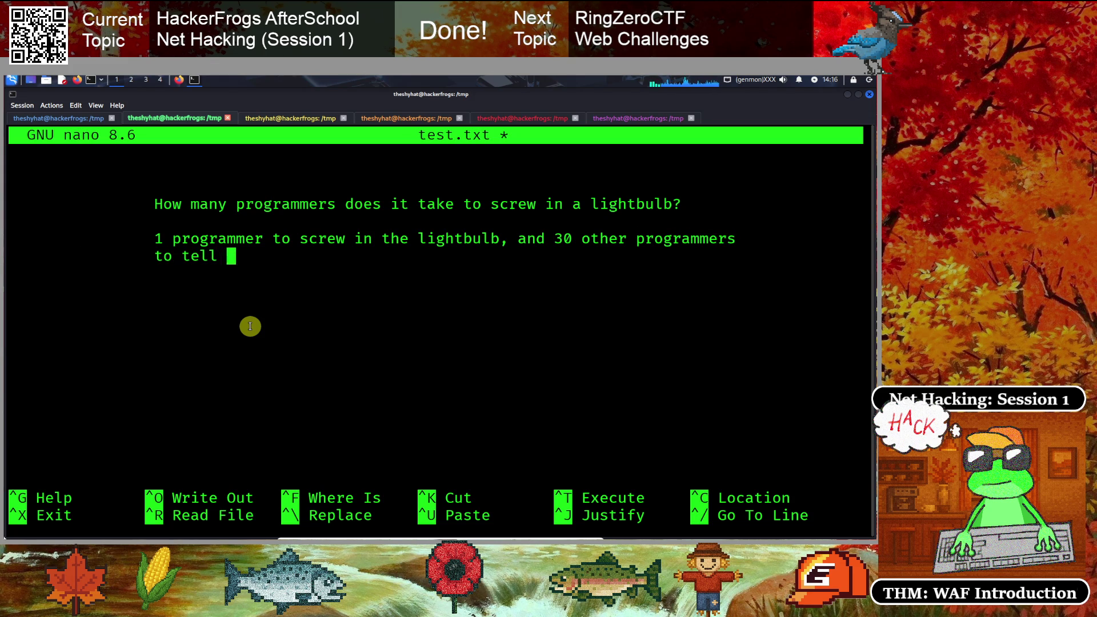
pyautogui.write("they're doing it ")
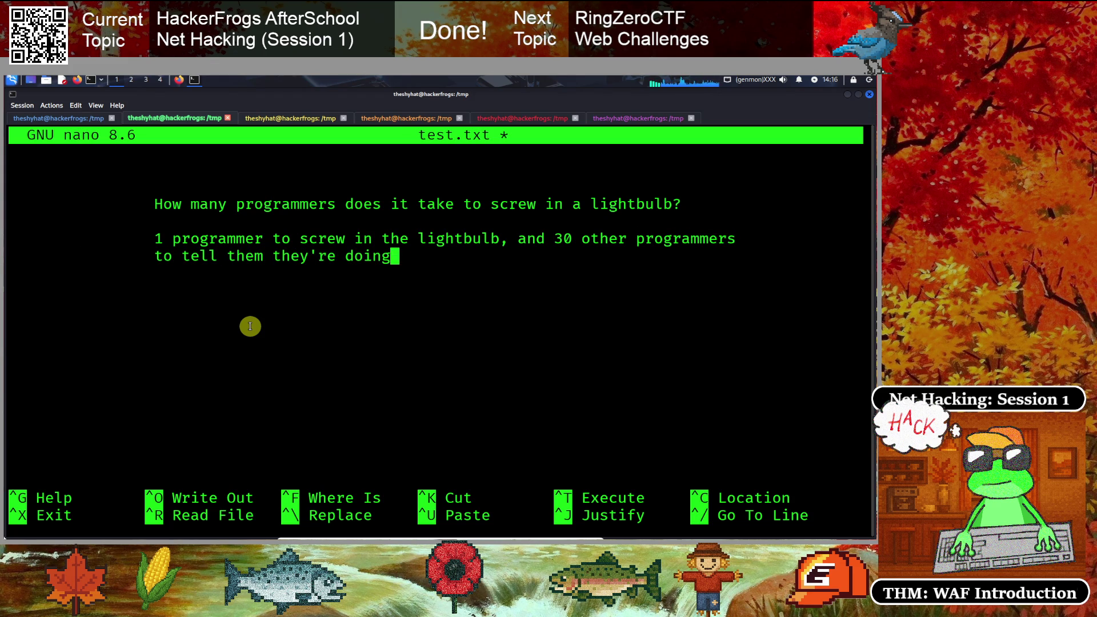
pyautogui.write('wrong ')
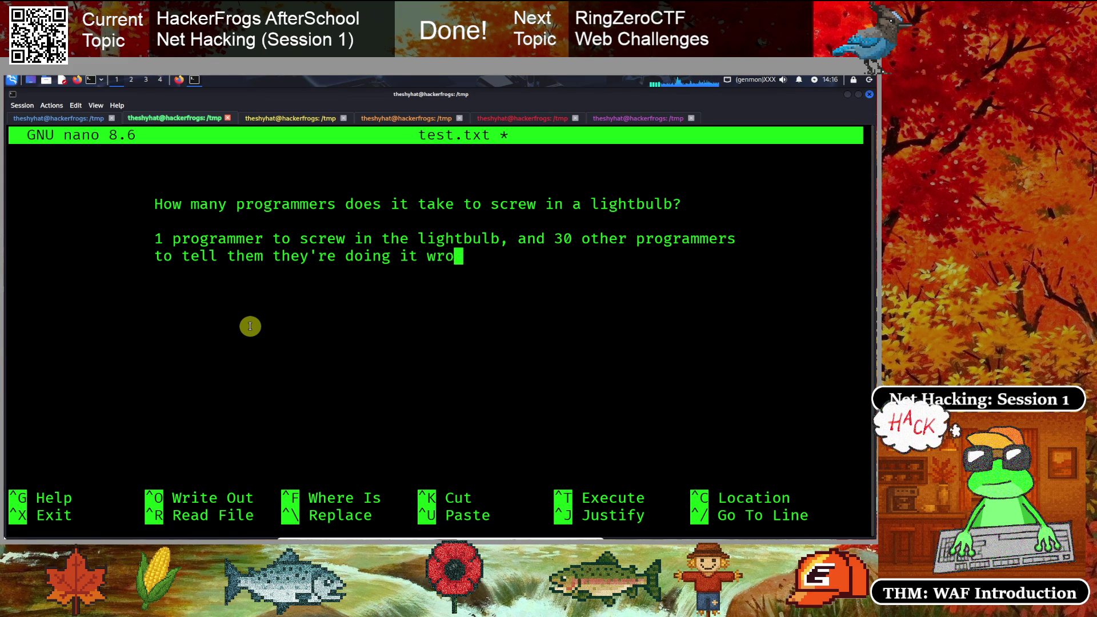
pyautogui.write(':D :D :D')
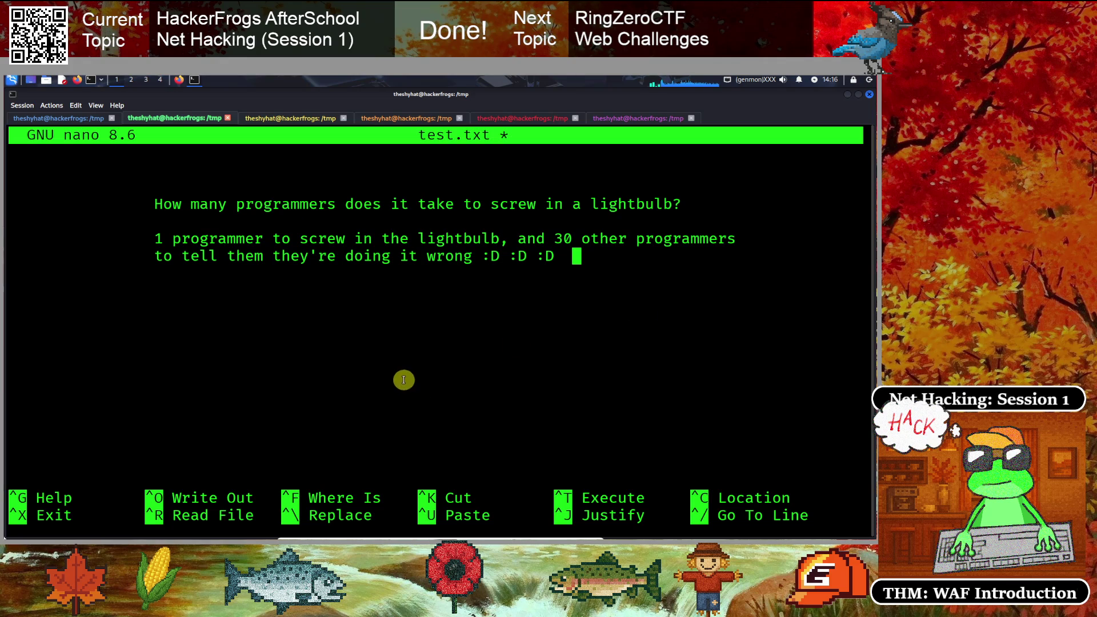
pyautogui.click(169, 84)
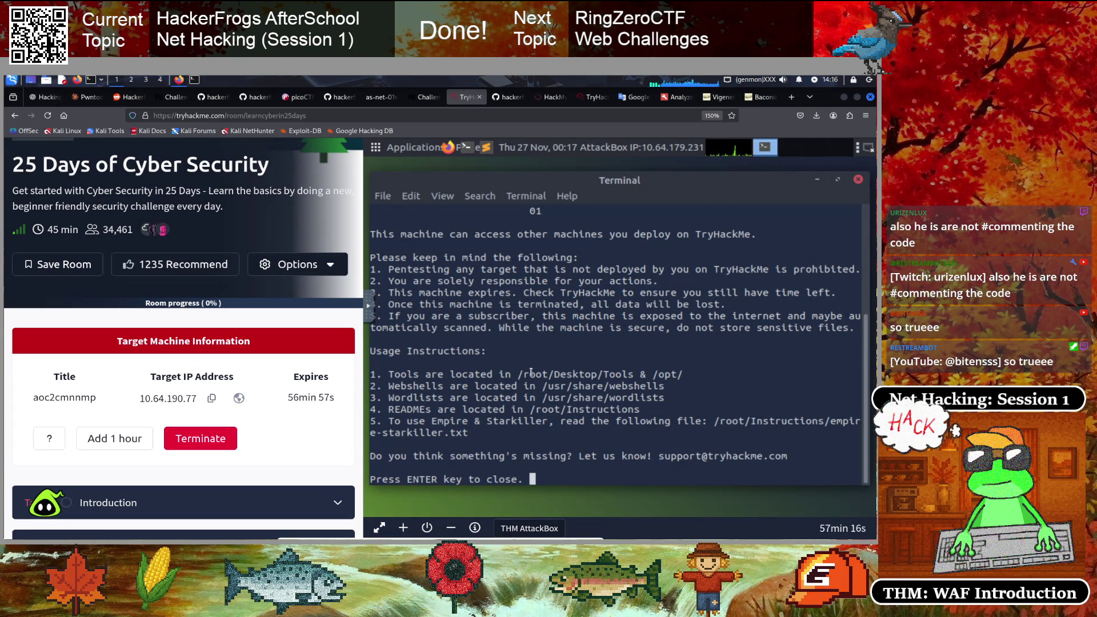
# Close the AttackBox welcome terminal to reveal the desktop
pyautogui.press('Return')
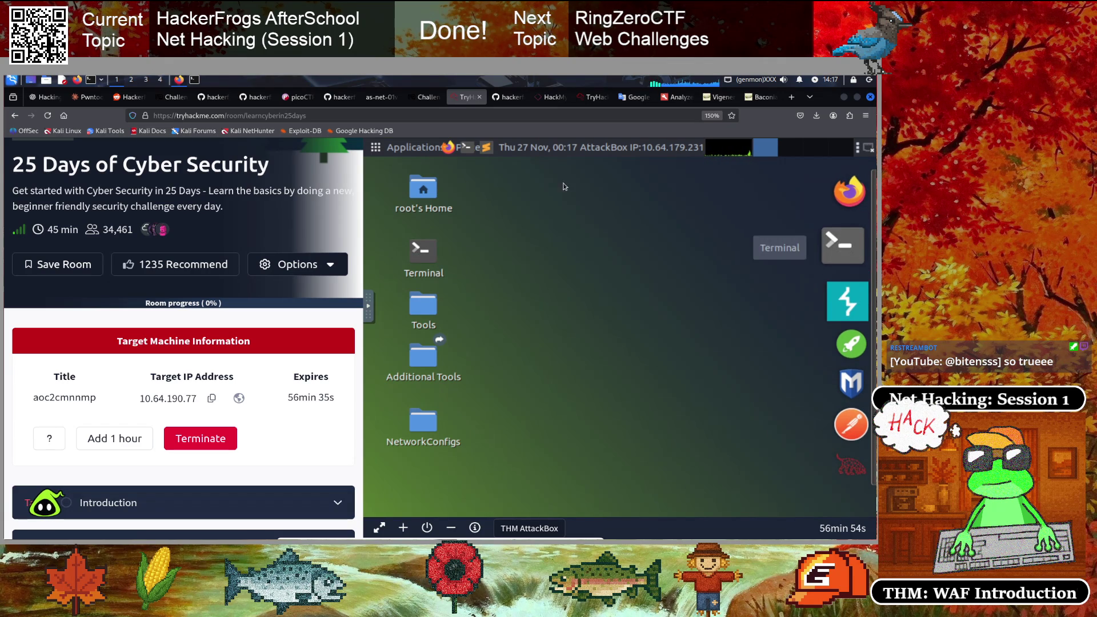
pyautogui.click(429, 262)
# Open a new AttackBox terminal, enter target address 10.64.190.77, then return to the slides
pyautogui.doubleClick(430, 263)
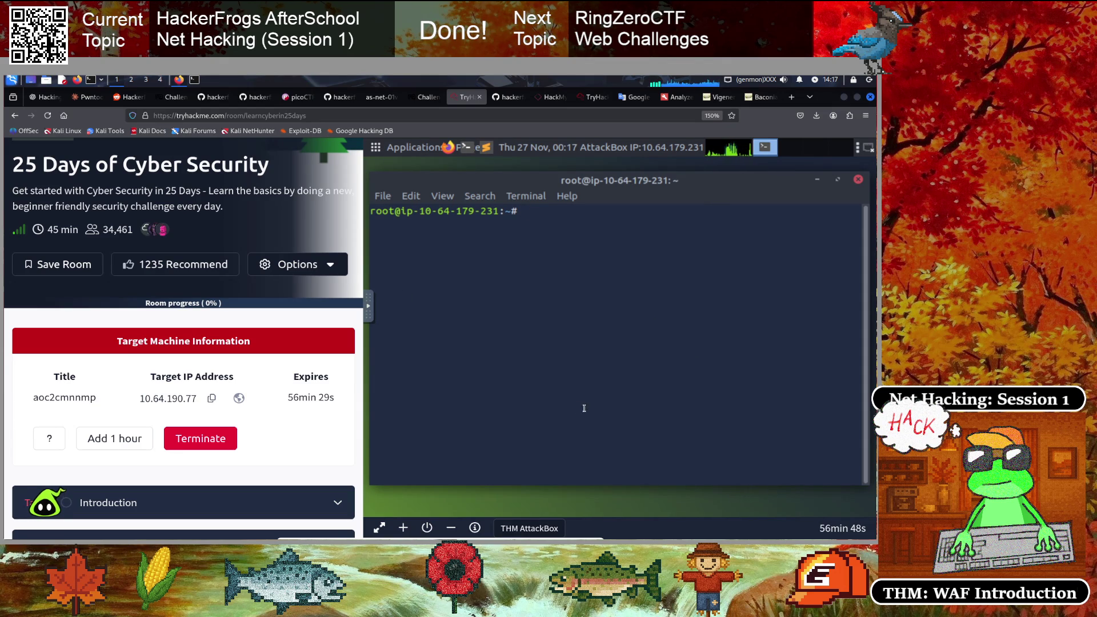
pyautogui.scroll(-1, 153, 392)
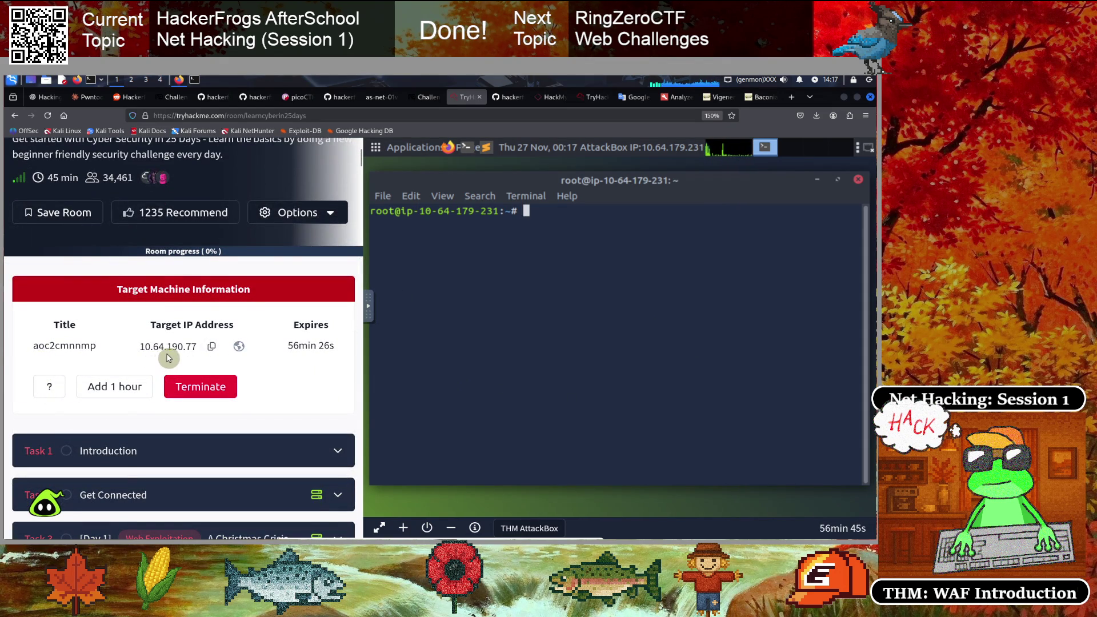
pyautogui.click(157, 360)
pyautogui.click(158, 360)
pyautogui.click(141, 360)
pyautogui.click(140, 360)
pyautogui.click(568, 323)
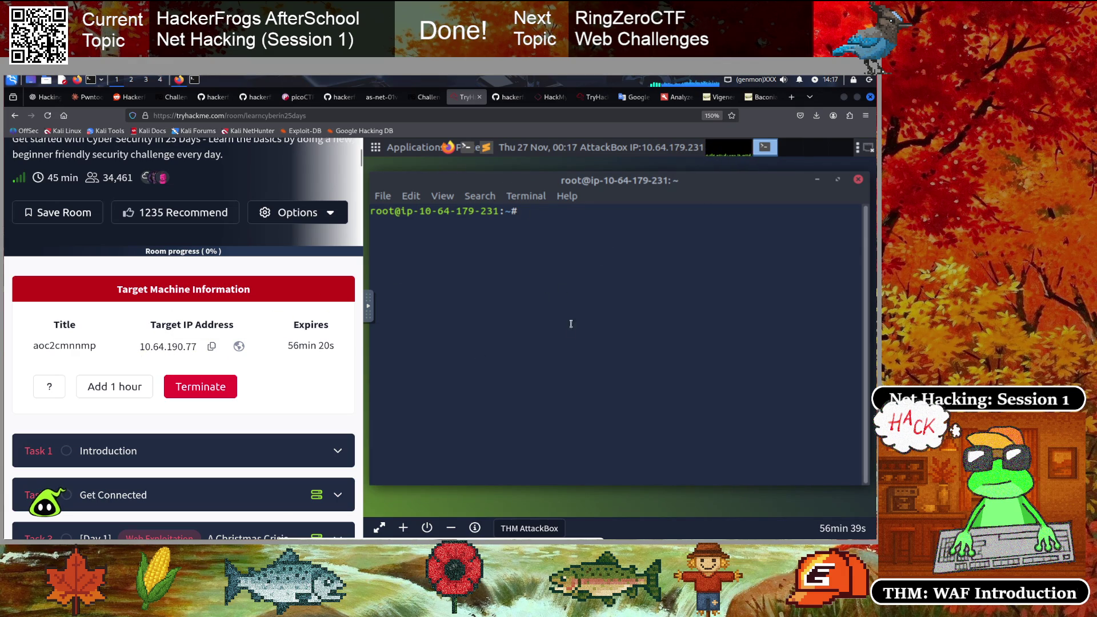
pyautogui.write('10.')
pyautogui.write('64.190.')
pyautogui.write('77')
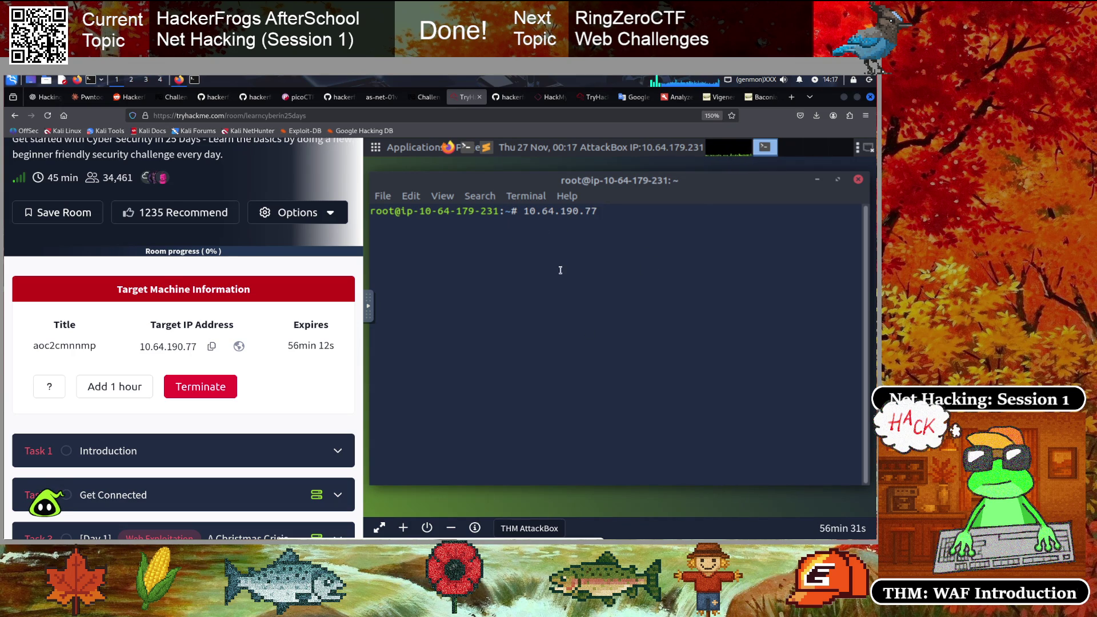
pyautogui.click(383, 117)
pyautogui.click(380, 98)
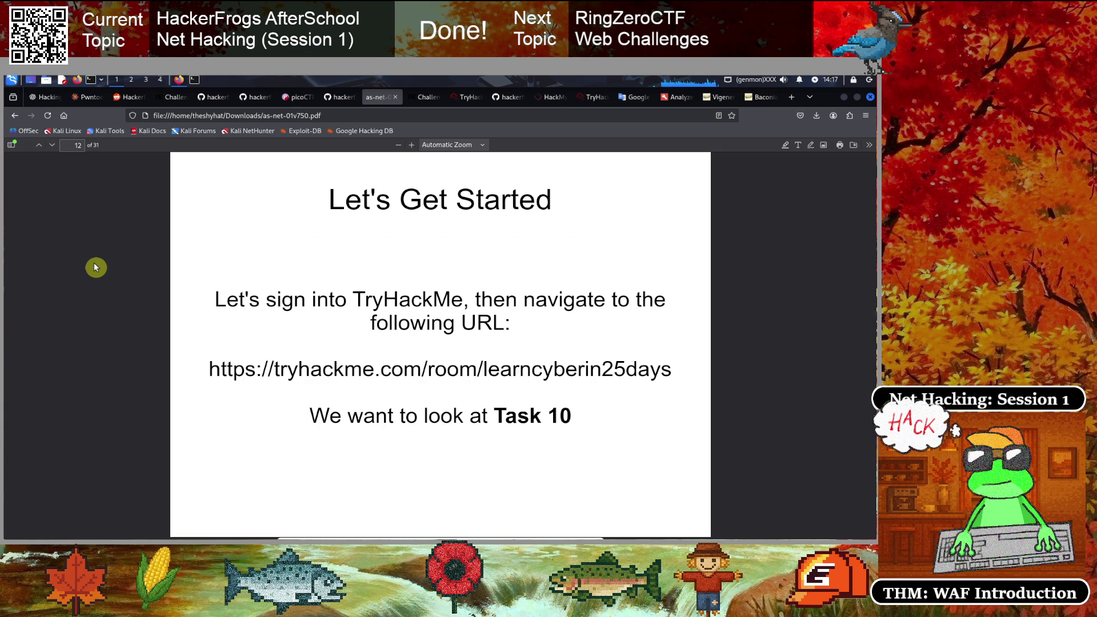
# Advance past the Network Ranges slide to the Public vs Private IP Addresses slide
pyautogui.press('Right')
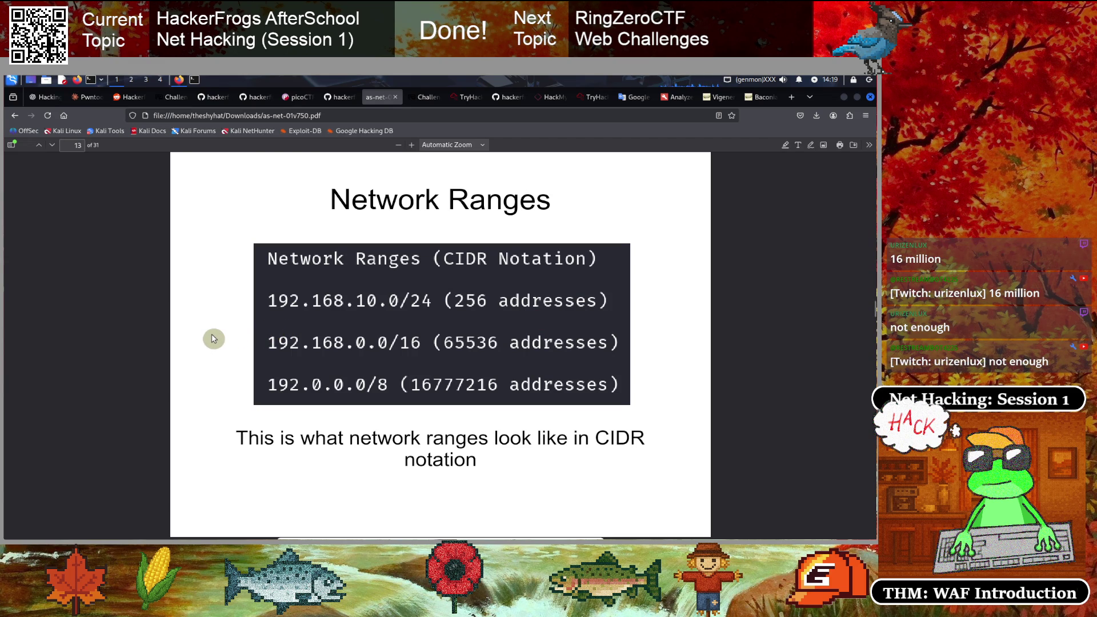
pyautogui.press('Right')
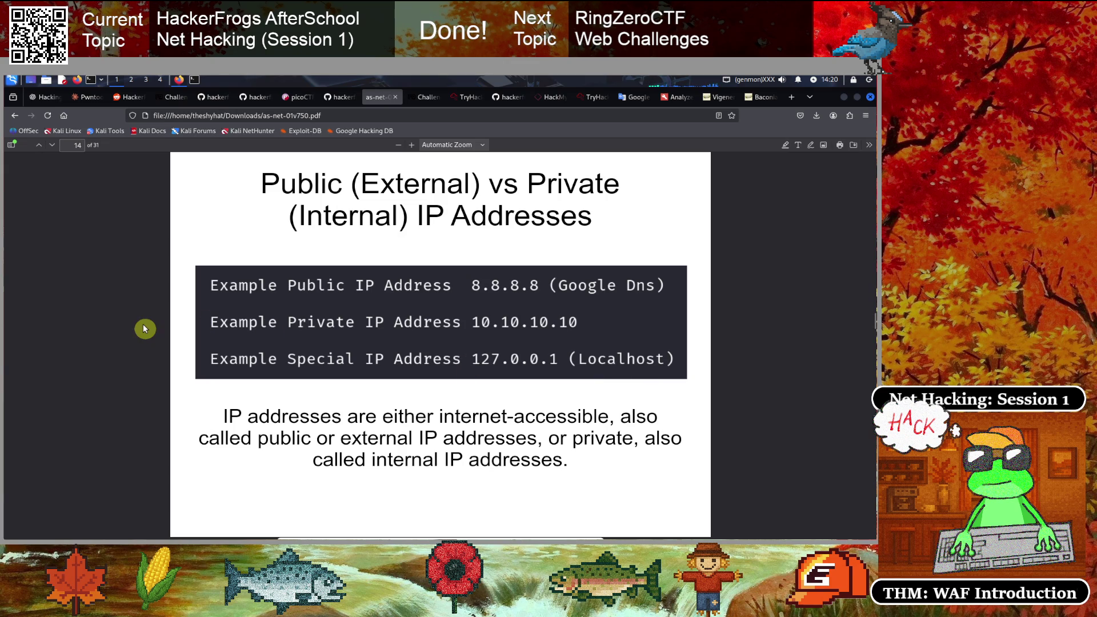
# Advance to slide 15 listing internal ranges 10.x.x.x, 172.16.x.x and 192.168.x.x
pyautogui.press('Right')
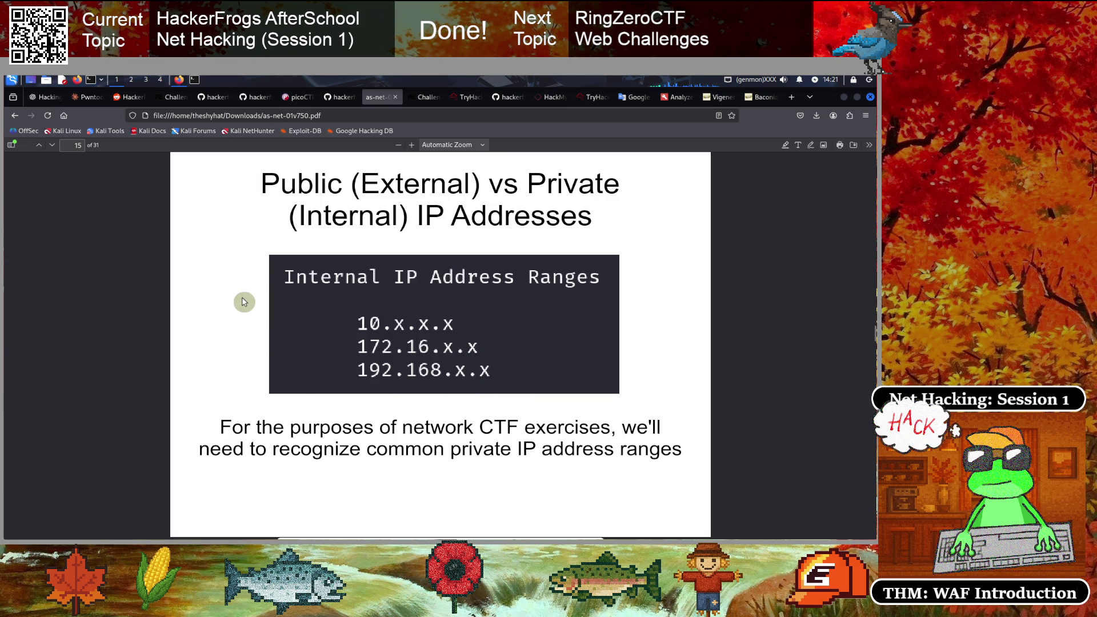
# Move on to the Ping Sweeping slide, then return to the AttackBox terminal
pyautogui.press('Right')
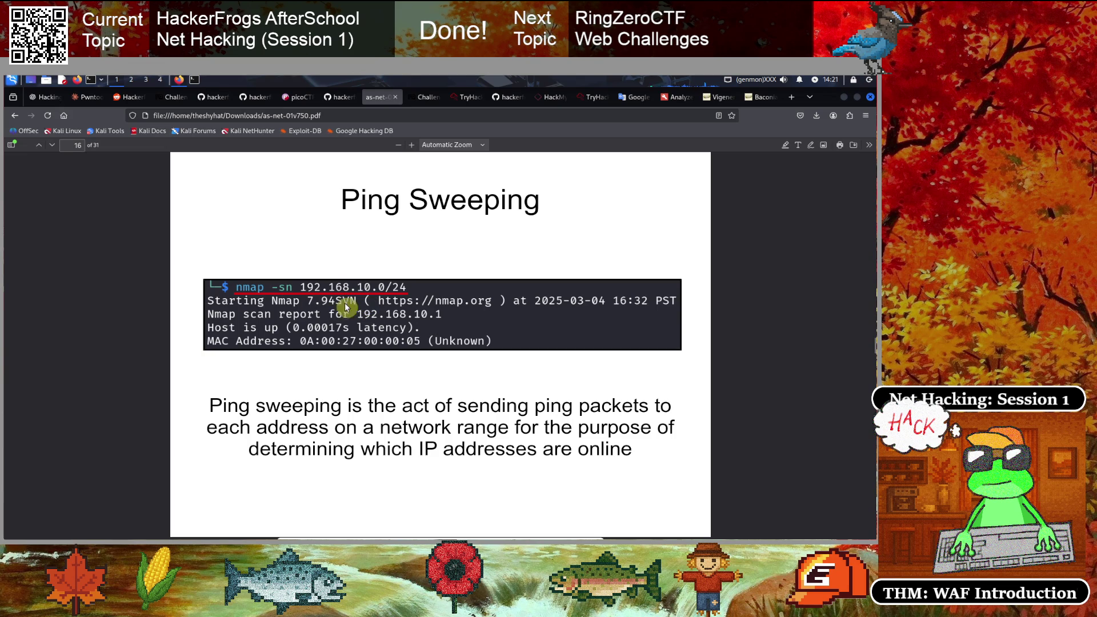
pyautogui.click(464, 96)
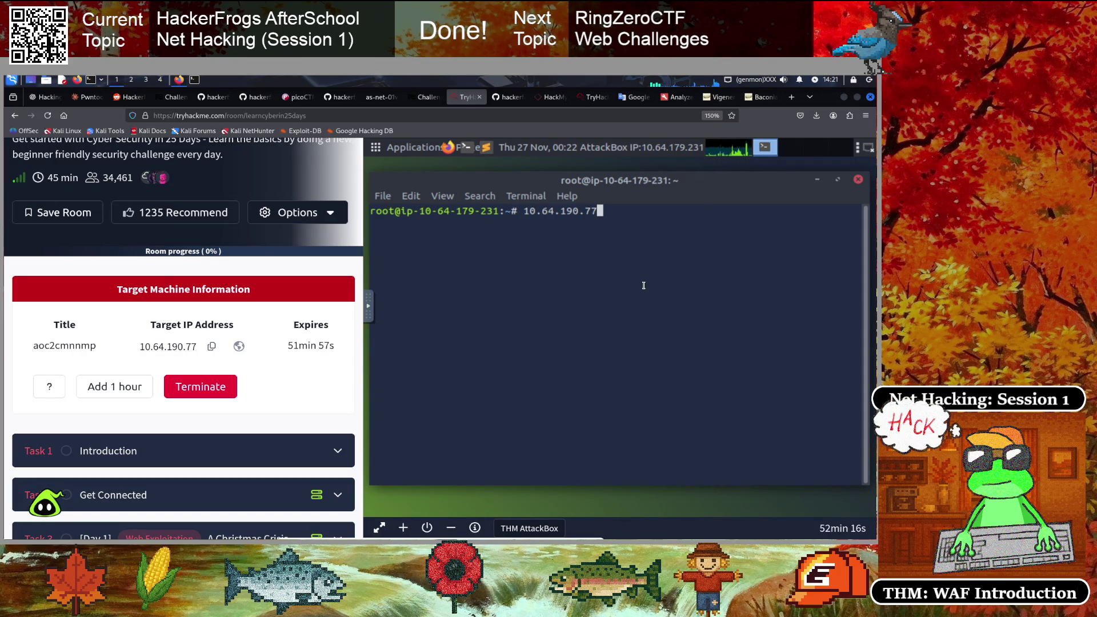
# Clear the command line and run ip a to list the AttackBox's network interfaces
pyautogui.press('BackSpace')
pyautogui.press('BackSpace')
pyautogui.press('BackSpace')
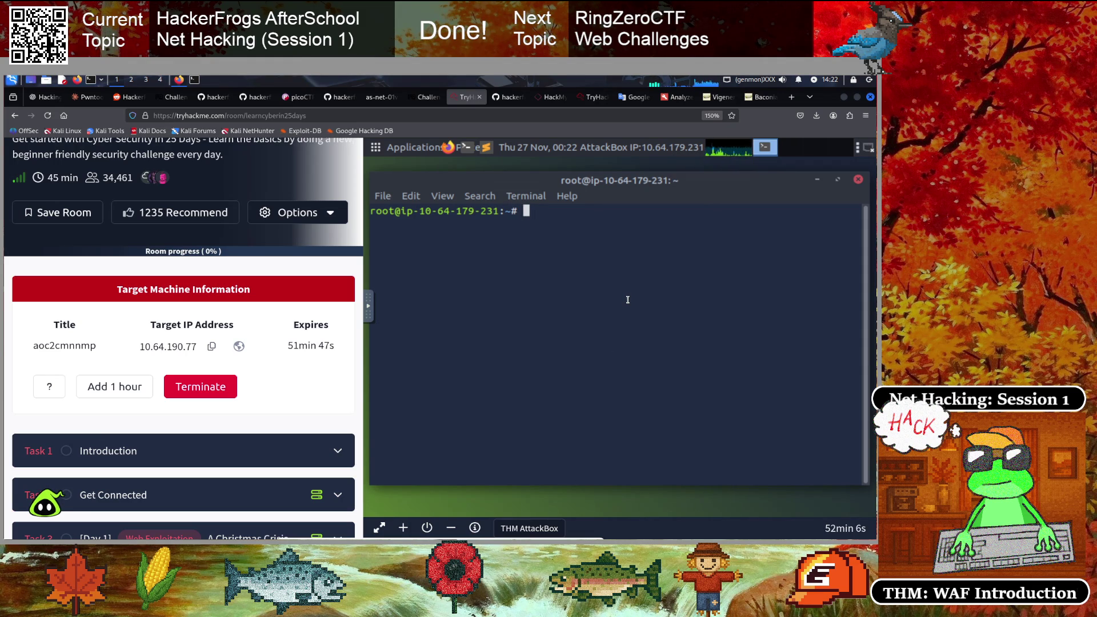
pyautogui.write('ip a')
pyautogui.press('Return')
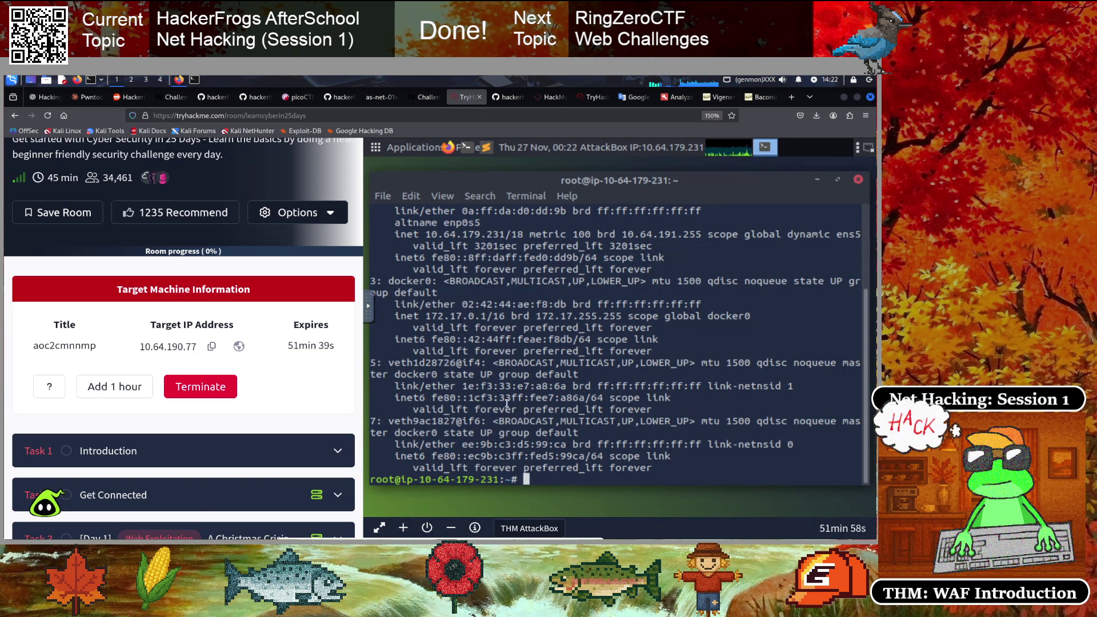
# Select the ens5 address 10.64.179.231/18 in the interface listing
pyautogui.scroll(3, 509, 404)
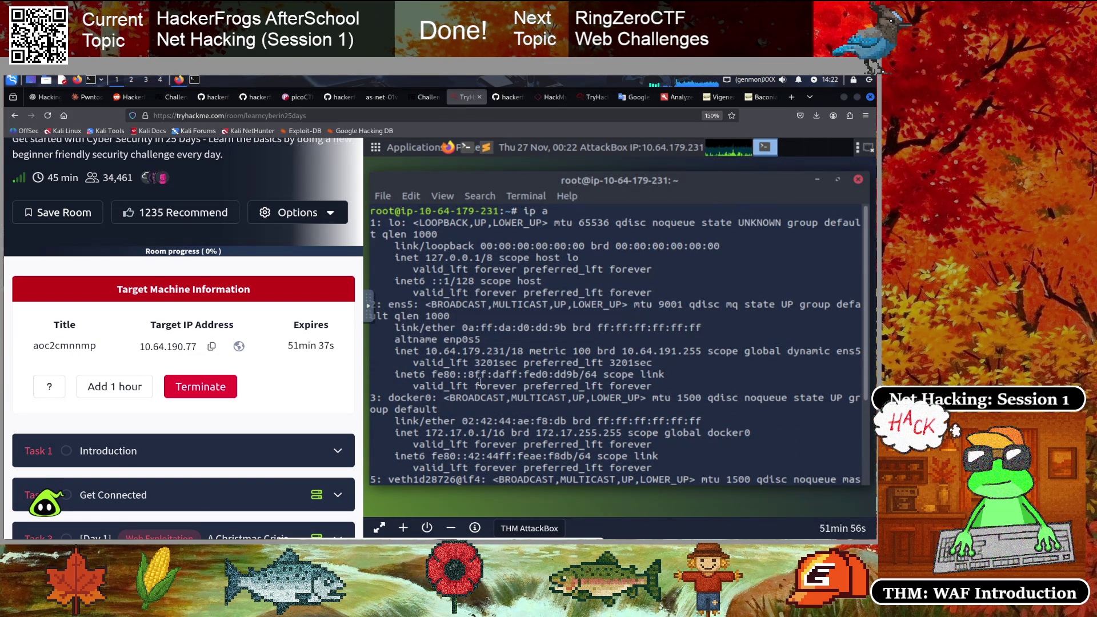
pyautogui.click(396, 227)
pyautogui.click(402, 228)
pyautogui.scroll(-3, 415, 310)
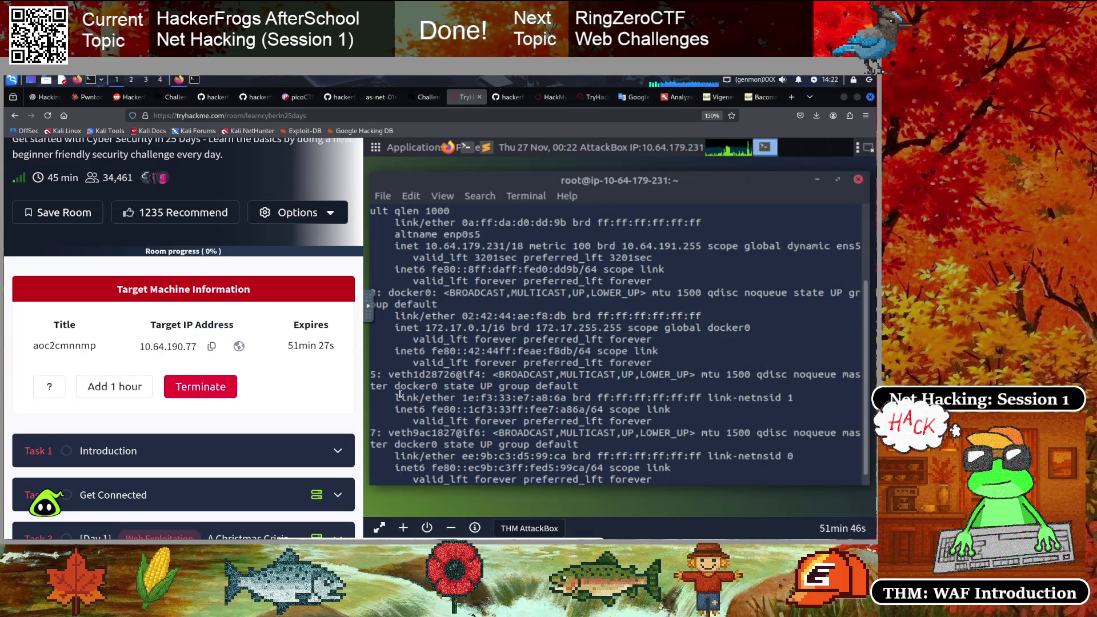
pyautogui.doubleClick(408, 375)
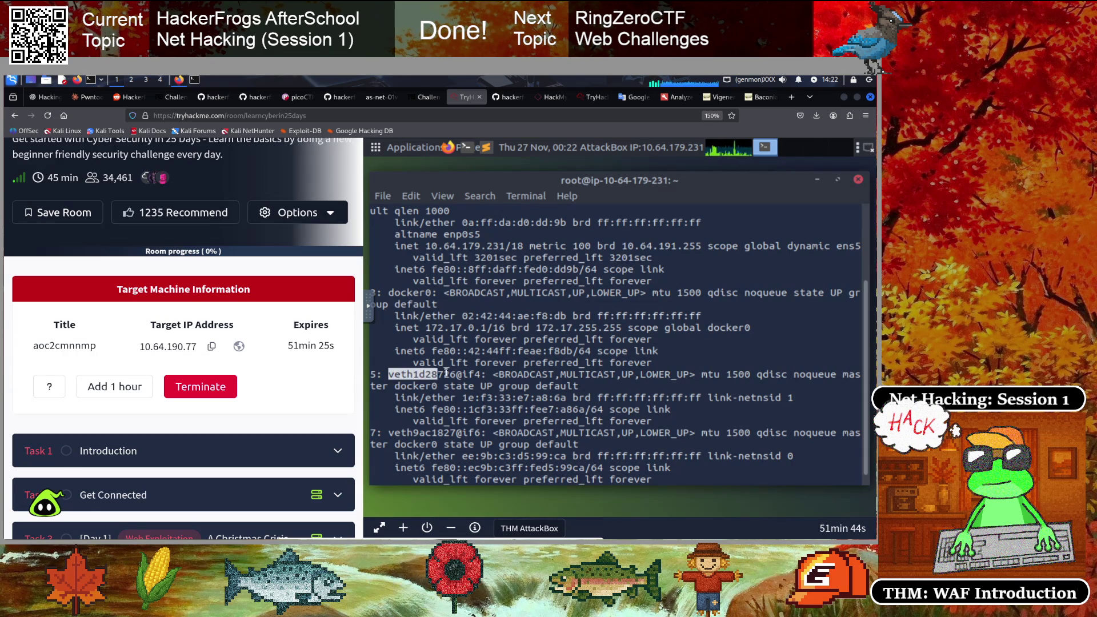
pyautogui.click(390, 432)
pyautogui.moveTo(390, 431); pyautogui.dragTo(456, 432)
pyautogui.scroll(-1, 453, 411)
pyautogui.click(472, 434)
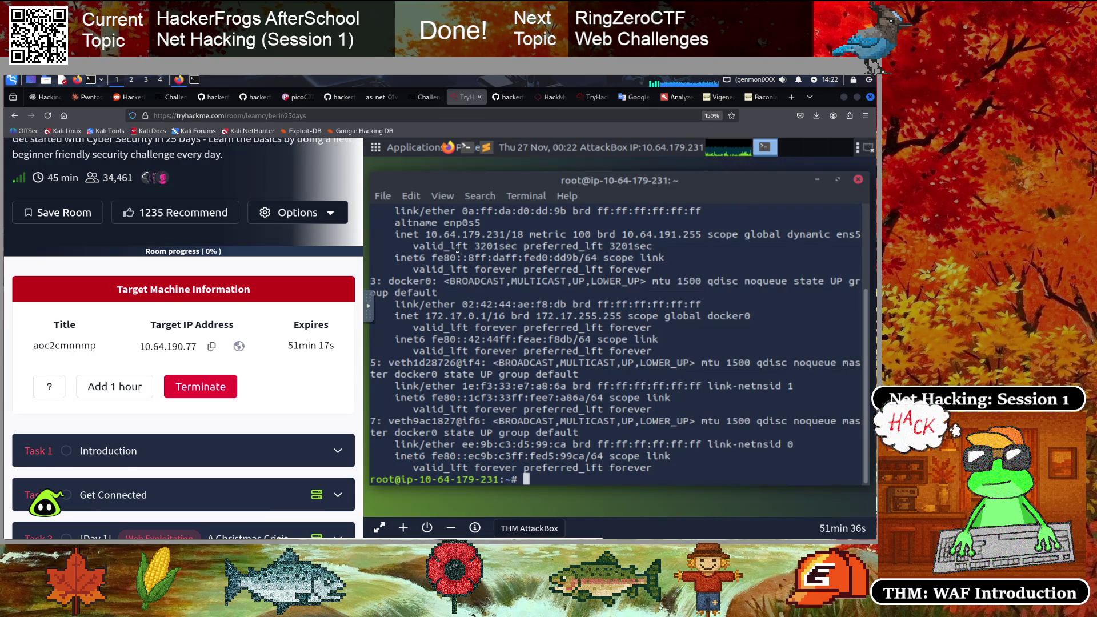
pyautogui.scroll(1, 414, 309)
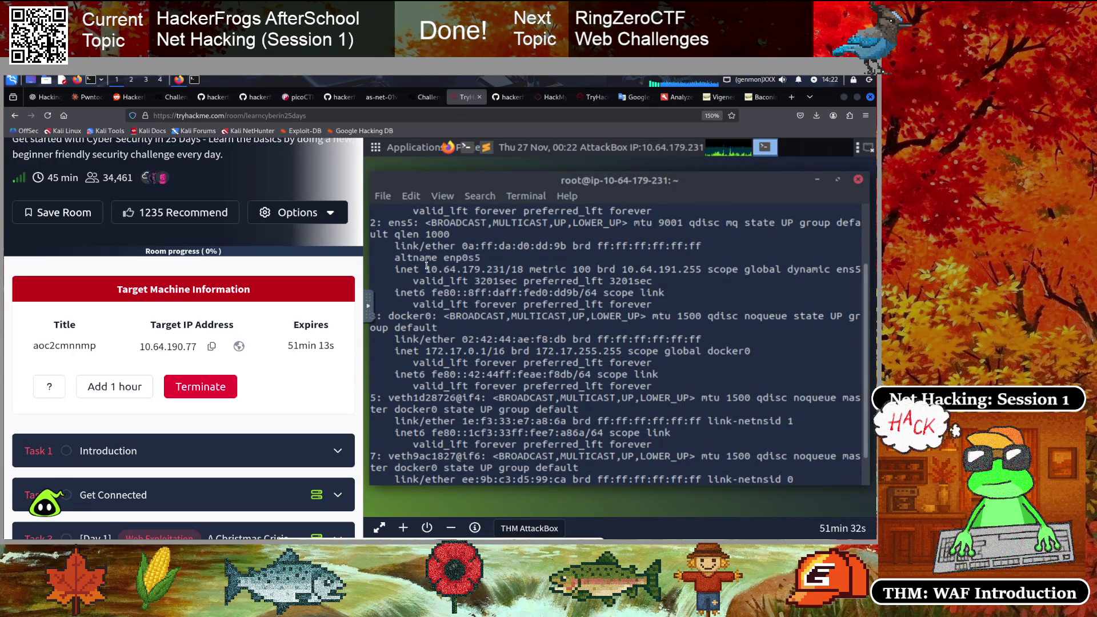
pyautogui.moveTo(432, 268); pyautogui.dragTo(524, 269)
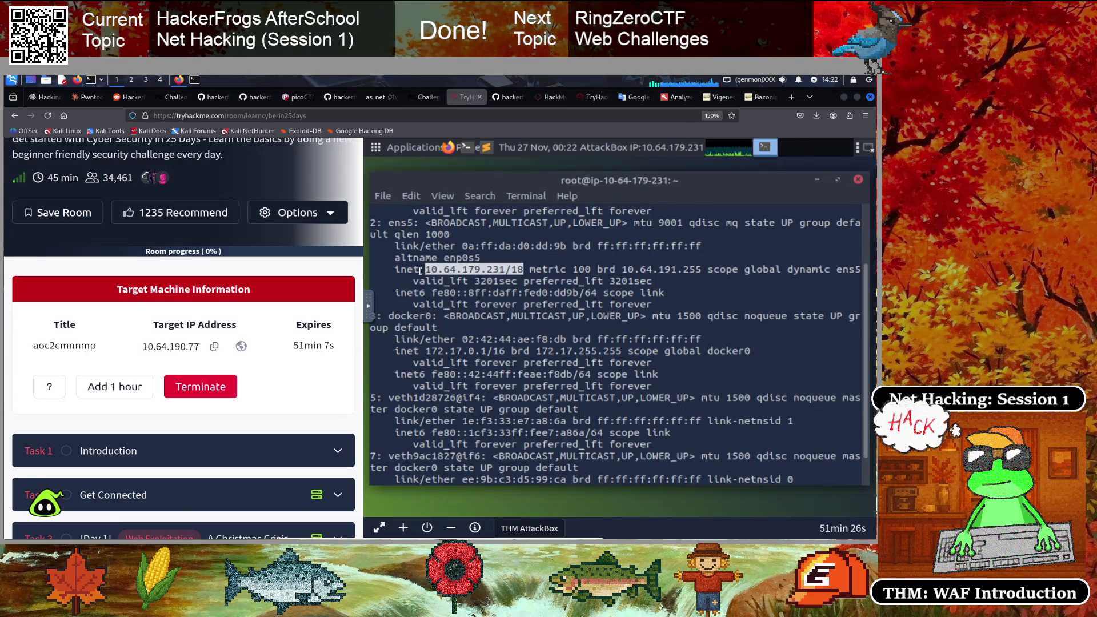
# Copy the address 10.64.179.231/18 and clear the terminal
pyautogui.rightClick(454, 268)
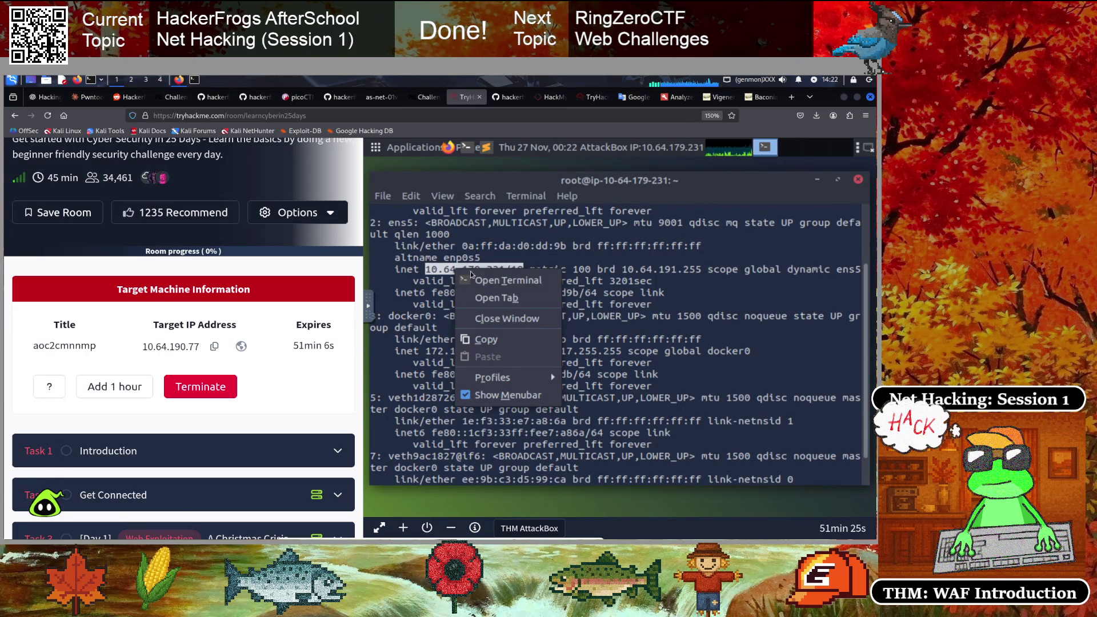
pyautogui.click(485, 341)
pyautogui.click(458, 322)
pyautogui.scroll(-1, 482, 382)
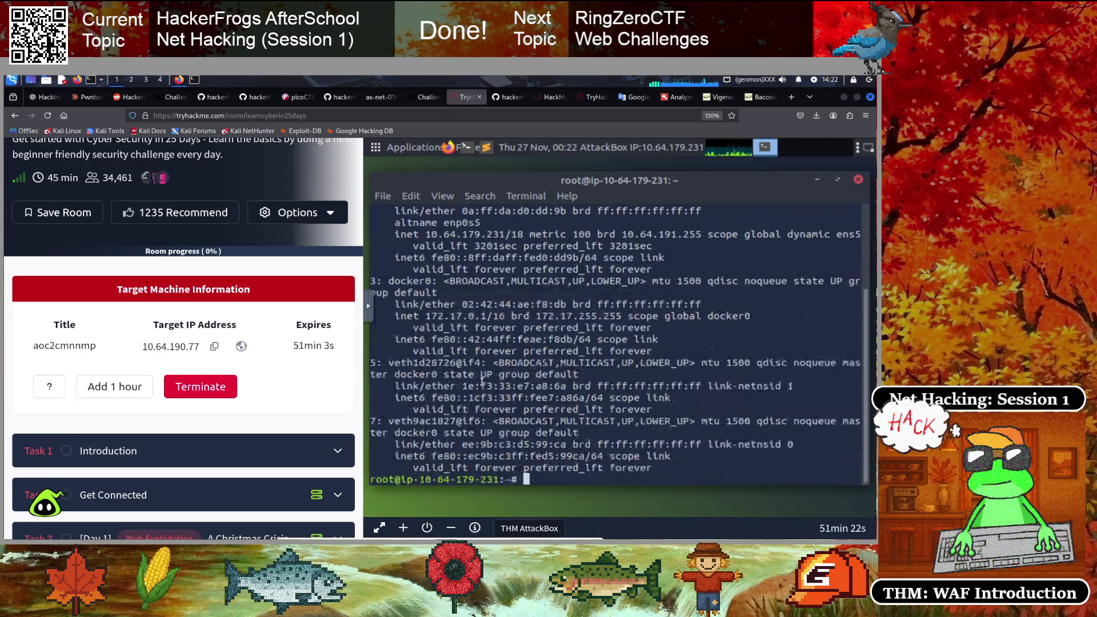
pyautogui.write('clear')
pyautogui.press('Return')
# Build nmap -sn 10.64.179.231/18 from the pasted address, copy it, and run it
pyautogui.hotkey('ctrl', 'shift', 'v')
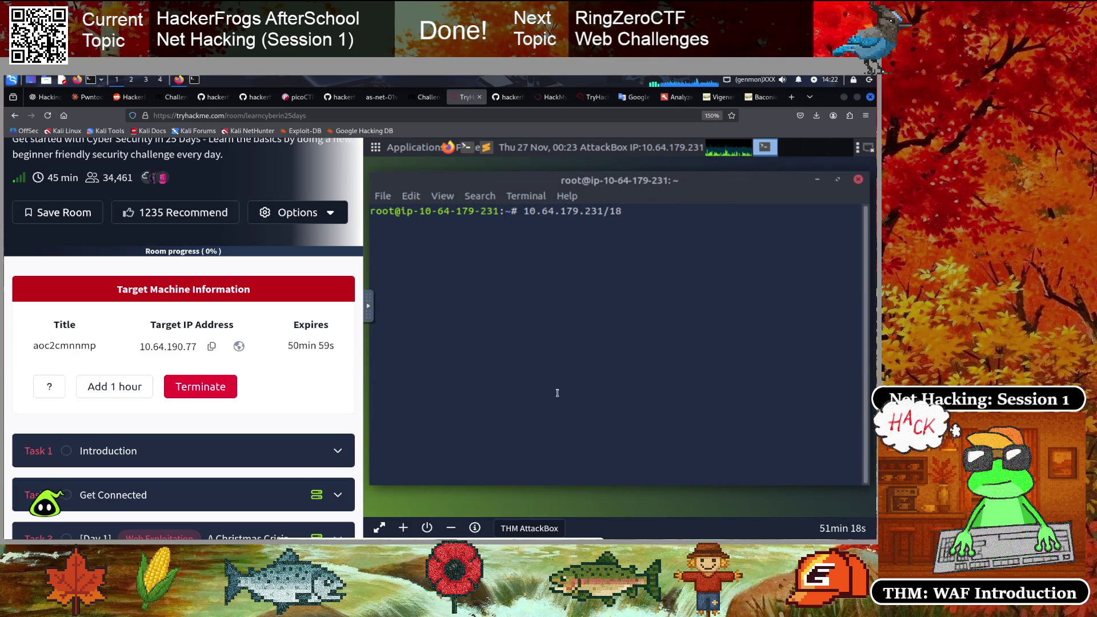
pyautogui.press('Home')
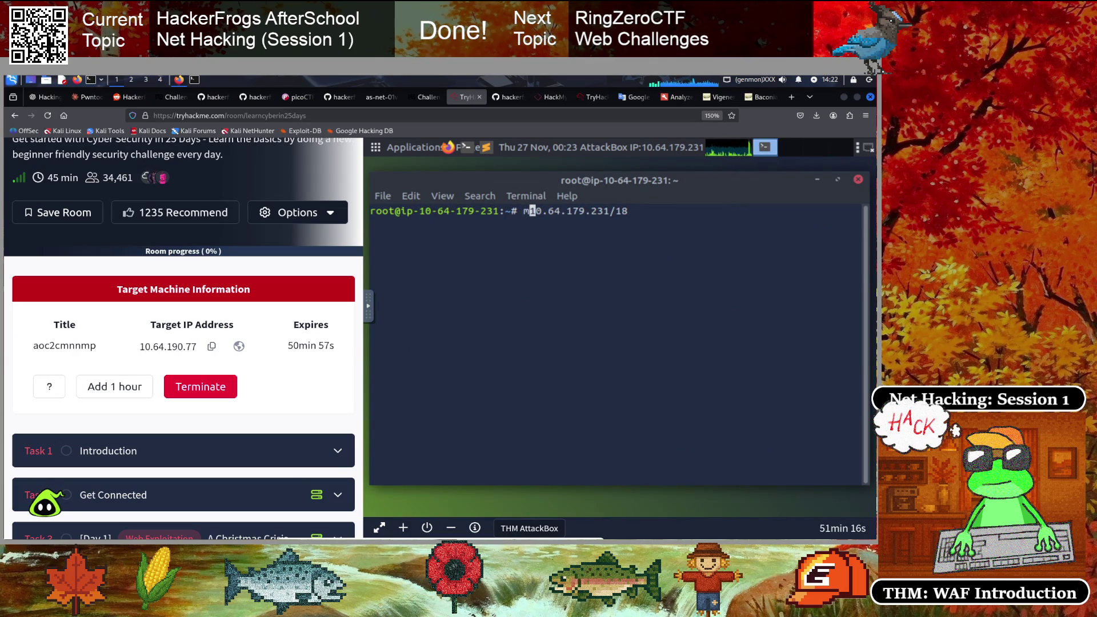
pyautogui.write('nmap -sn')
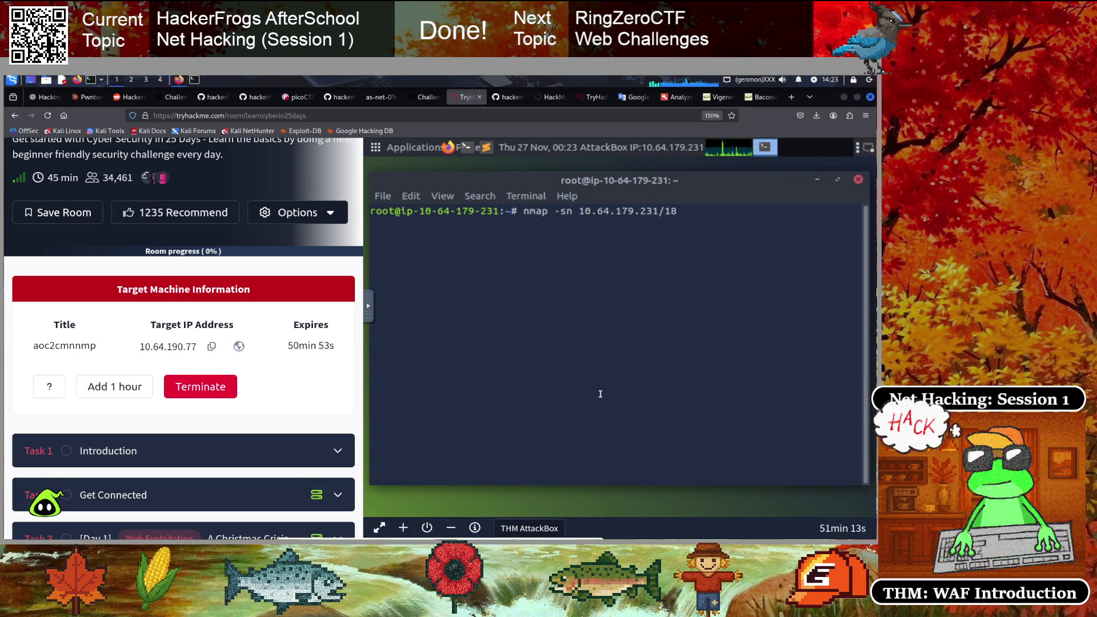
pyautogui.moveTo(524, 211)
pyautogui.mouseDown()
pyautogui.moveTo(678, 211)
pyautogui.moveTo(656, 211)
pyautogui.mouseUp()
pyautogui.click(591, 211)
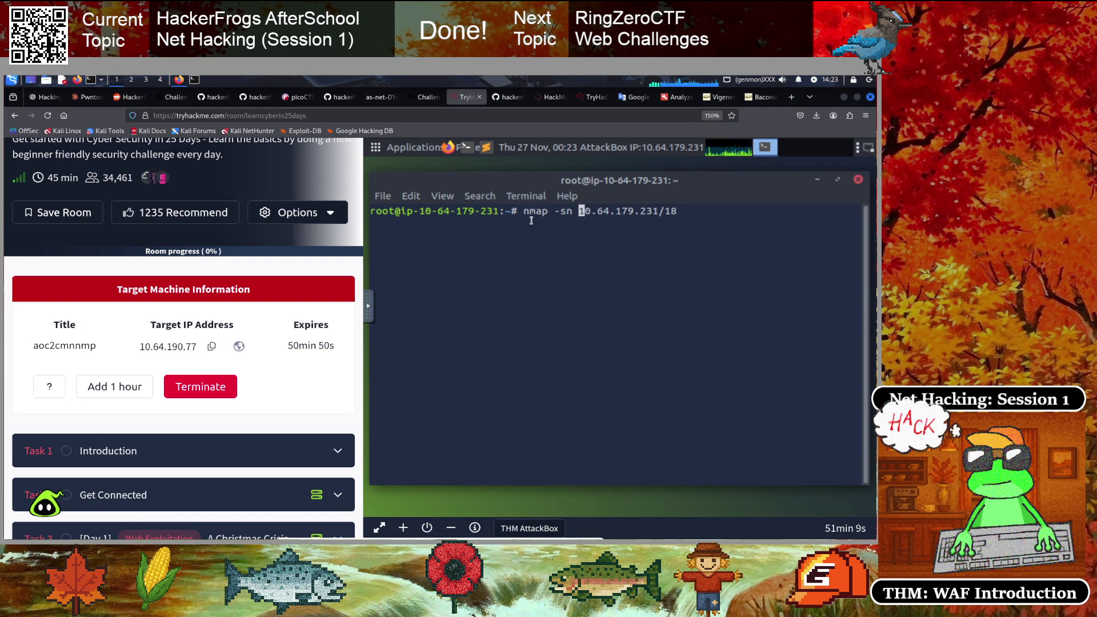
pyautogui.moveTo(524, 211); pyautogui.dragTo(677, 210)
pyautogui.rightClick(664, 209)
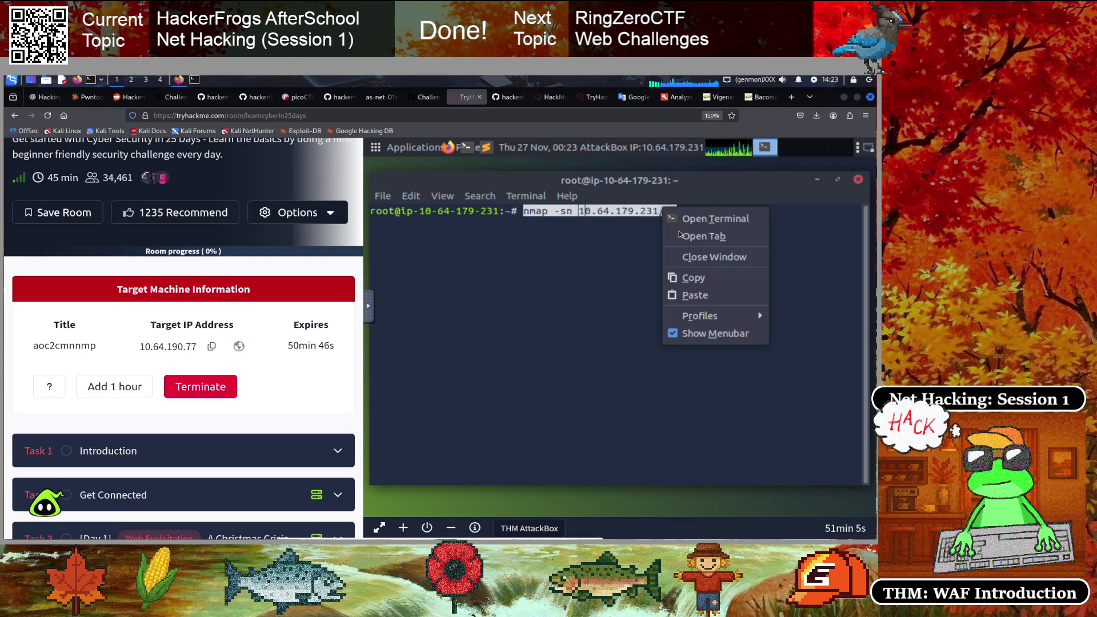
pyautogui.click(692, 278)
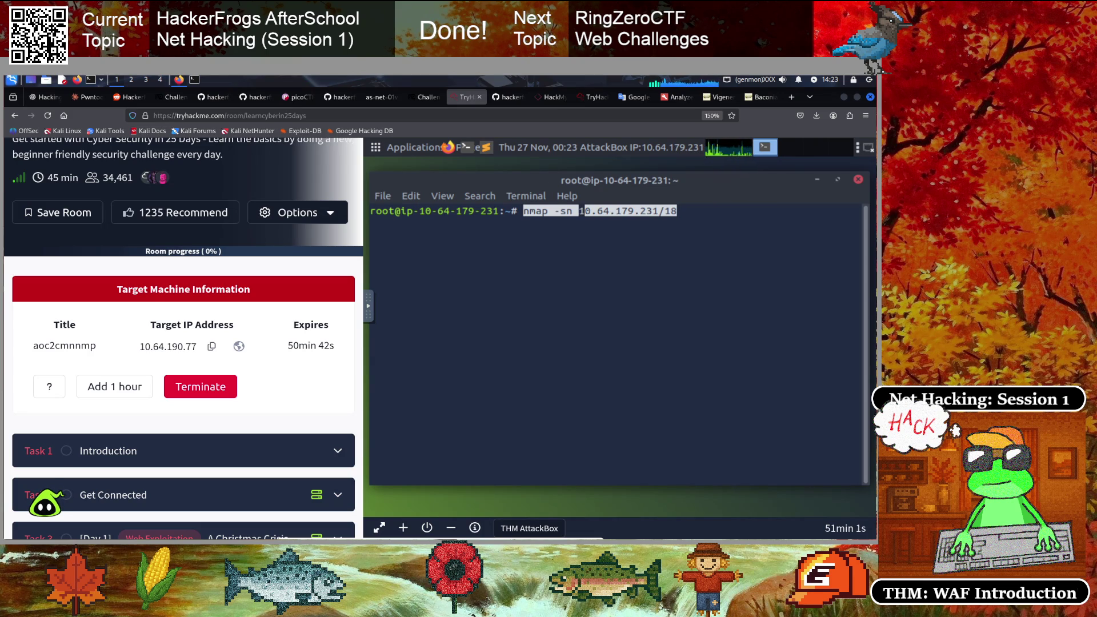
pyautogui.click(547, 316)
pyautogui.press('End')
pyautogui.press('Return')
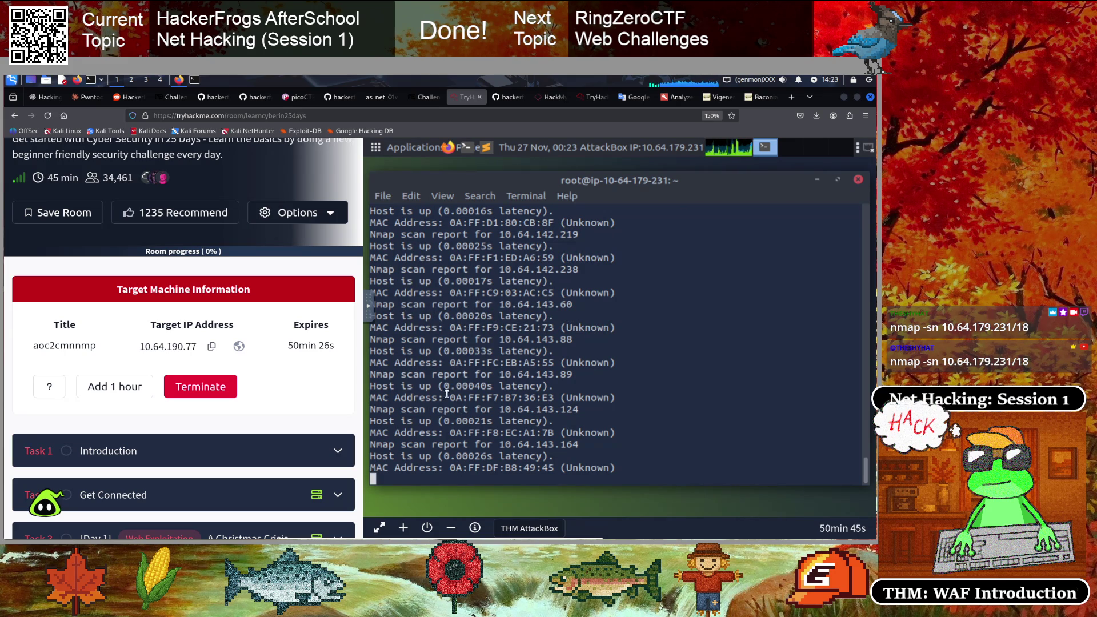
# Highlight a few 'Host is up' and scan report lines from the sweep, then open a new Firefox tab
pyautogui.moveTo(381, 386); pyautogui.dragTo(537, 387)
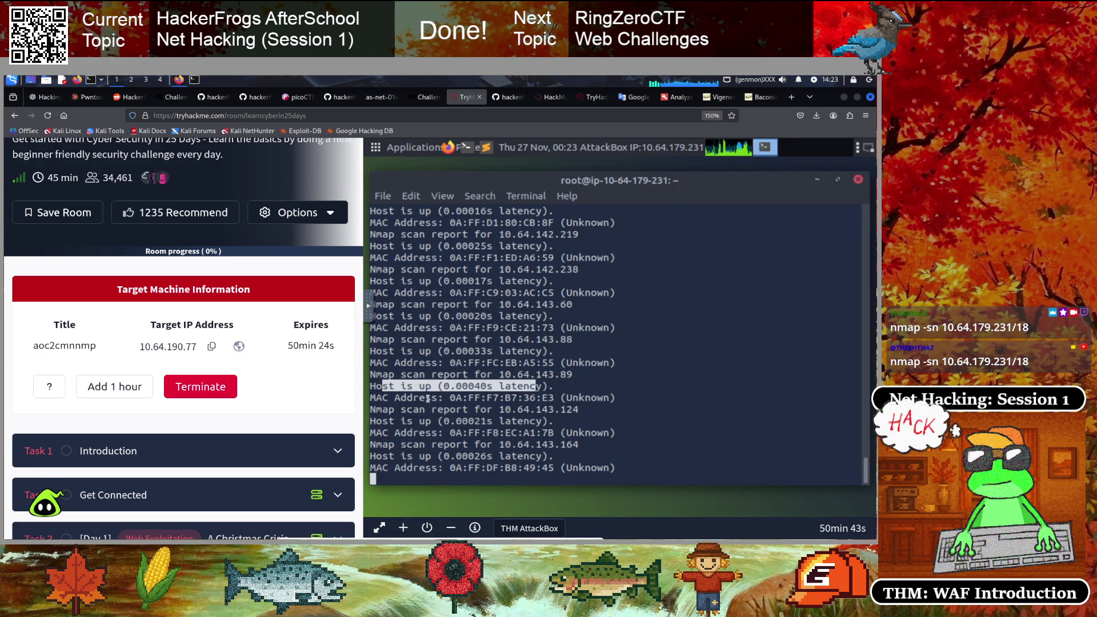
pyautogui.click(422, 374)
pyautogui.moveTo(422, 375); pyautogui.dragTo(623, 375)
pyautogui.click(390, 384)
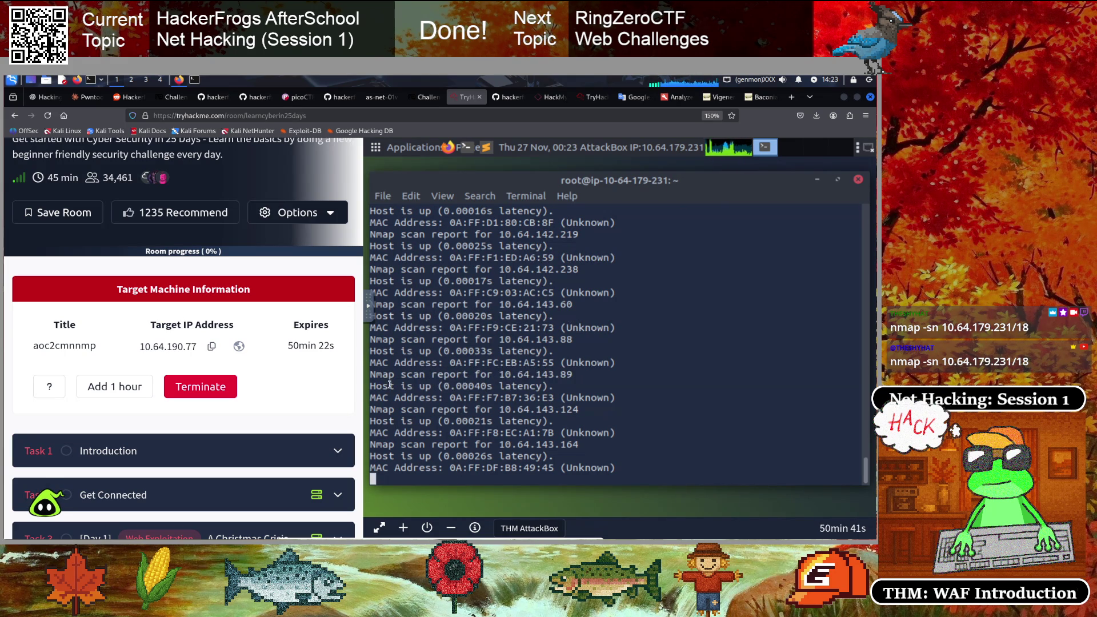
pyautogui.moveTo(382, 374); pyautogui.dragTo(554, 374)
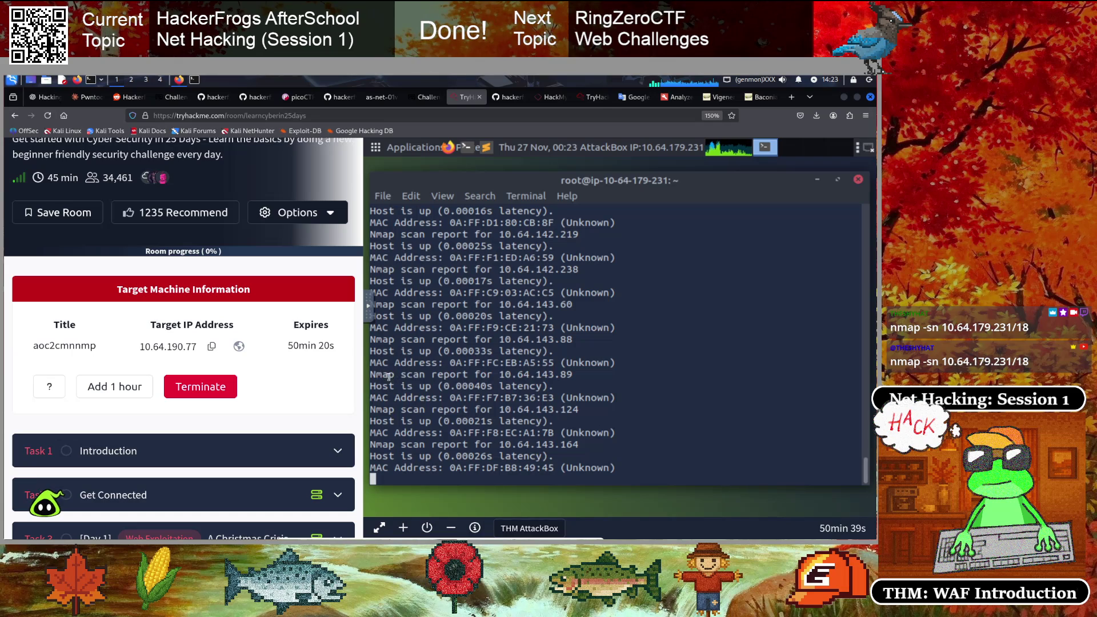
pyautogui.moveTo(382, 374)
pyautogui.mouseDown()
pyautogui.moveTo(563, 380)
pyautogui.moveTo(533, 404)
pyautogui.mouseUp()
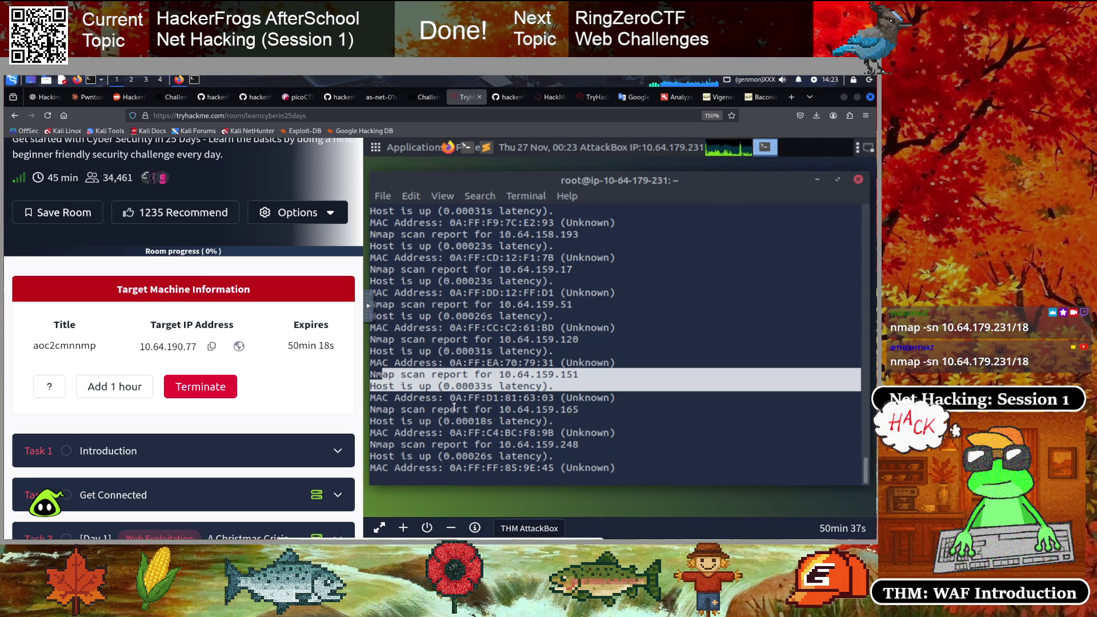
pyautogui.click(454, 407)
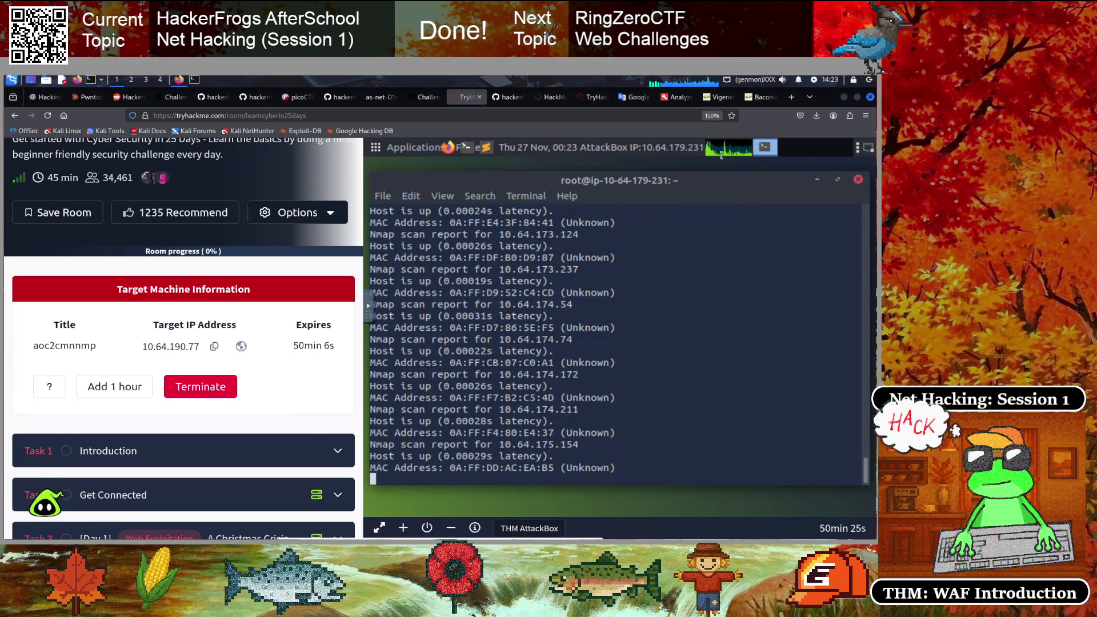
pyautogui.click(791, 97)
# Search Google for how many addresses a CIDR /18 network holds, then return to TryHackMe
pyautogui.click(319, 289)
pyautogui.write('cidr')
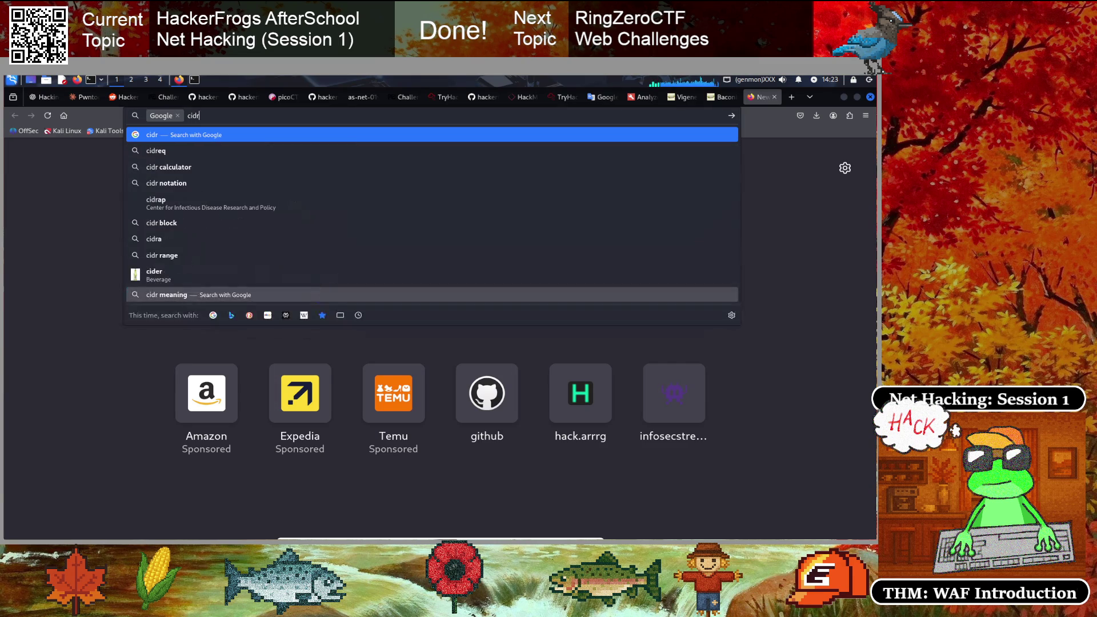
pyautogui.write(' /')
pyautogui.write('8 network')
pyautogui.press('Return')
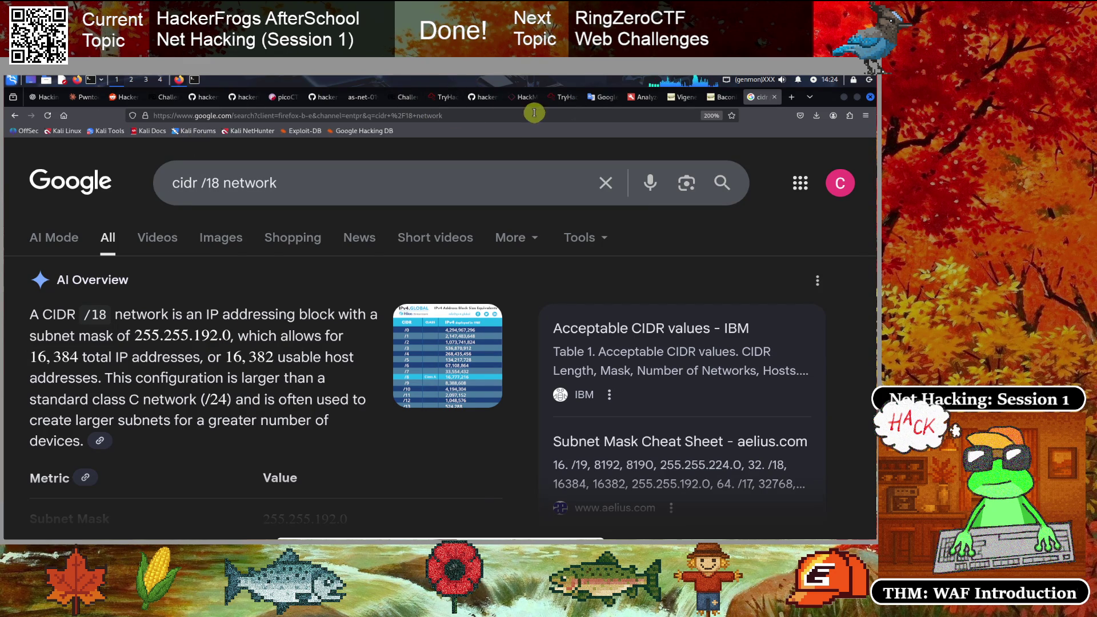
pyautogui.click(443, 98)
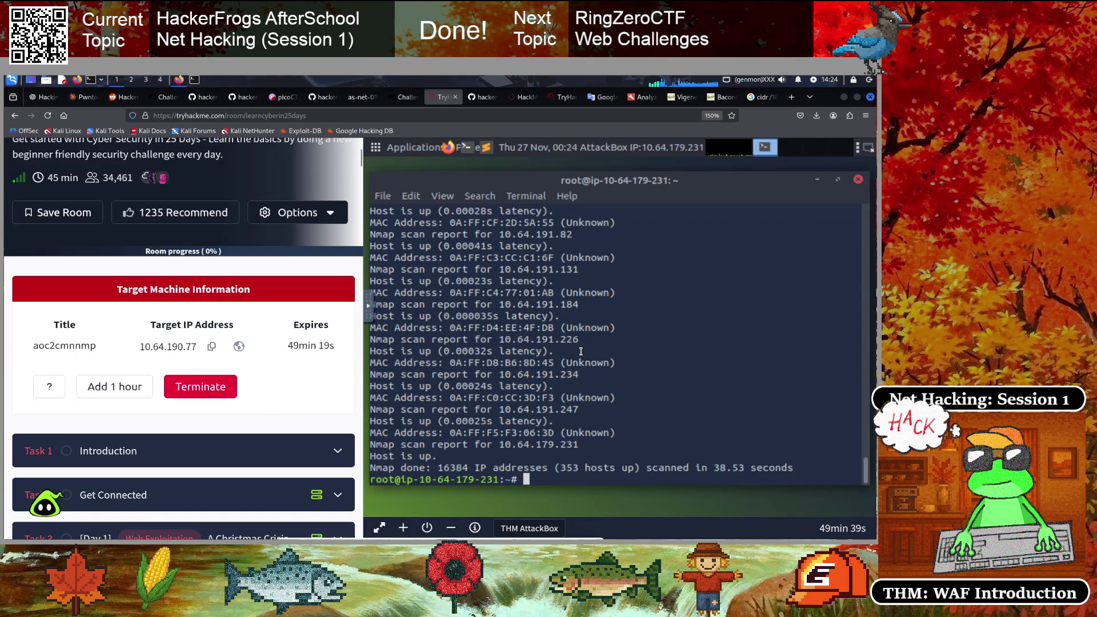
# Clear the terminal and select the target IP 10.64.190.77
pyautogui.write('clear')
pyautogui.press('Return')
pyautogui.write('nma')
pyautogui.press('BackSpace')
pyautogui.press('BackSpace')
pyautogui.press('BackSpace')
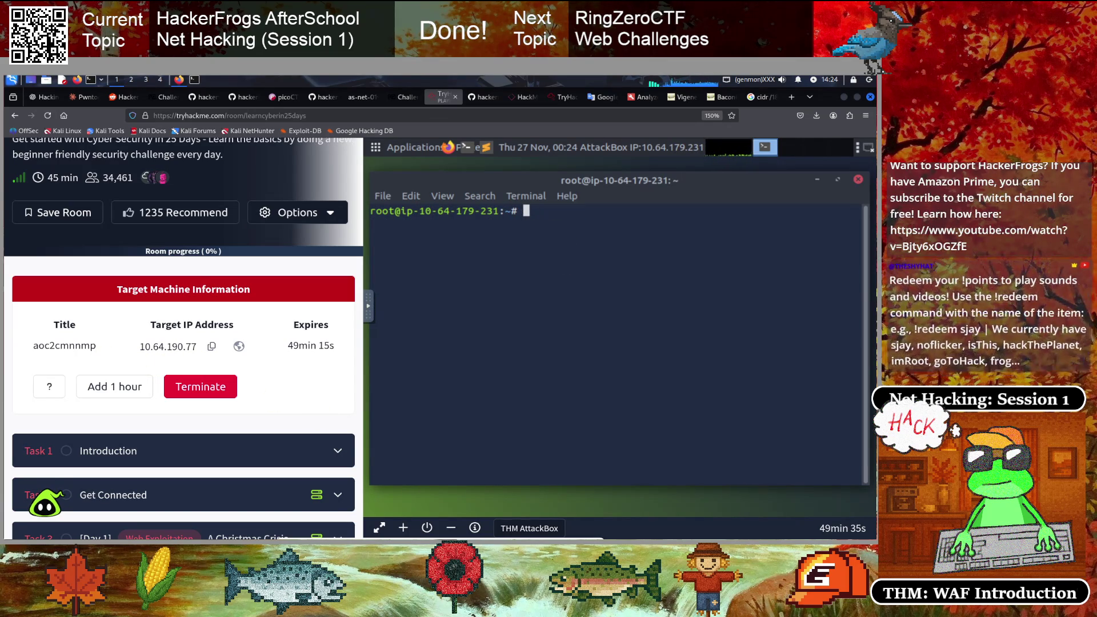
pyautogui.click(140, 347)
pyautogui.moveTo(141, 346); pyautogui.dragTo(197, 346)
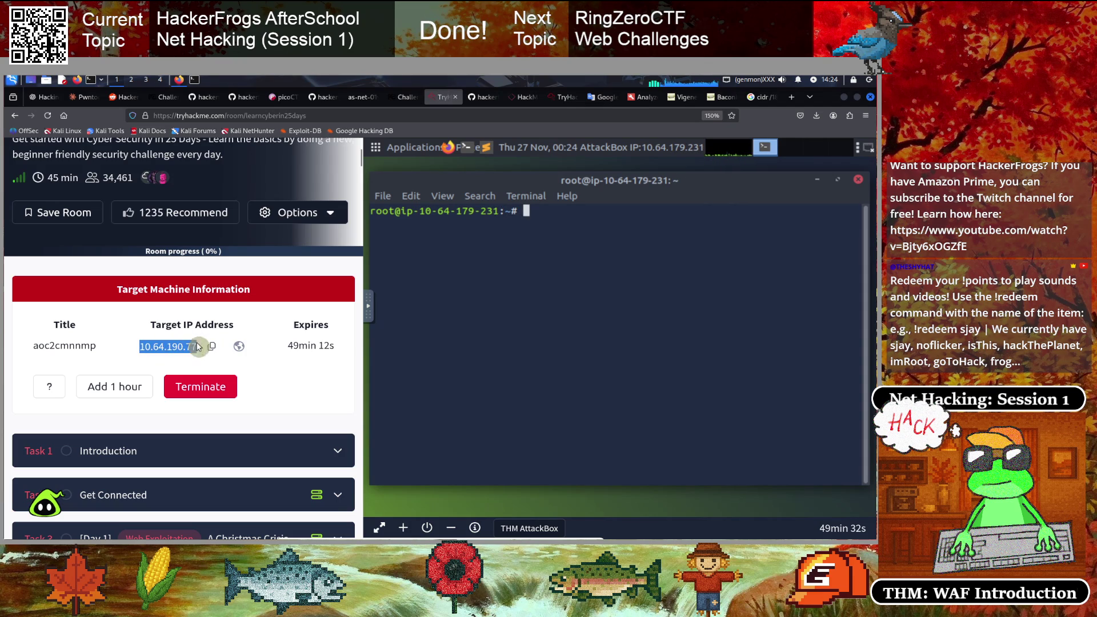
pyautogui.click(163, 366)
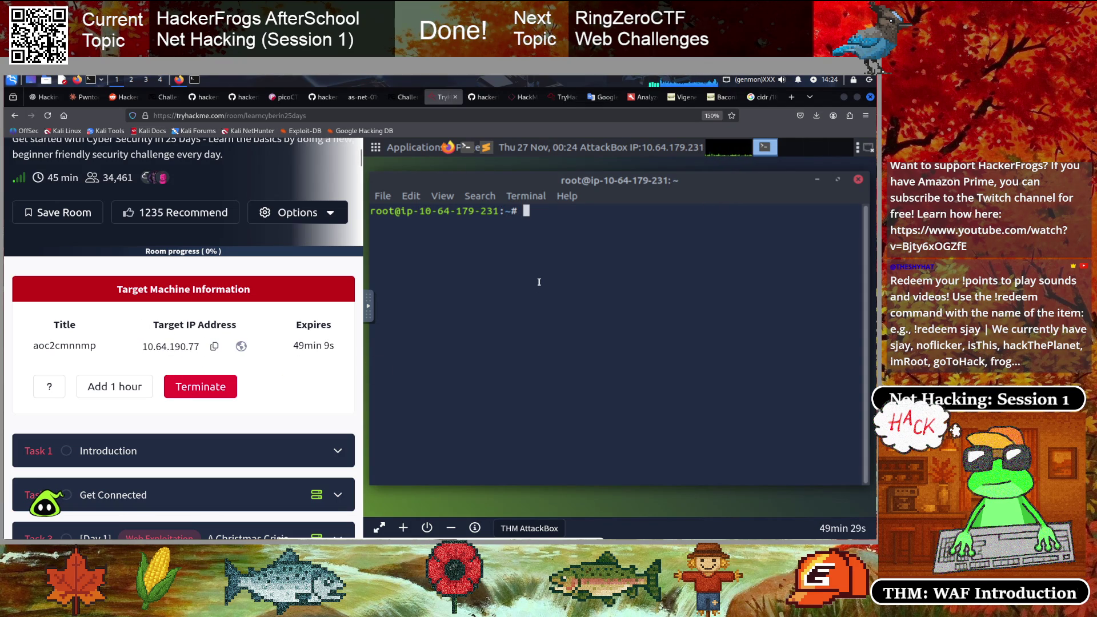
# Run ping -c 4 10.64.190.77 and highlight its 0% packet loss result
pyautogui.write('ping -c ')
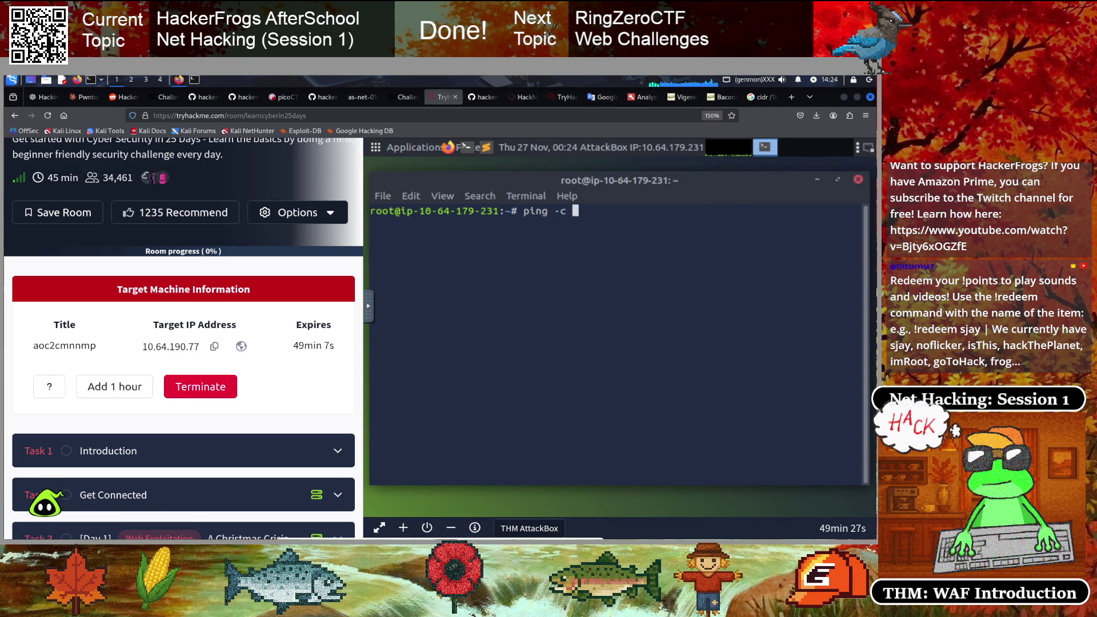
pyautogui.write('4 ')
pyautogui.write('10.64.')
pyautogui.write('190.77')
pyautogui.press('Return')
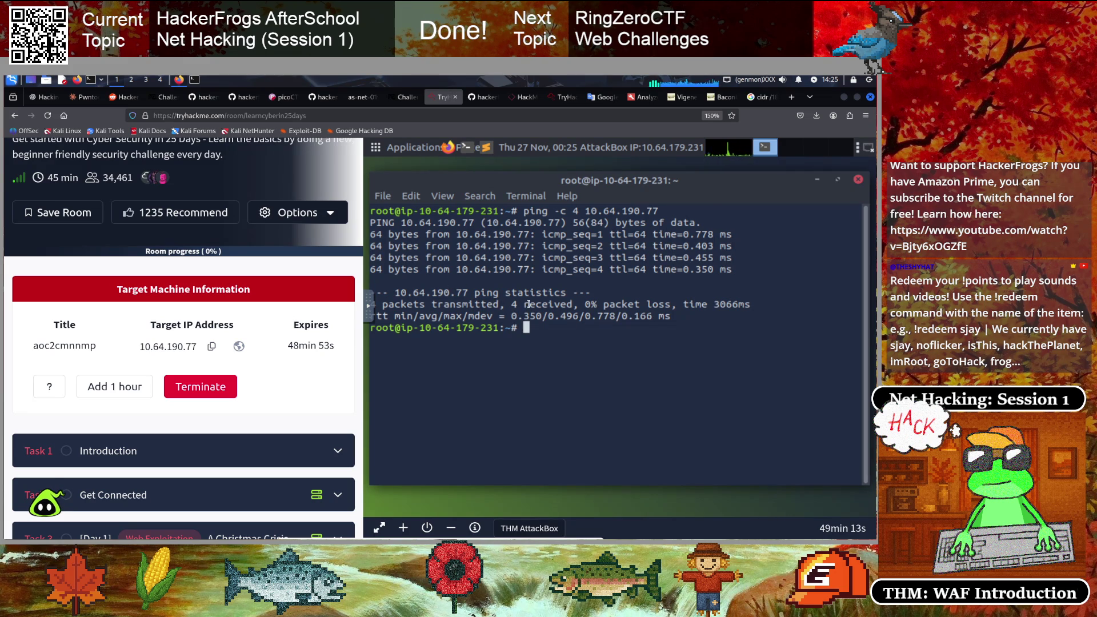
pyautogui.moveTo(524, 303); pyautogui.dragTo(424, 304)
pyautogui.moveTo(573, 303); pyautogui.dragTo(683, 304)
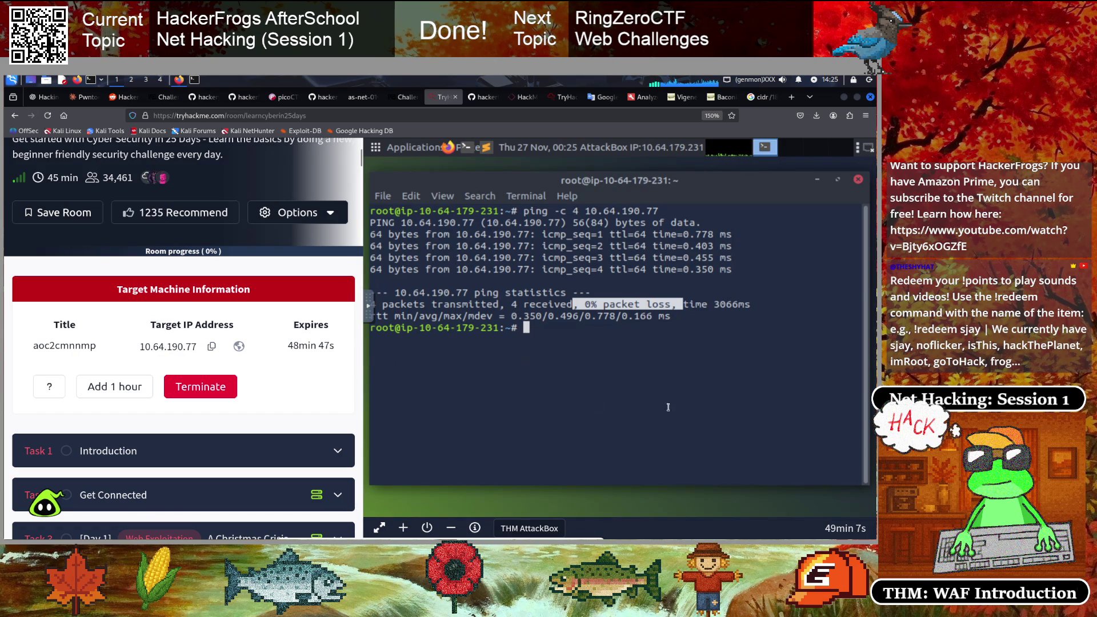
pyautogui.click(640, 426)
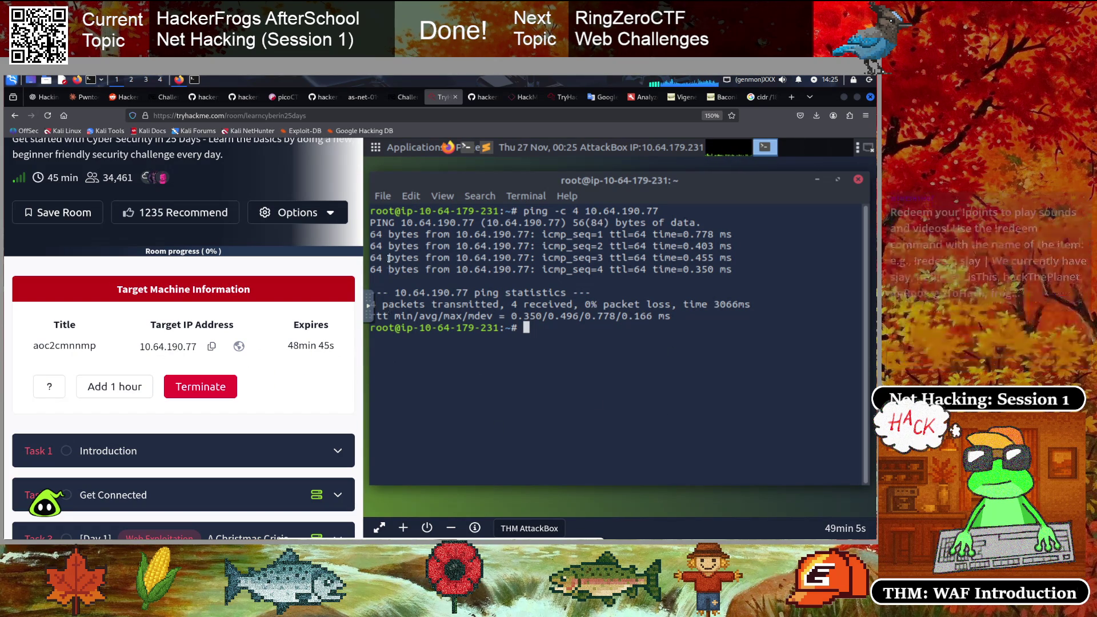
pyautogui.click(366, 97)
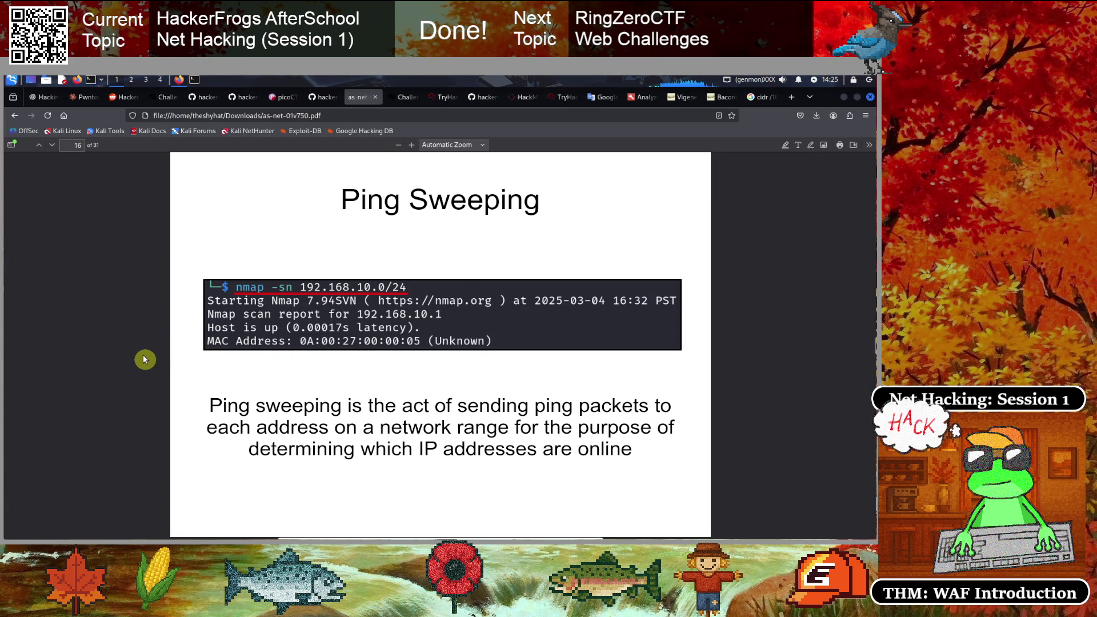
# Page through the slides to slide 20, 'Ping Command', explaining the ping -c 4 syntax
pyautogui.press('Right')
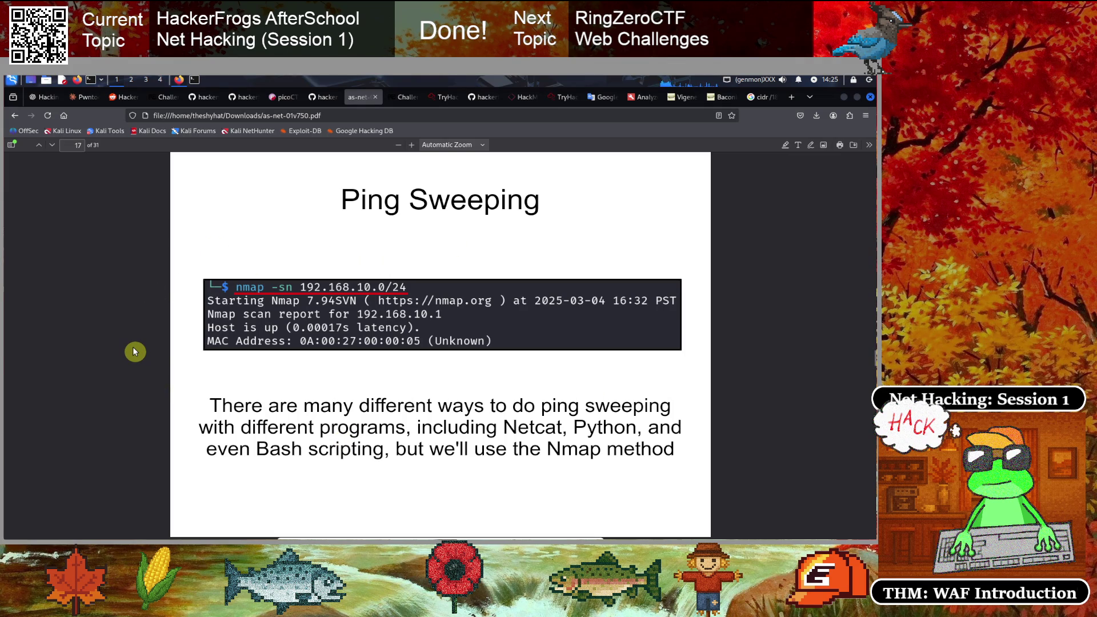
pyautogui.press('Right')
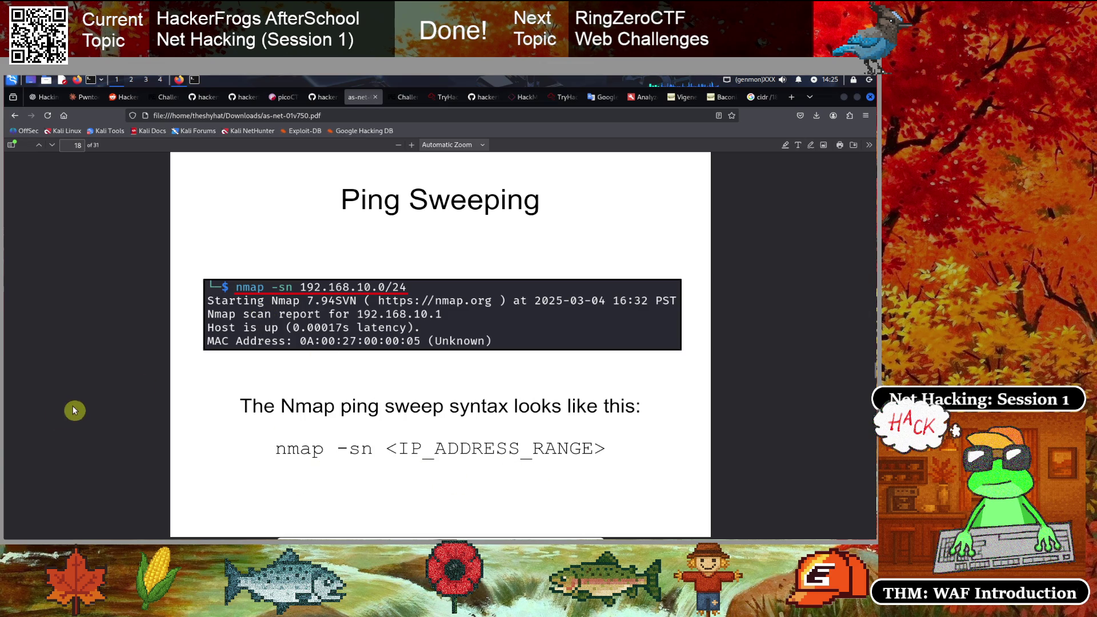
pyautogui.press('Right')
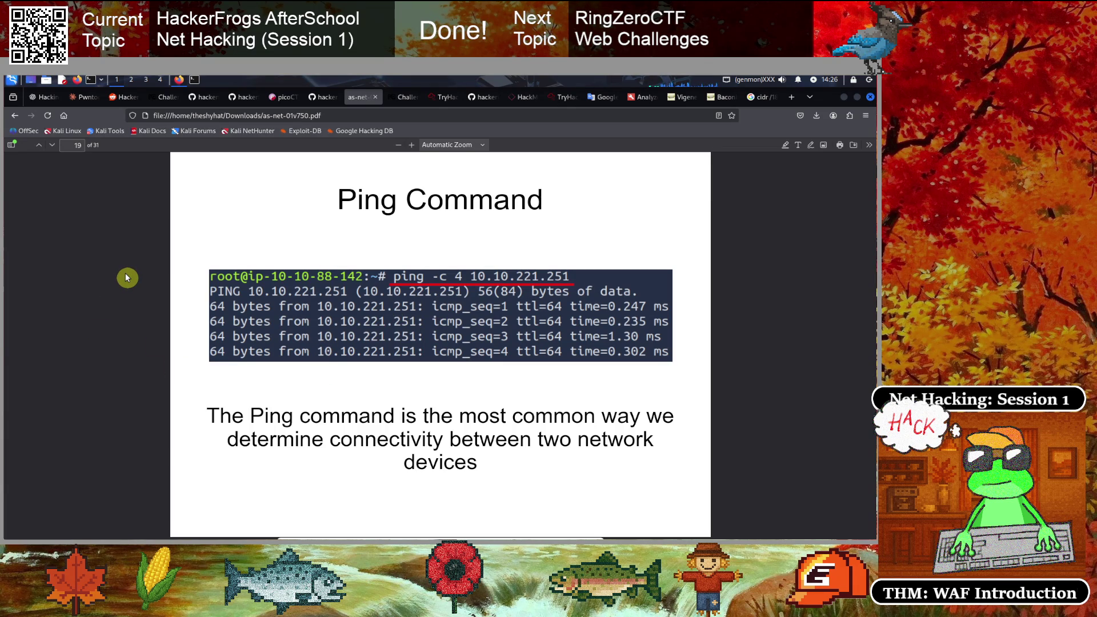
pyautogui.press('Right')
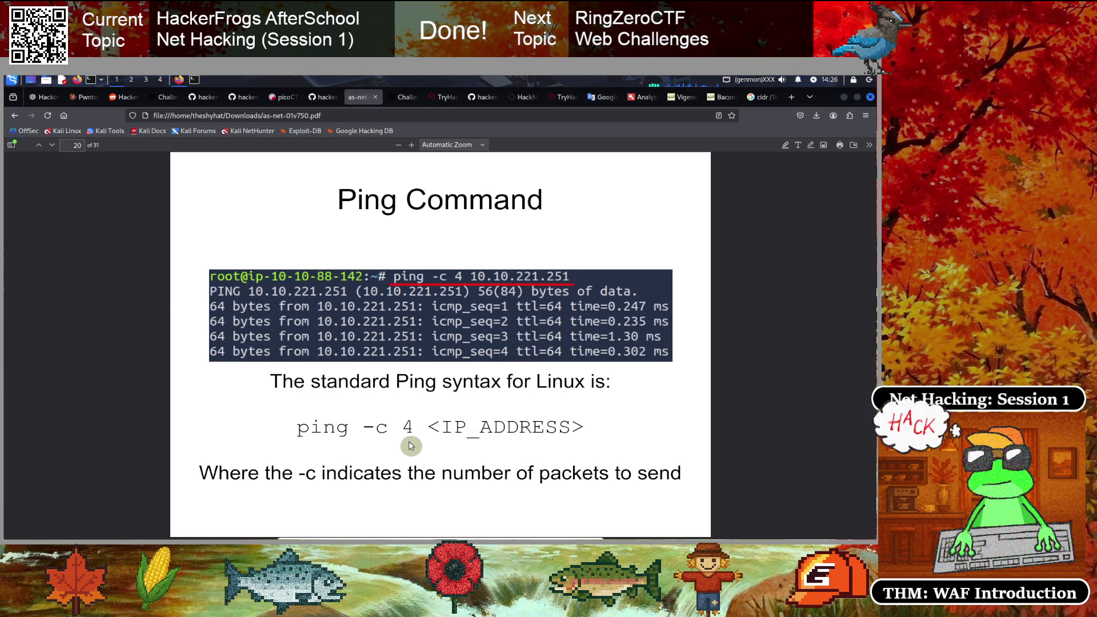
pyautogui.click(449, 98)
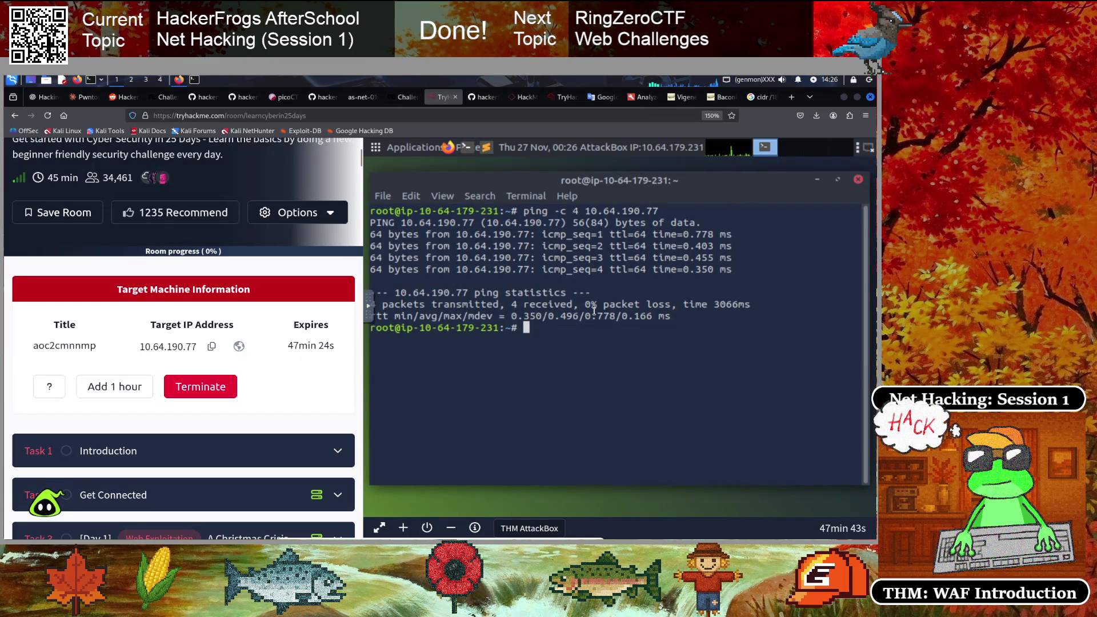
# Run an unlimited ping to 10.64.190.77 without -c 4, stopping it with Ctrl+C
pyautogui.press('Up')
pyautogui.press('Home')
pyautogui.press('Right')
pyautogui.press('Right')
pyautogui.press('Right')
pyautogui.press('Delete')
pyautogui.press('Delete')
pyautogui.press('Delete')
pyautogui.press('End')
pyautogui.press('Return')
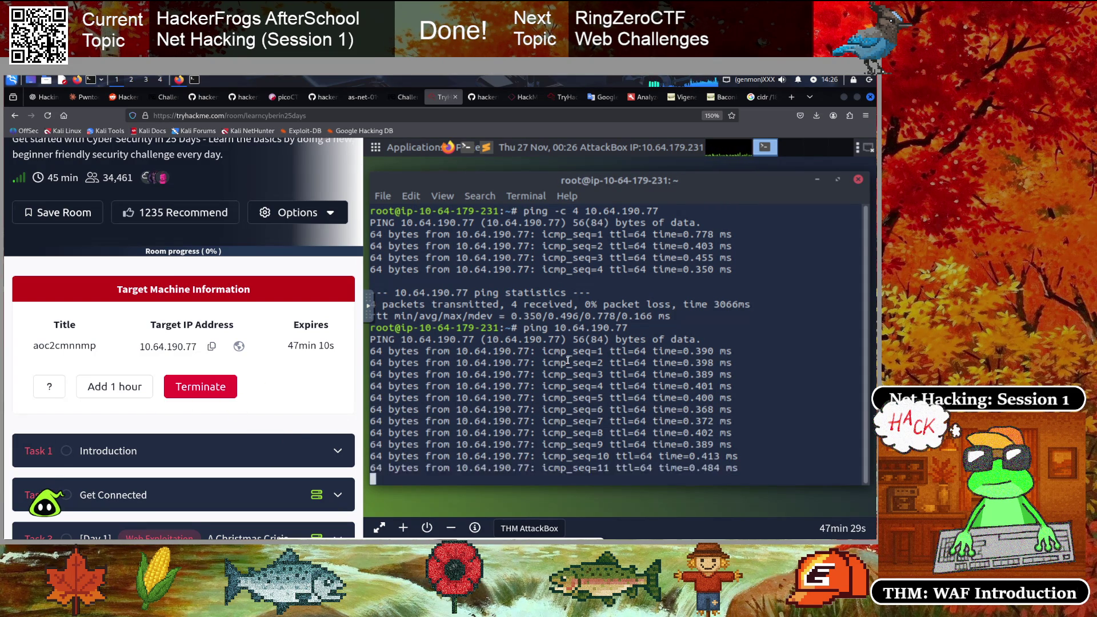
pyautogui.hotkey('ctrl', 'c')
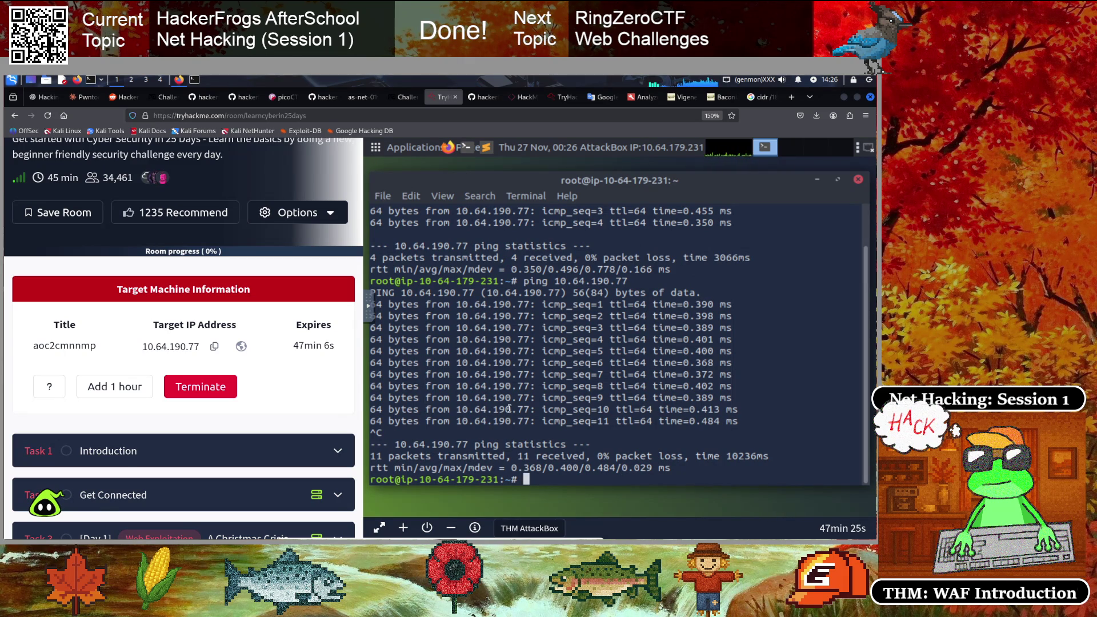
# Select the earlier ping -c 4 command text, then return to the slide deck
pyautogui.scroll(1, 512, 364)
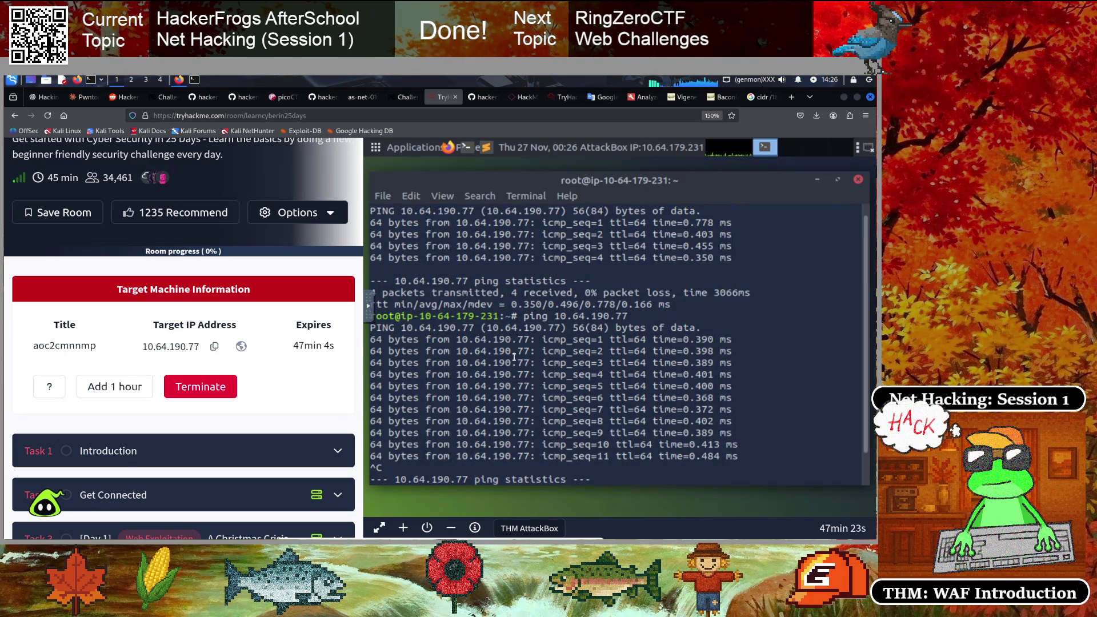
pyautogui.scroll(1, 514, 356)
pyautogui.moveTo(524, 210)
pyautogui.mouseDown()
pyautogui.moveTo(663, 223)
pyautogui.moveTo(673, 210)
pyautogui.mouseUp()
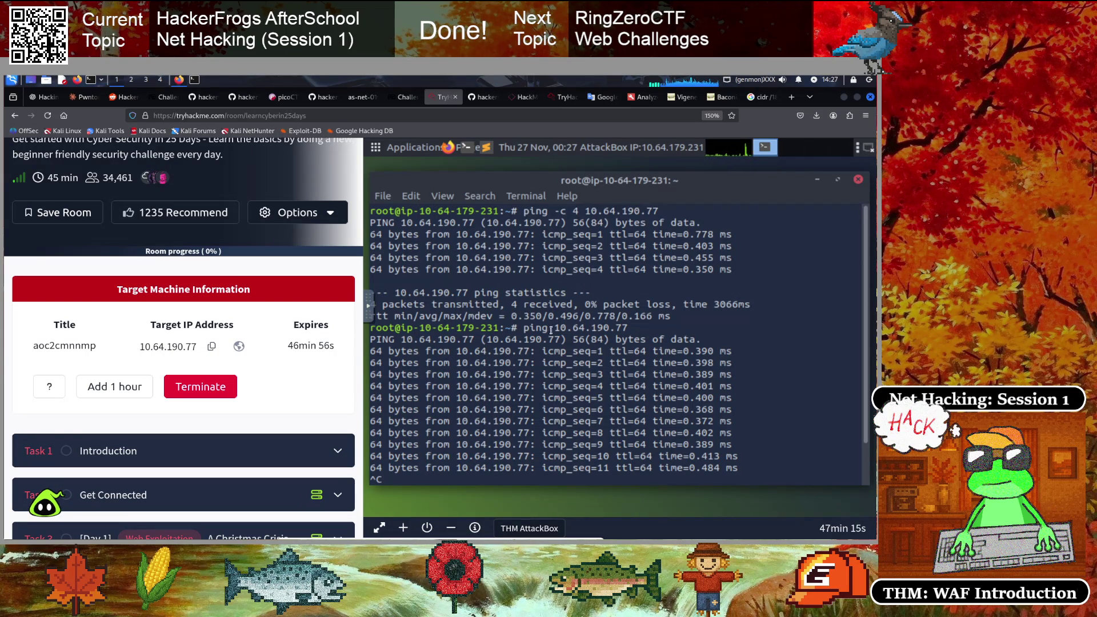
pyautogui.click(359, 97)
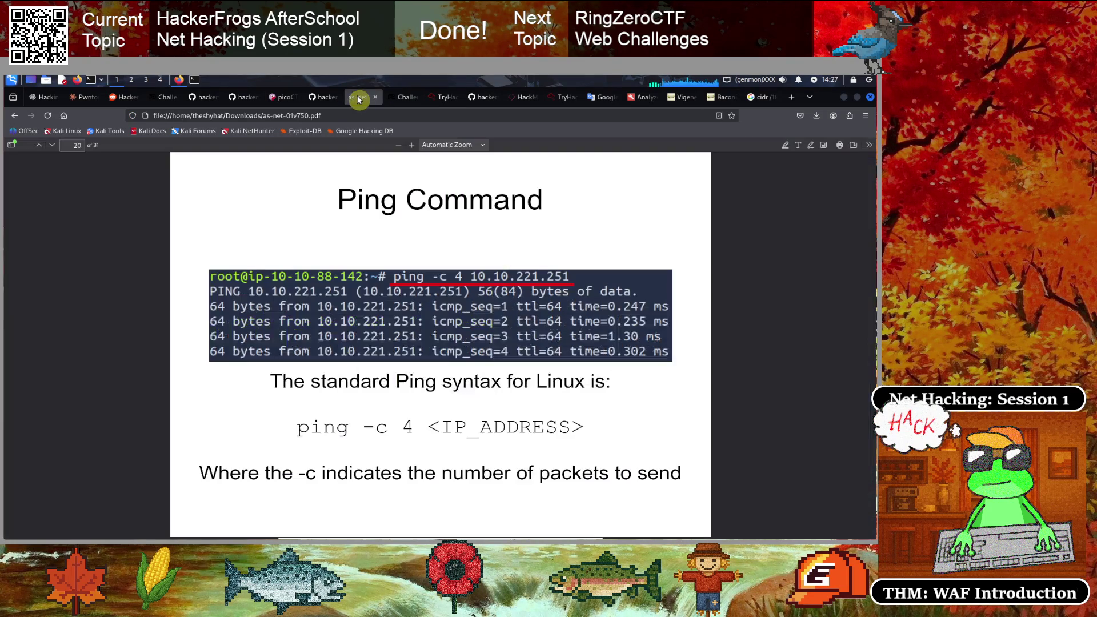
# Advance to slide 21 on ip a and ifconfig, then bring the terminal forward
pyautogui.press('Right')
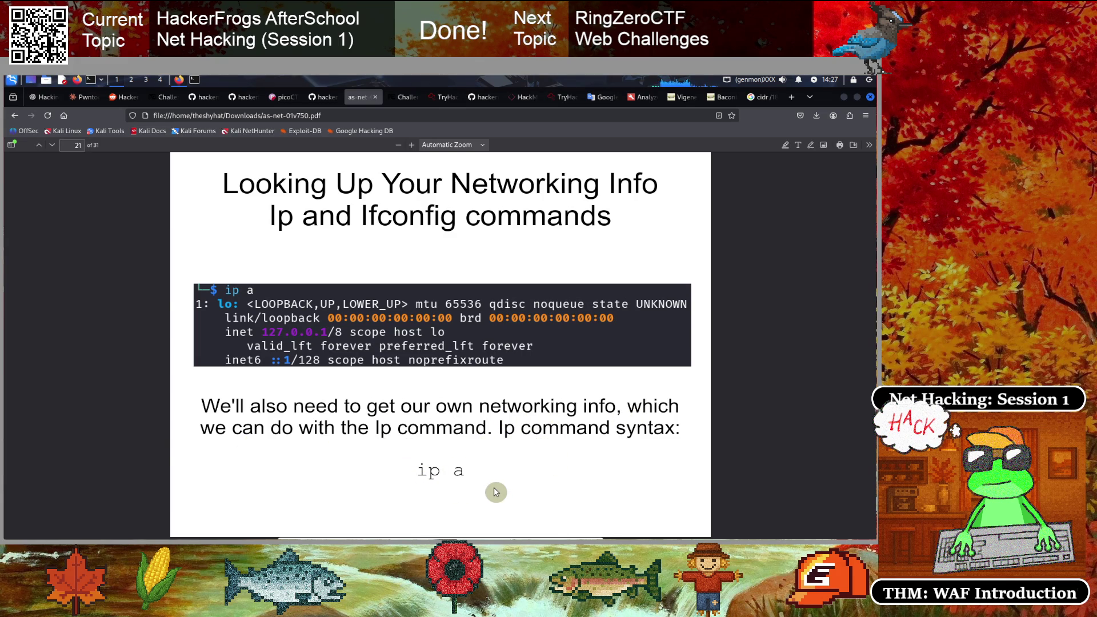
pyautogui.click(193, 80)
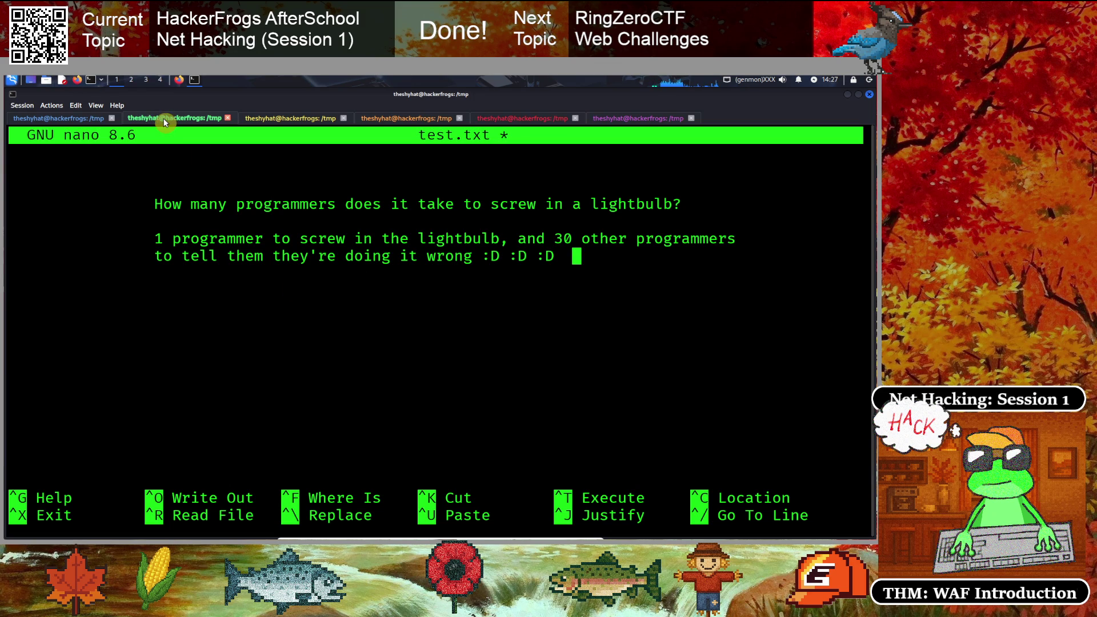
# In the first terminal tab, recall and edit the echo/tr command, then abandon it
pyautogui.click(74, 119)
pyautogui.press('Up')
pyautogui.press('Up')
pyautogui.press('Up')
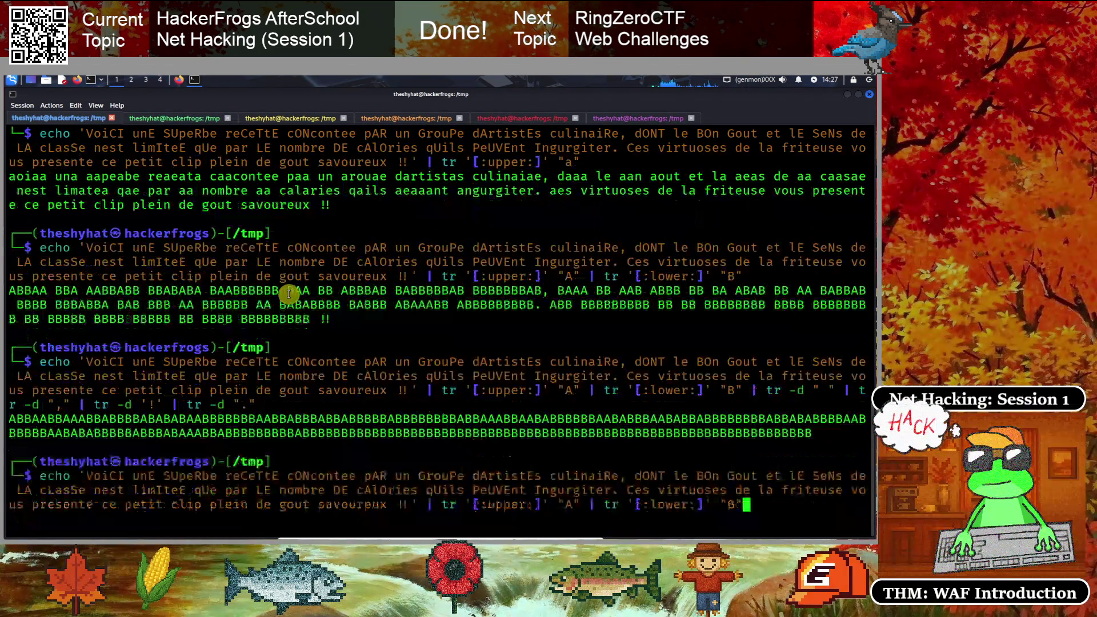
pyautogui.press('BackSpace')
pyautogui.press('BackSpace')
pyautogui.press('BackSpace')
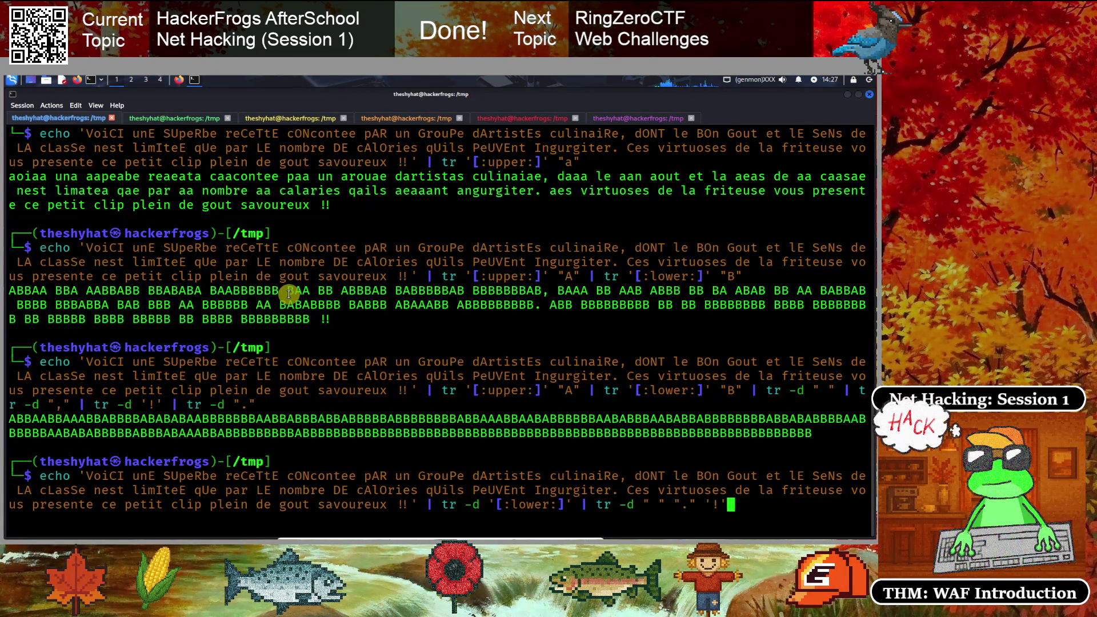
pyautogui.press('Tab')
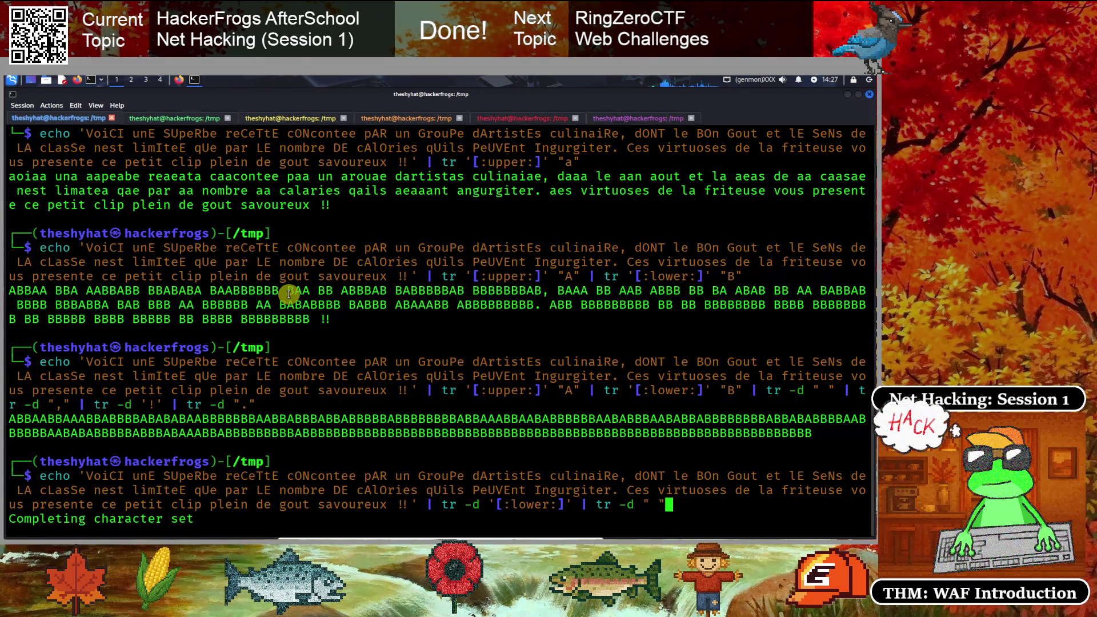
pyautogui.hotkey('ctrl', 'l')
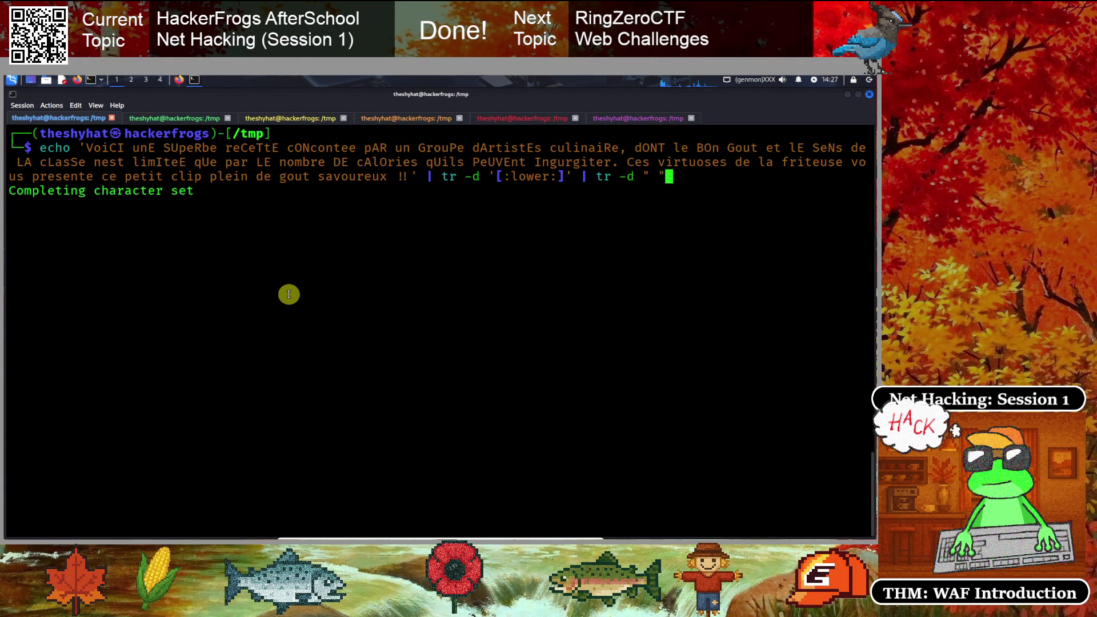
pyautogui.hotkey('ctrl', 'c')
# Clear the screen, run ip a, and highlight the lo interface
pyautogui.write('clear')
pyautogui.press('Return')
pyautogui.write('ip a')
pyautogui.press('Return')
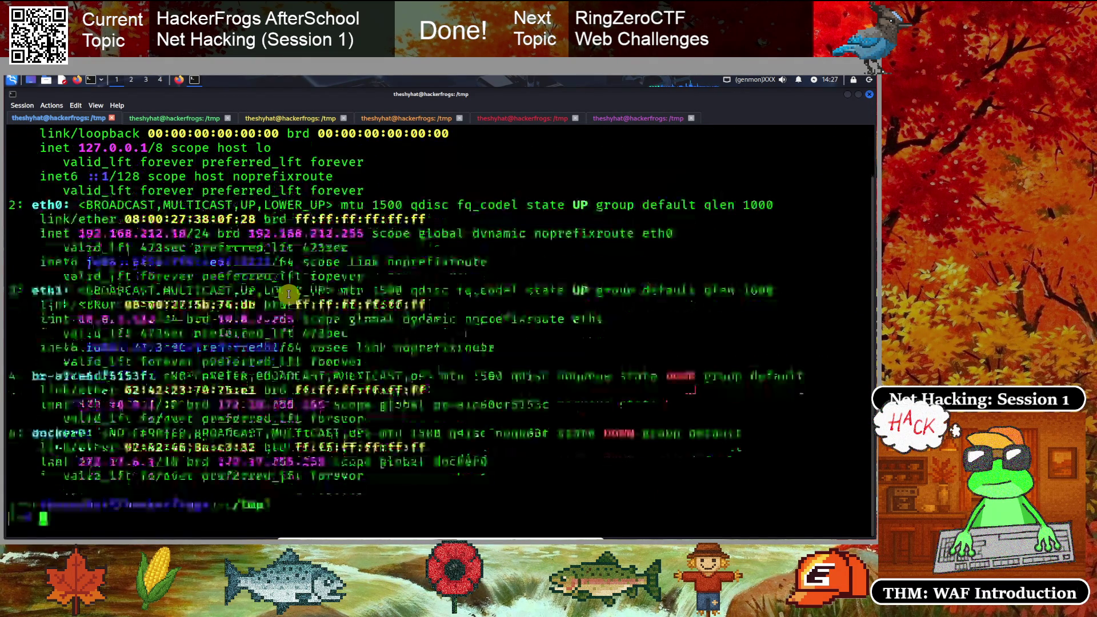
pyautogui.scroll(2, 86, 349)
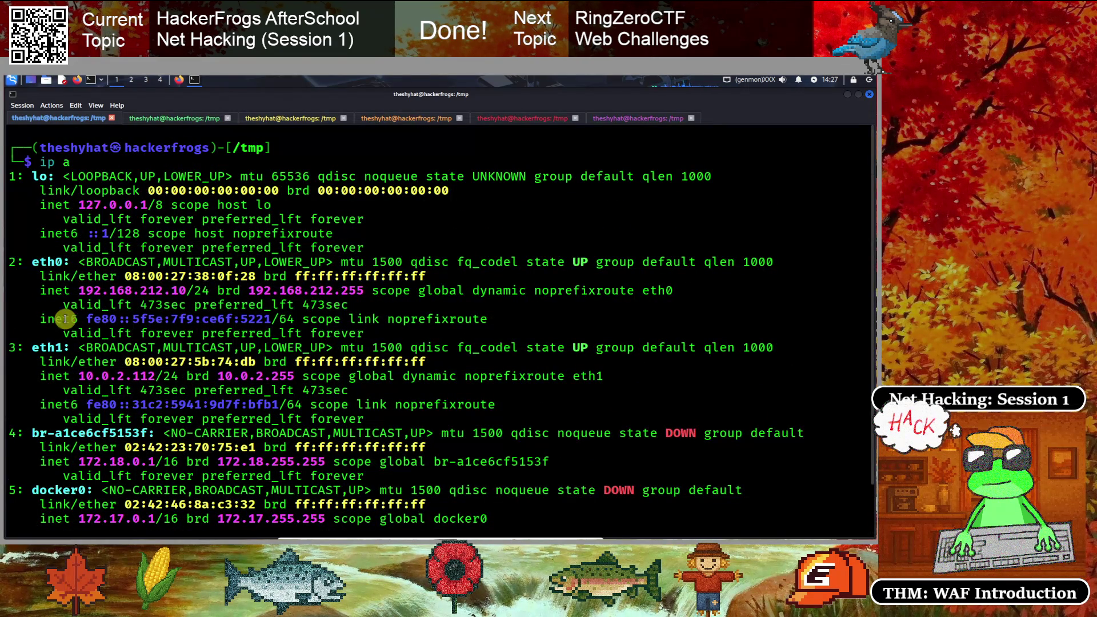
pyautogui.moveTo(23, 177); pyautogui.dragTo(62, 177)
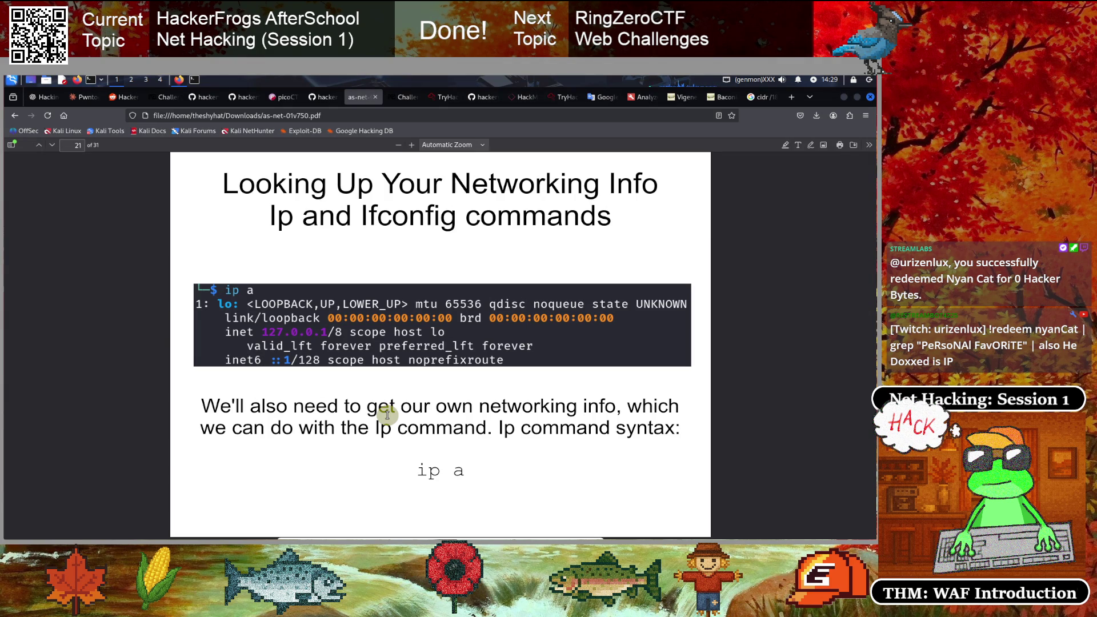
# Bring the terminal showing ifconfig output for eth0, eth1 and lo in front of the slides
pyautogui.click(194, 79)
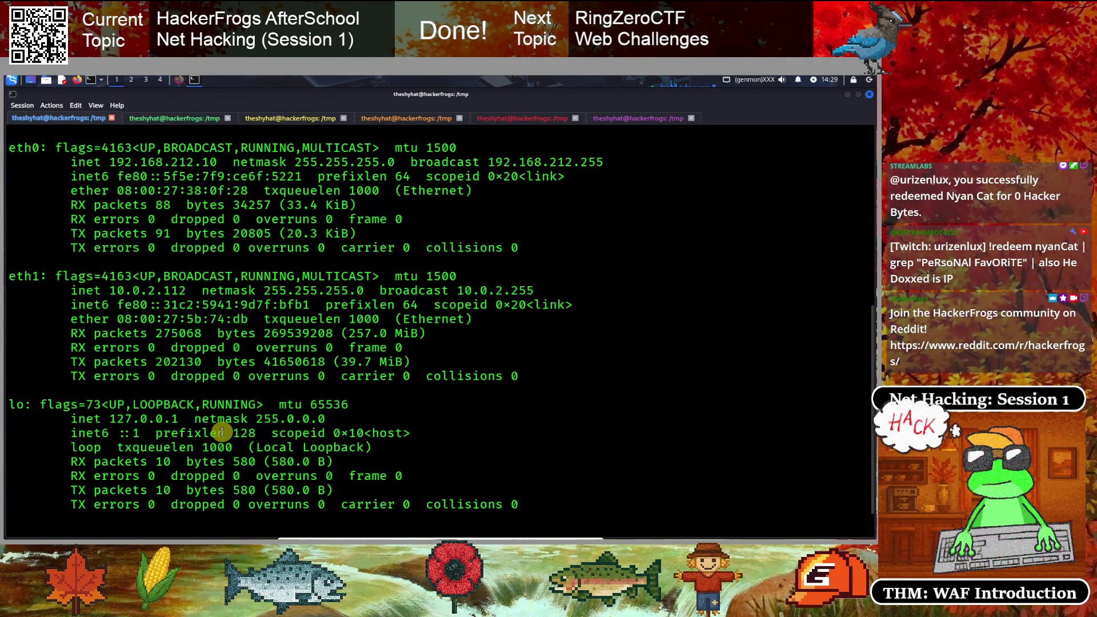
# Highlight eth0's address and eth1's IP 10.0.2.112 in the ifconfig output
pyautogui.scroll(-1, 188, 423)
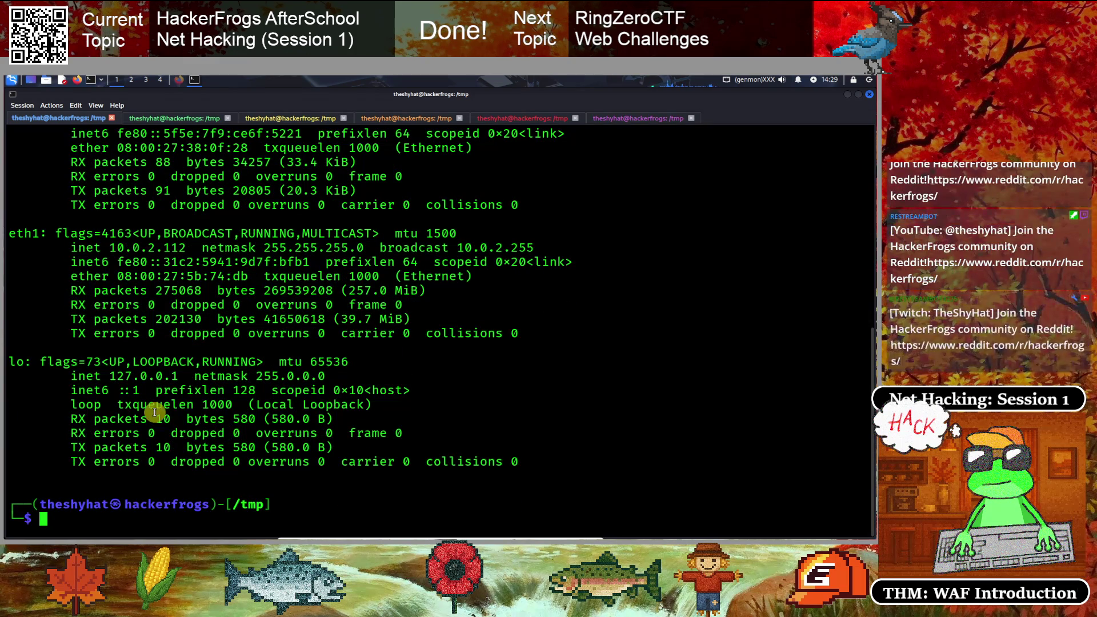
pyautogui.doubleClick(112, 248)
pyautogui.click(180, 318)
pyautogui.scroll(1, 180, 319)
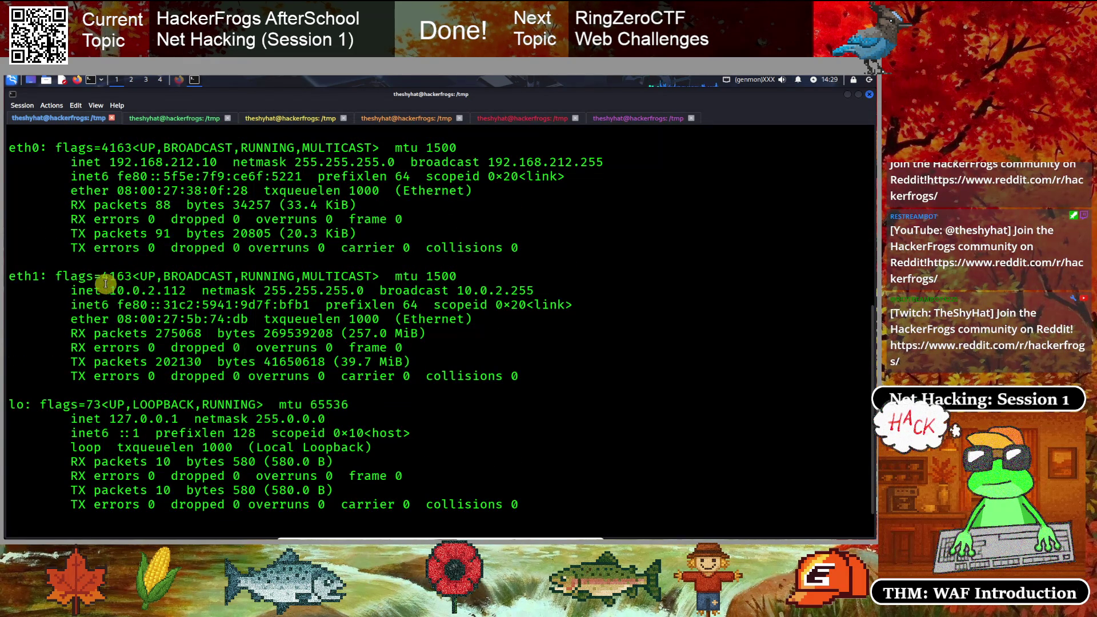
pyautogui.moveTo(114, 162); pyautogui.dragTo(257, 176)
pyautogui.click(185, 218)
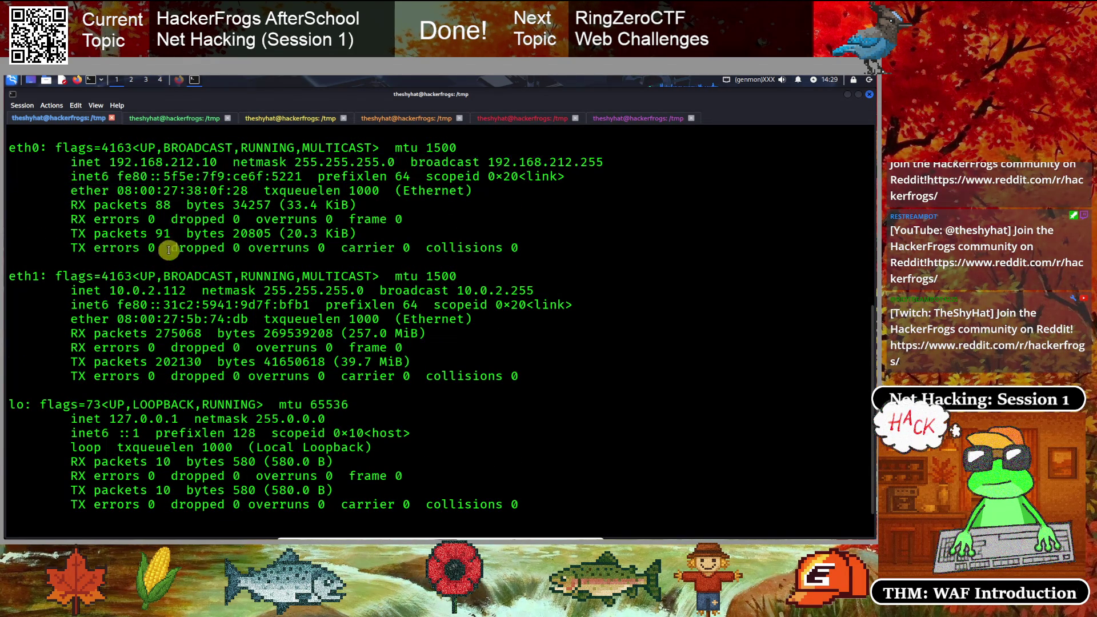
pyautogui.moveTo(108, 290); pyautogui.dragTo(198, 291)
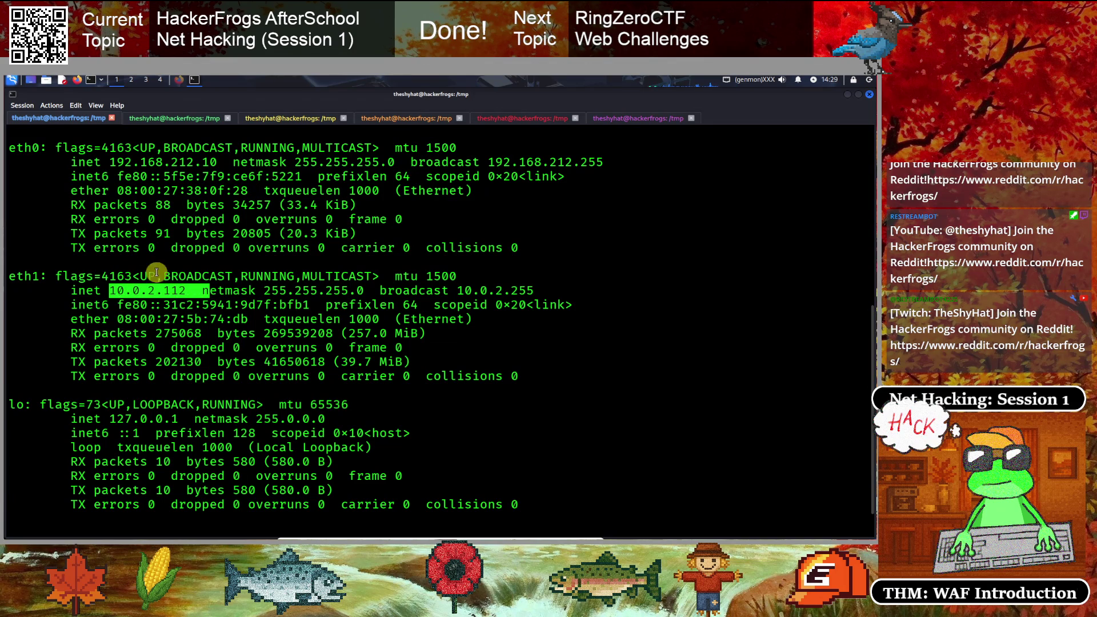
pyautogui.click(109, 162)
pyautogui.moveTo(108, 162); pyautogui.dragTo(217, 161)
pyautogui.click(227, 278)
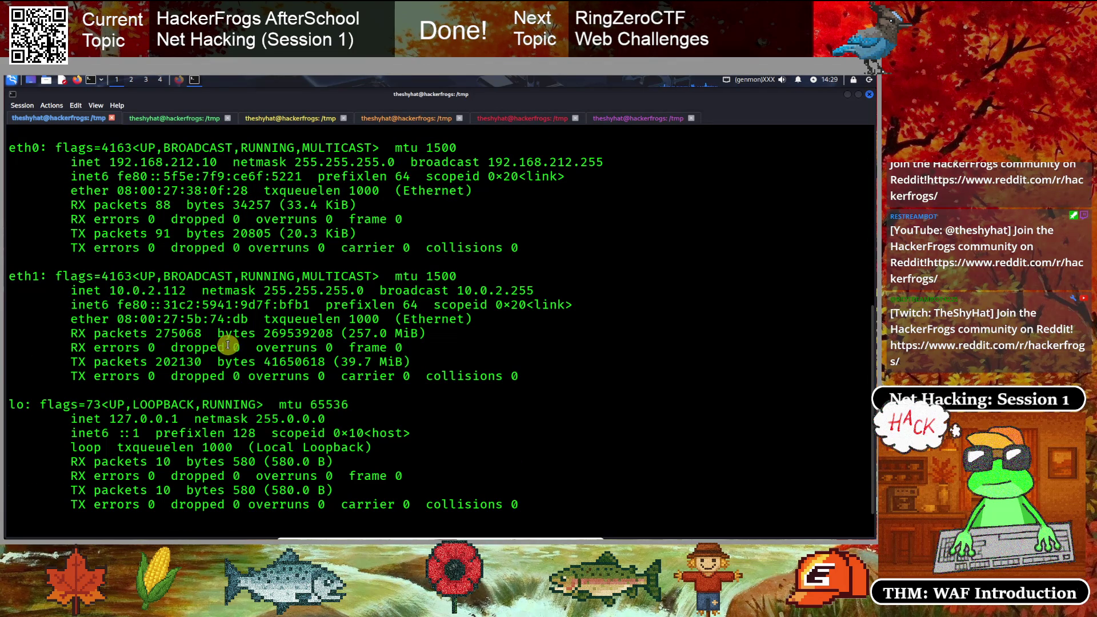
# Return to the Firefox networking slides and advance to the ifconfig slide 22
pyautogui.scroll(5, 227, 344)
pyautogui.scroll(1, 227, 345)
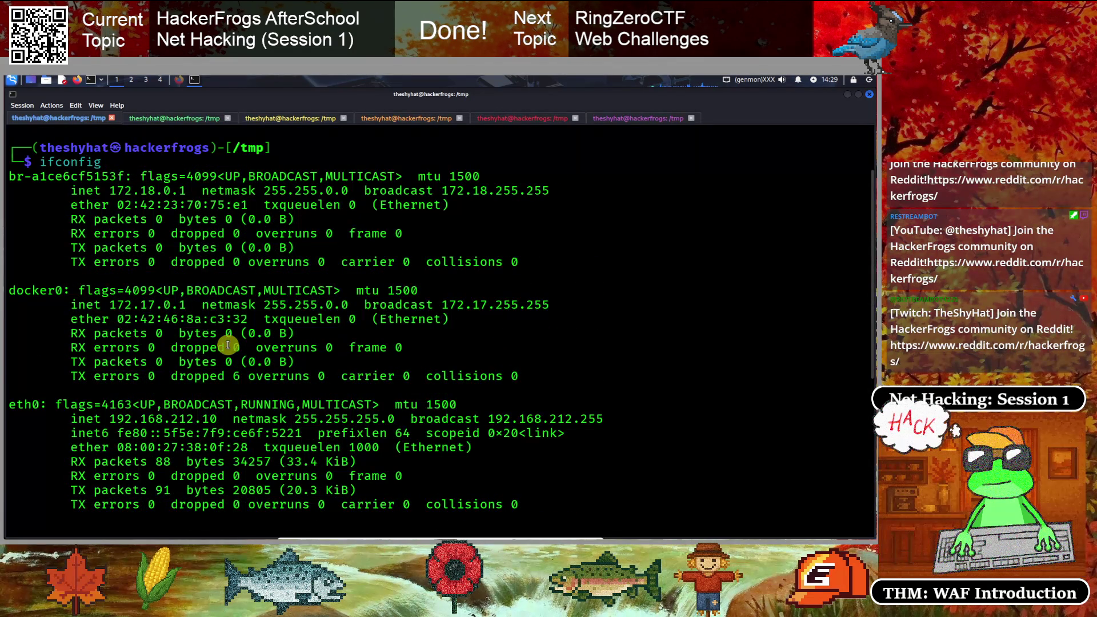
pyautogui.scroll(-7, 228, 344)
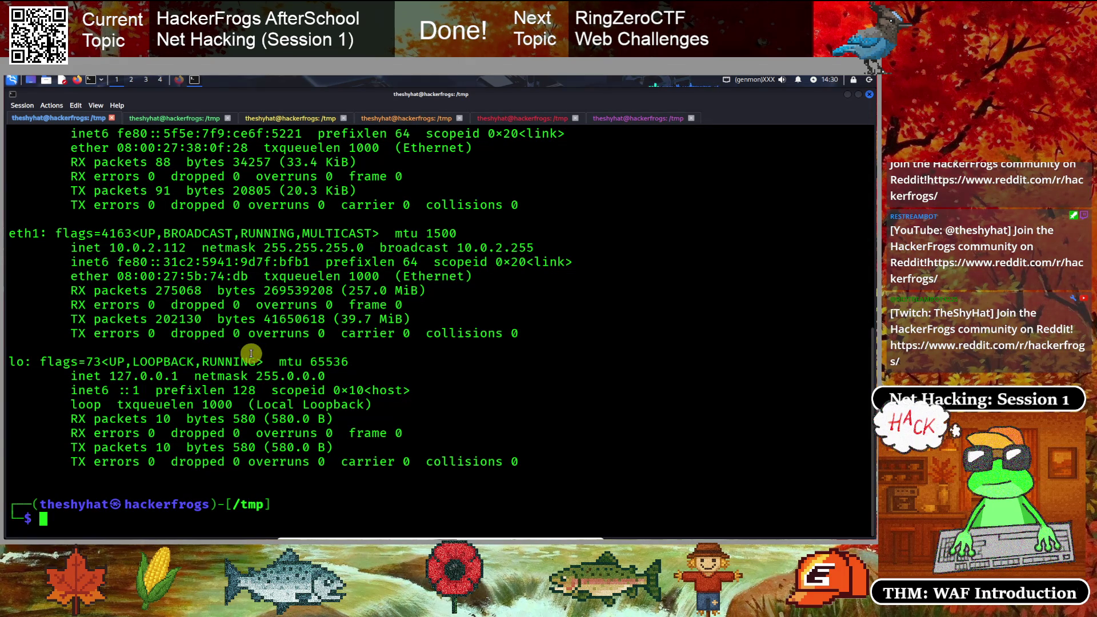
pyautogui.click(181, 80)
pyautogui.press('Right')
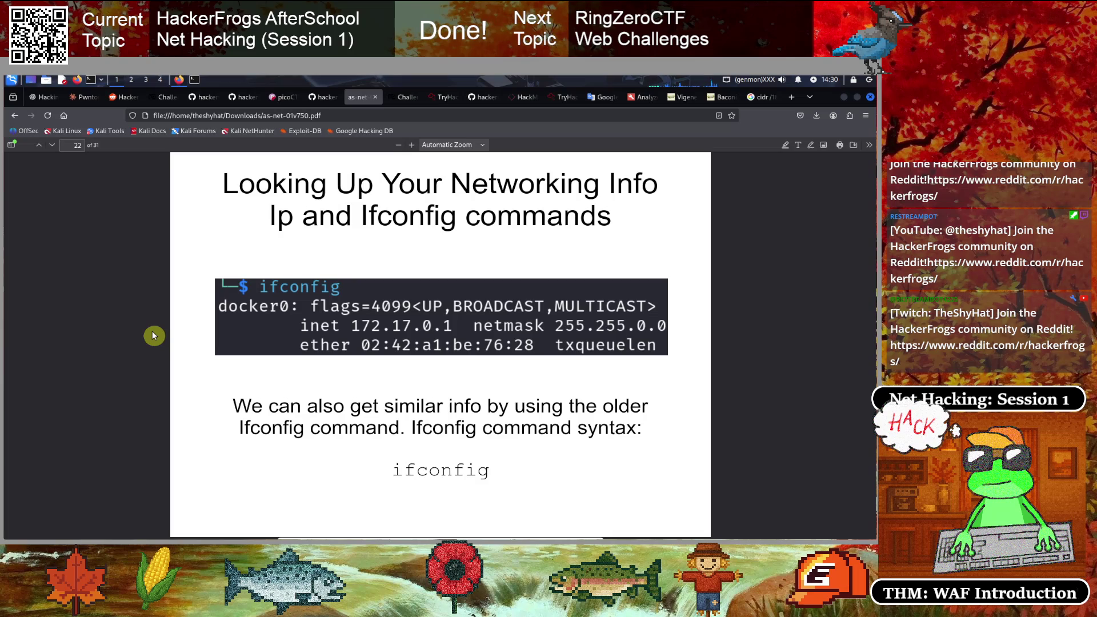
# Advance to slide 23, 'Enumerating Open Ports /w Nmap', then return to the TryHackMe room
pyautogui.press('Left')
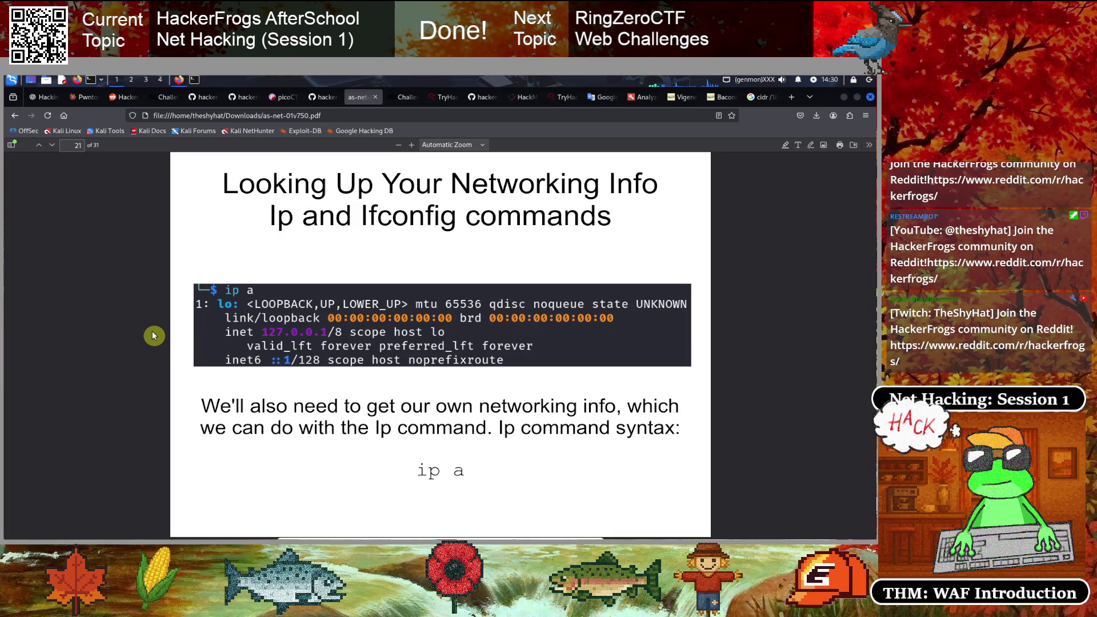
pyautogui.press('Right')
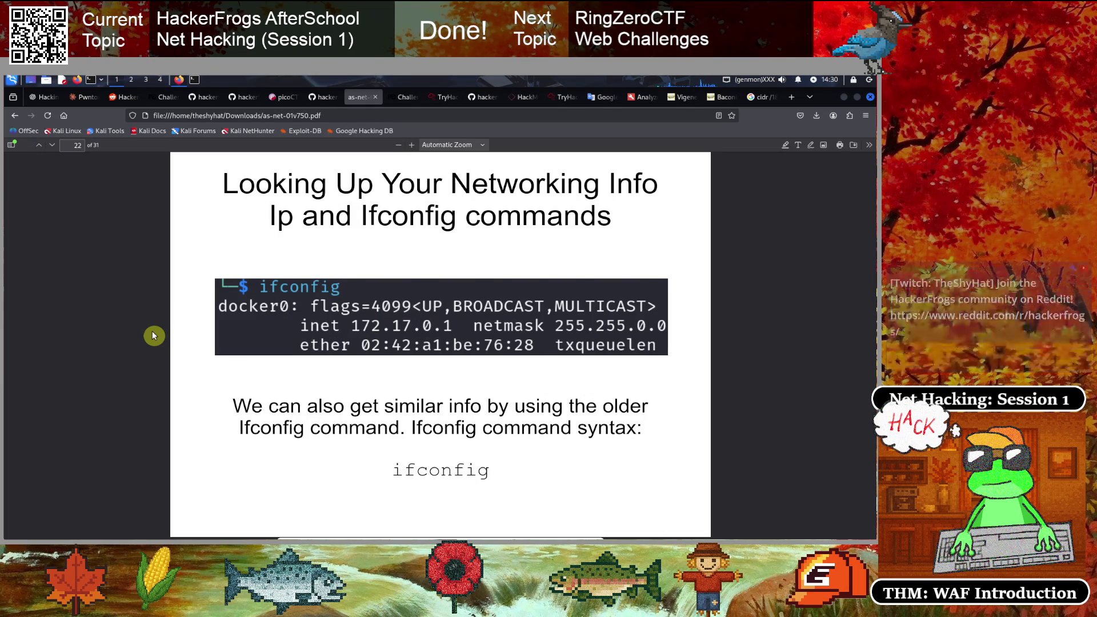
pyautogui.press('Right')
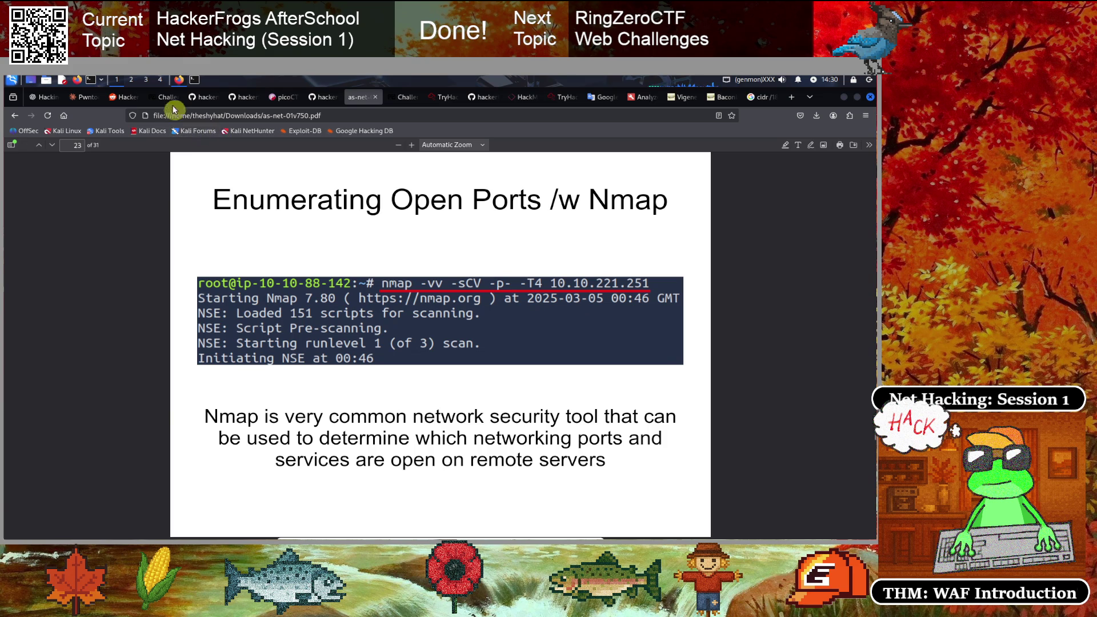
pyautogui.click(440, 97)
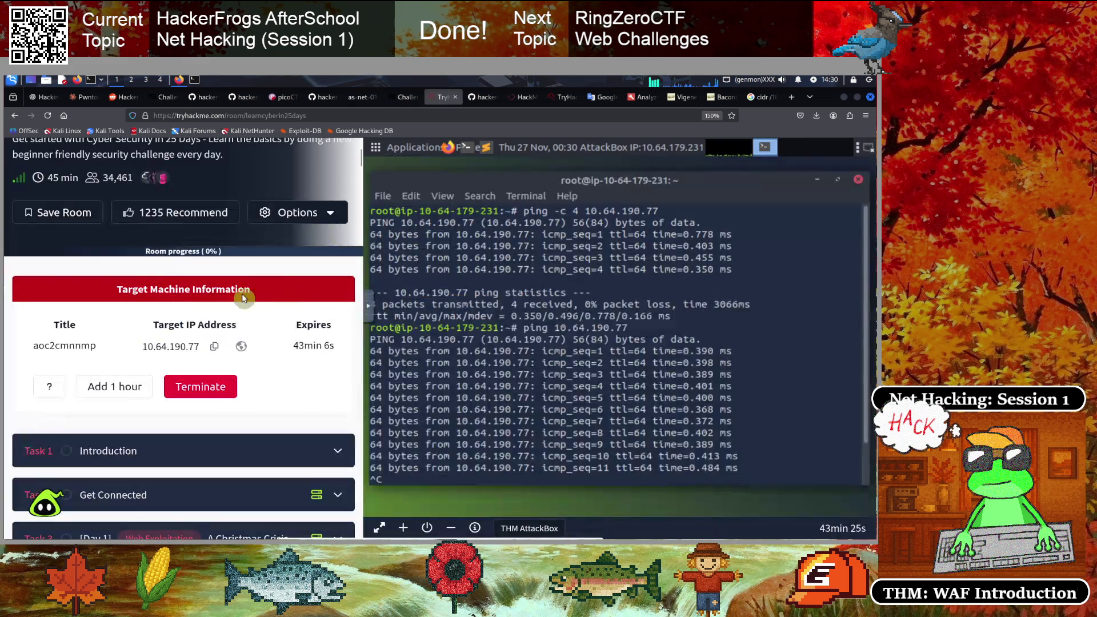
# Clear the AttackBox terminal and run nmap 10.64.190.77 against the target machine
pyautogui.write('clear')
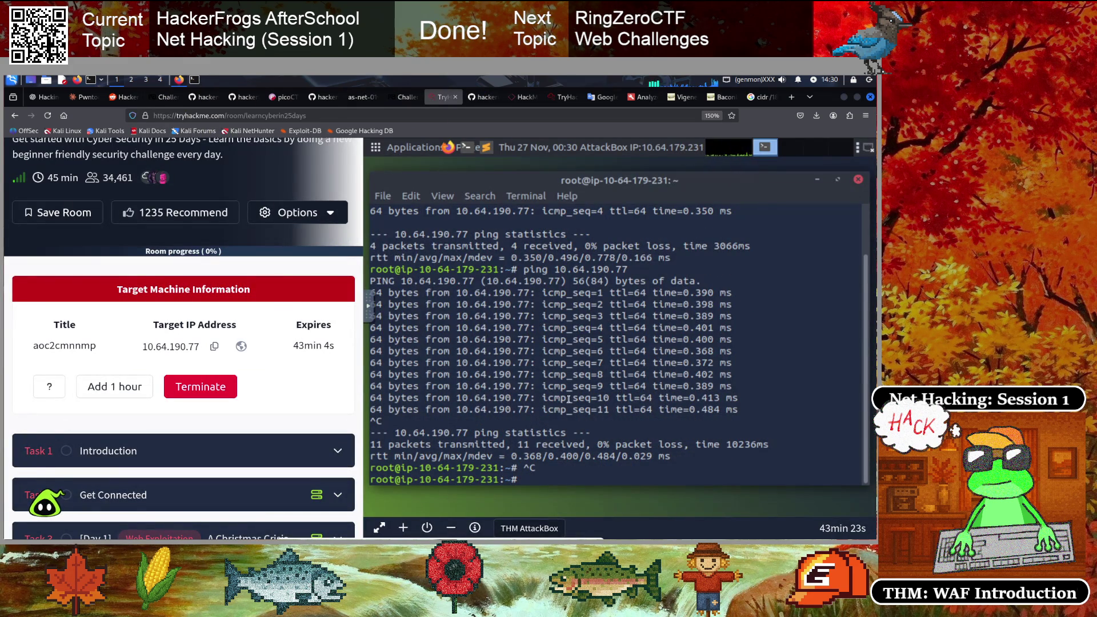
pyautogui.press('Return')
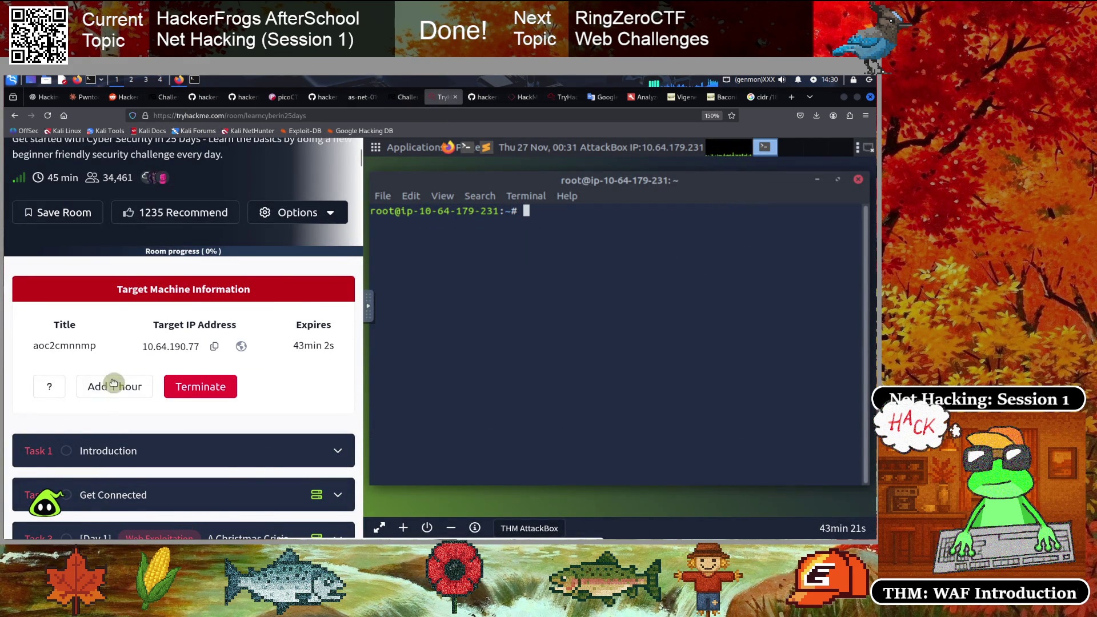
pyautogui.moveTo(143, 347); pyautogui.dragTo(198, 346)
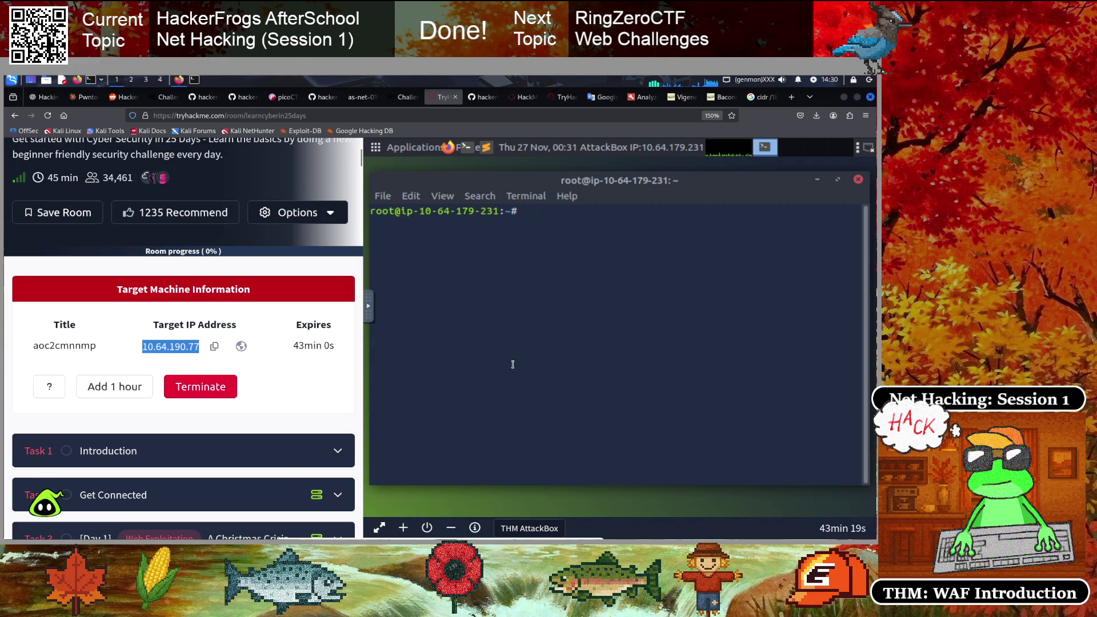
pyautogui.click(604, 336)
pyautogui.write('nmap ')
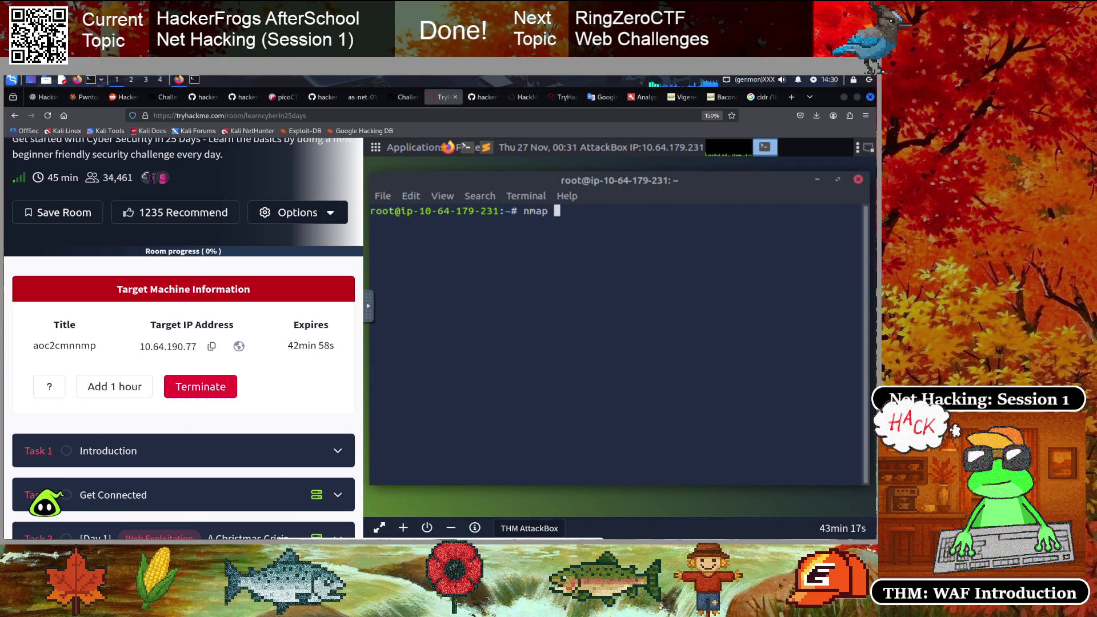
pyautogui.write('10.64.190')
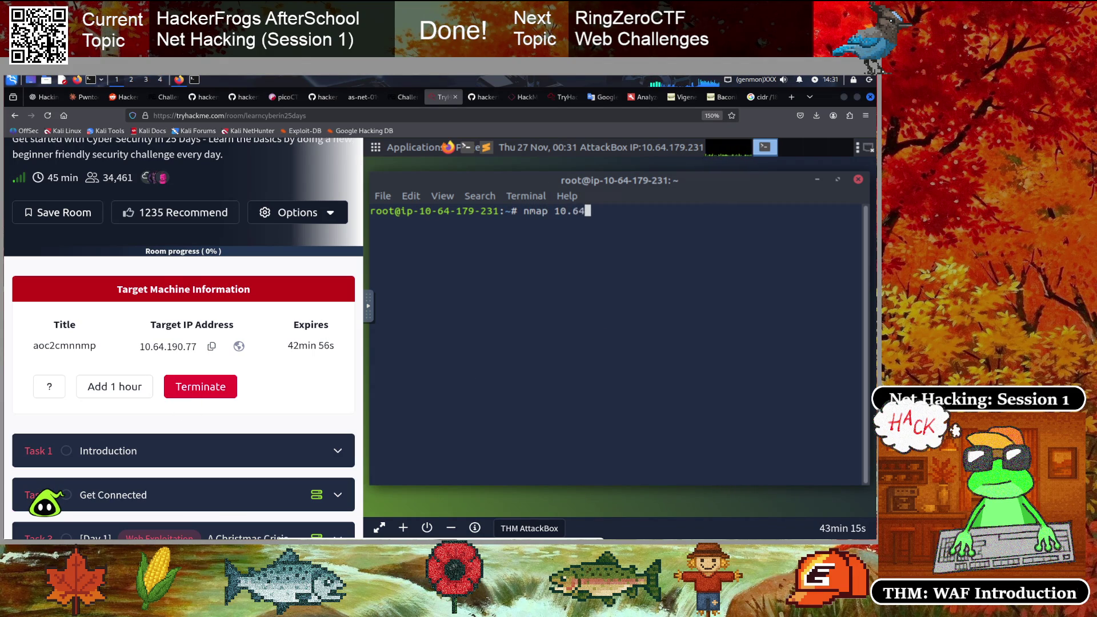
pyautogui.write('.77')
pyautogui.moveTo(524, 211); pyautogui.dragTo(657, 214)
pyautogui.click(610, 240)
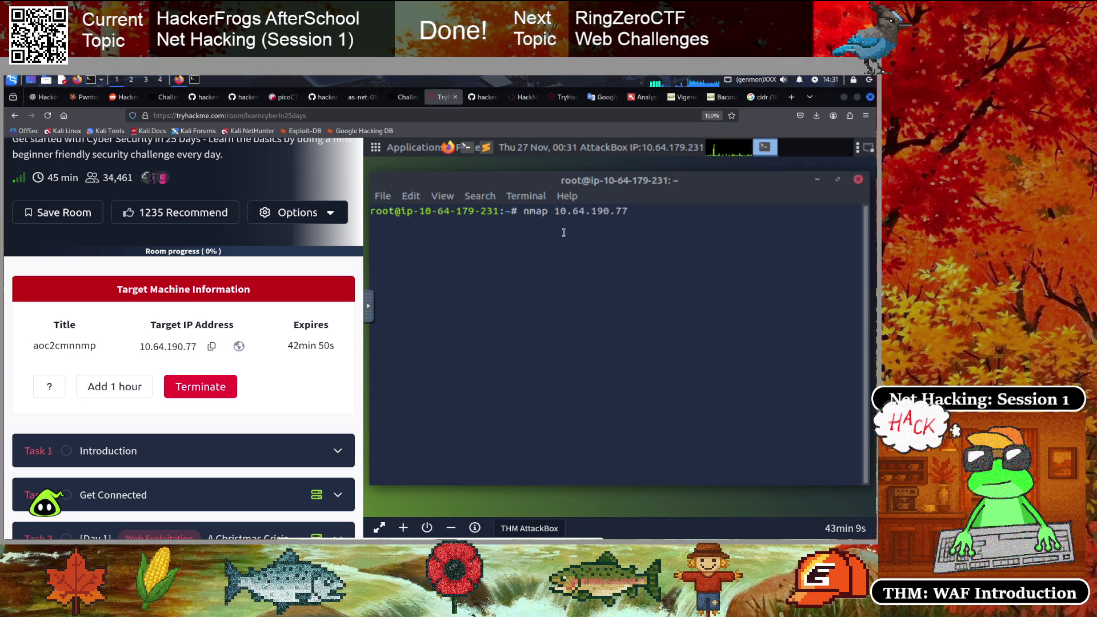
pyautogui.press('Return')
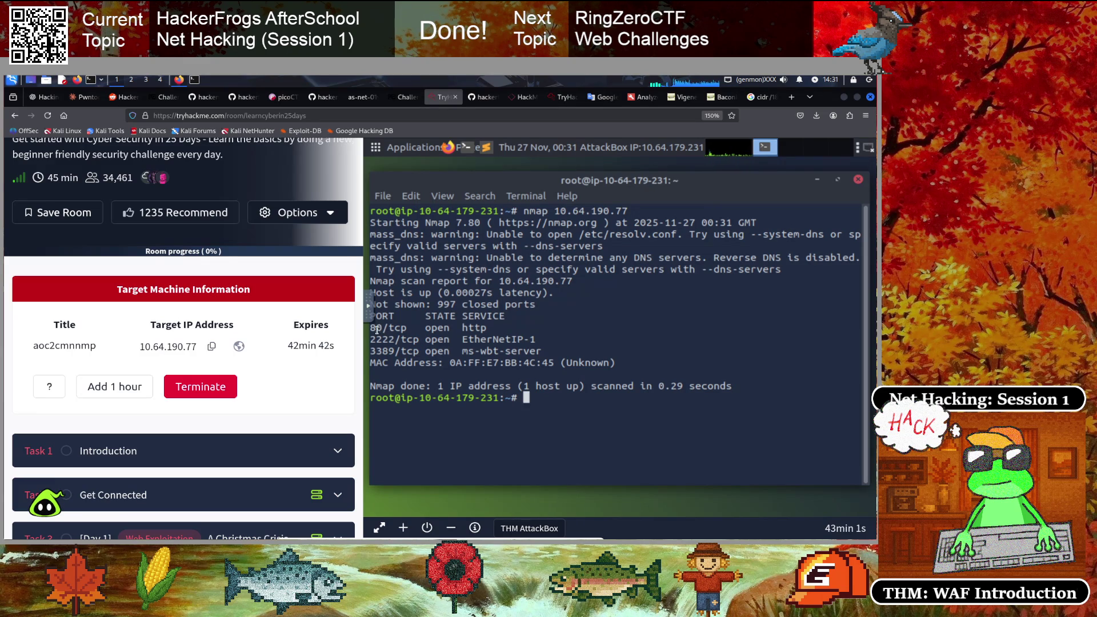
pyautogui.moveTo(371, 328); pyautogui.dragTo(529, 343)
pyautogui.click(529, 342)
pyautogui.tripleClick(438, 332)
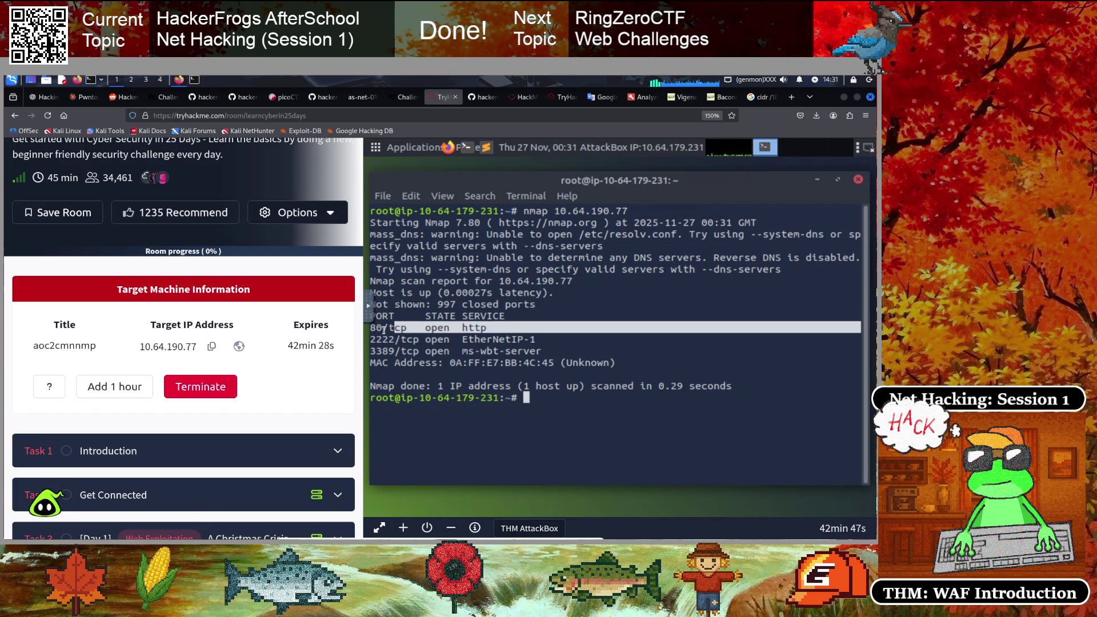
pyautogui.click(458, 350)
pyautogui.moveTo(549, 341); pyautogui.dragTo(327, 343)
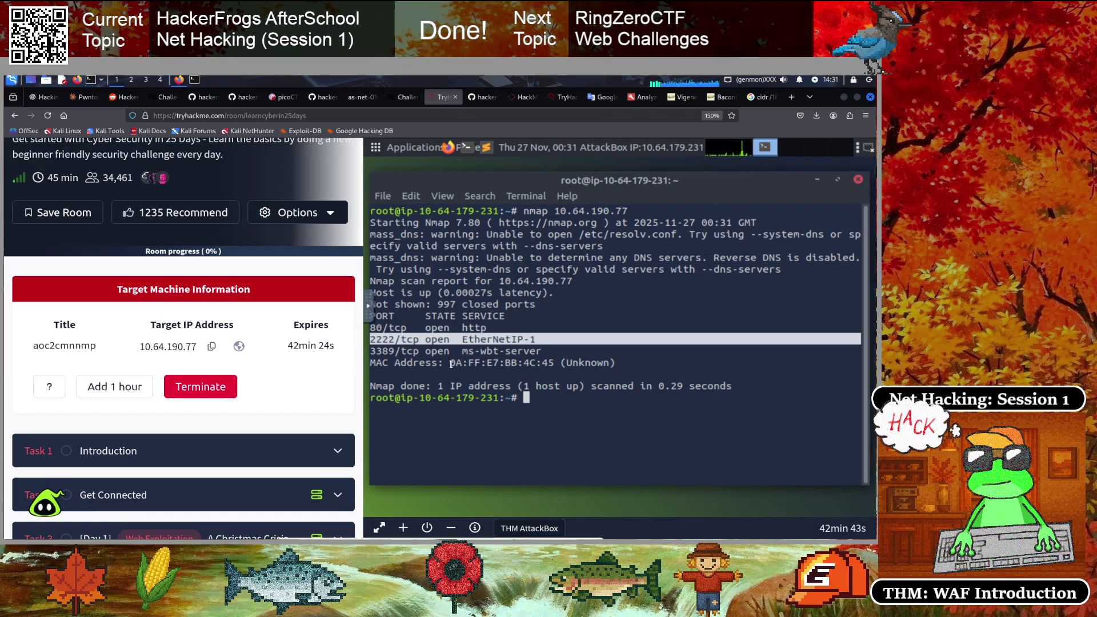
pyautogui.click(545, 351)
pyautogui.tripleClick(381, 351)
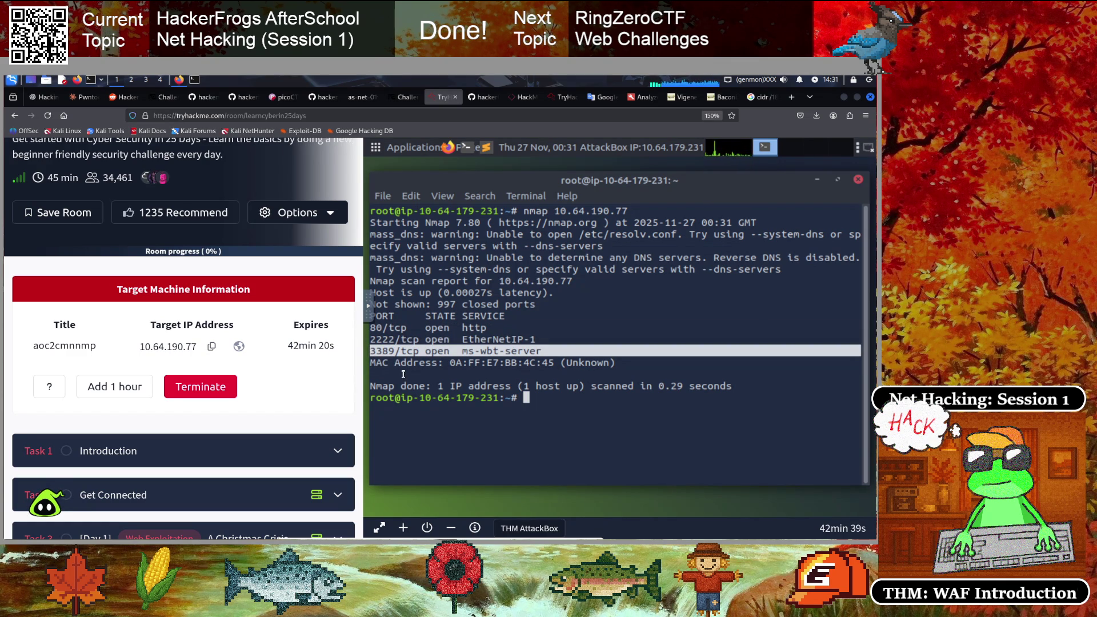
pyautogui.click(424, 388)
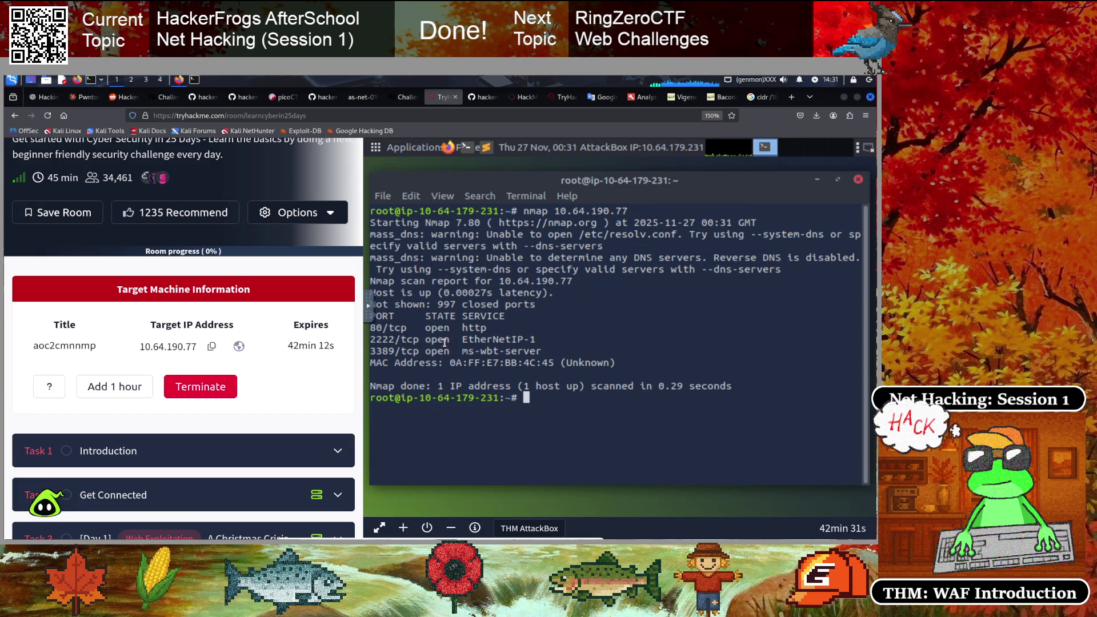
pyautogui.moveTo(379, 328); pyautogui.dragTo(491, 329)
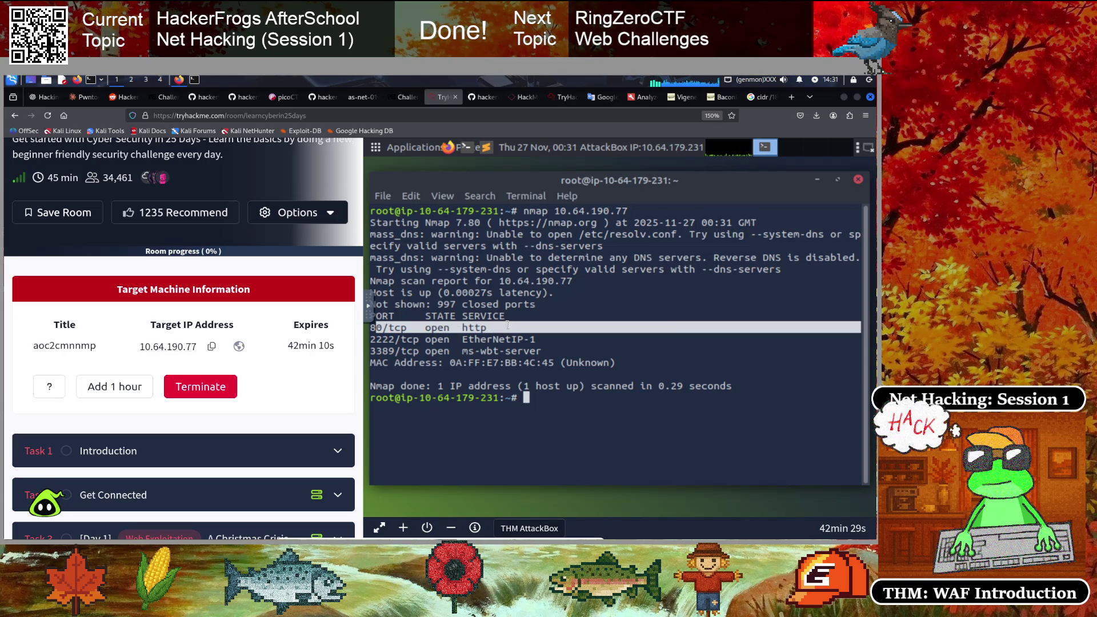
pyautogui.click(387, 338)
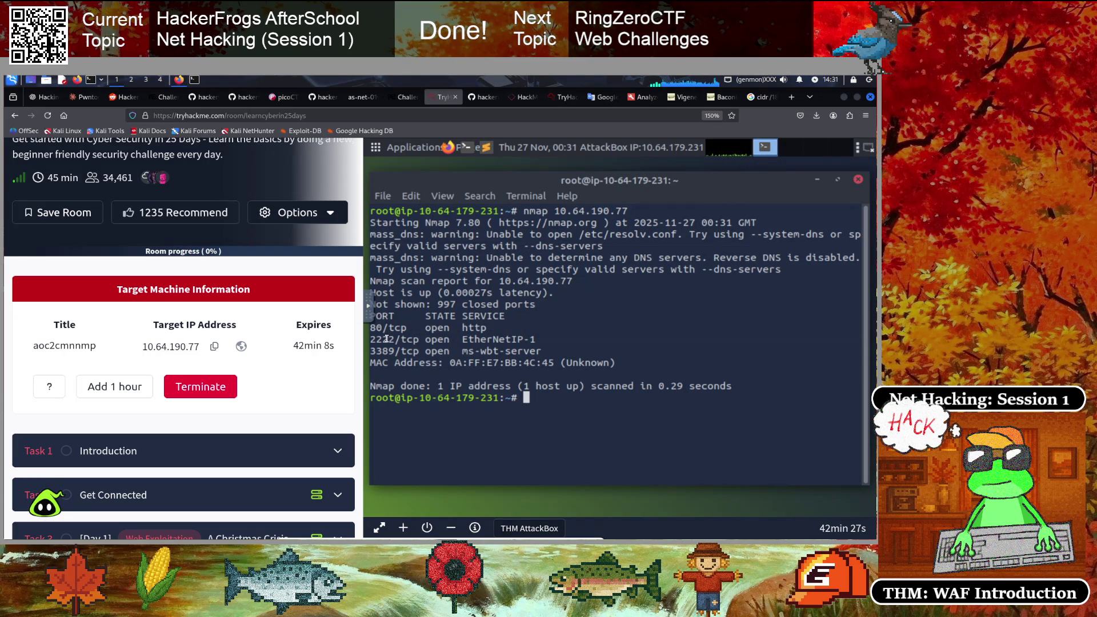
pyautogui.moveTo(374, 339); pyautogui.dragTo(535, 340)
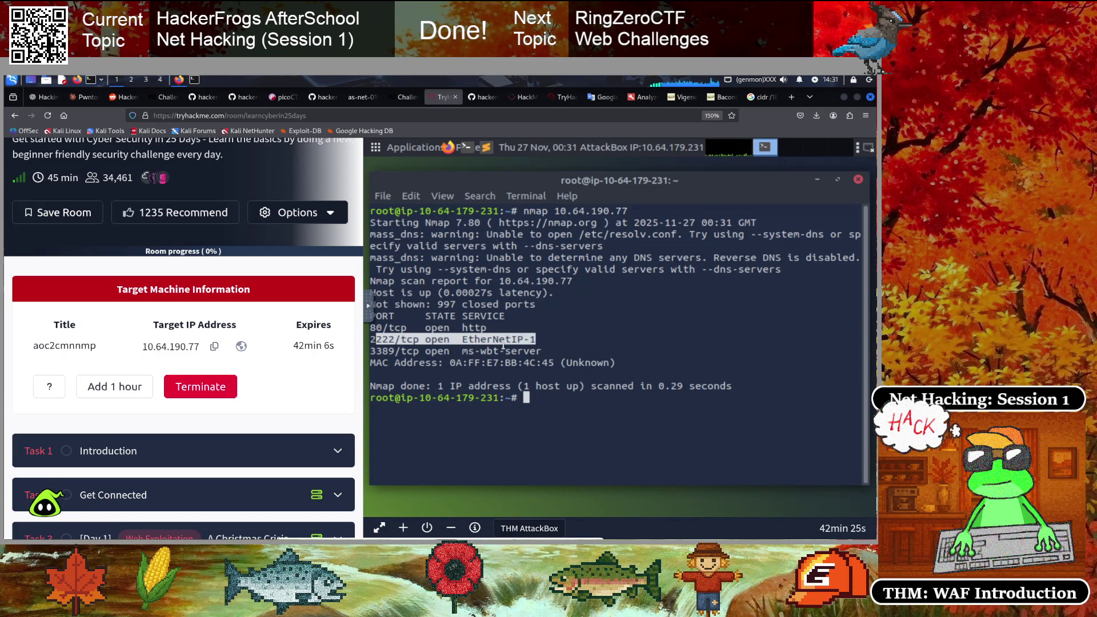
pyautogui.click(487, 347)
pyautogui.moveTo(463, 339); pyautogui.dragTo(557, 338)
pyautogui.click(410, 351)
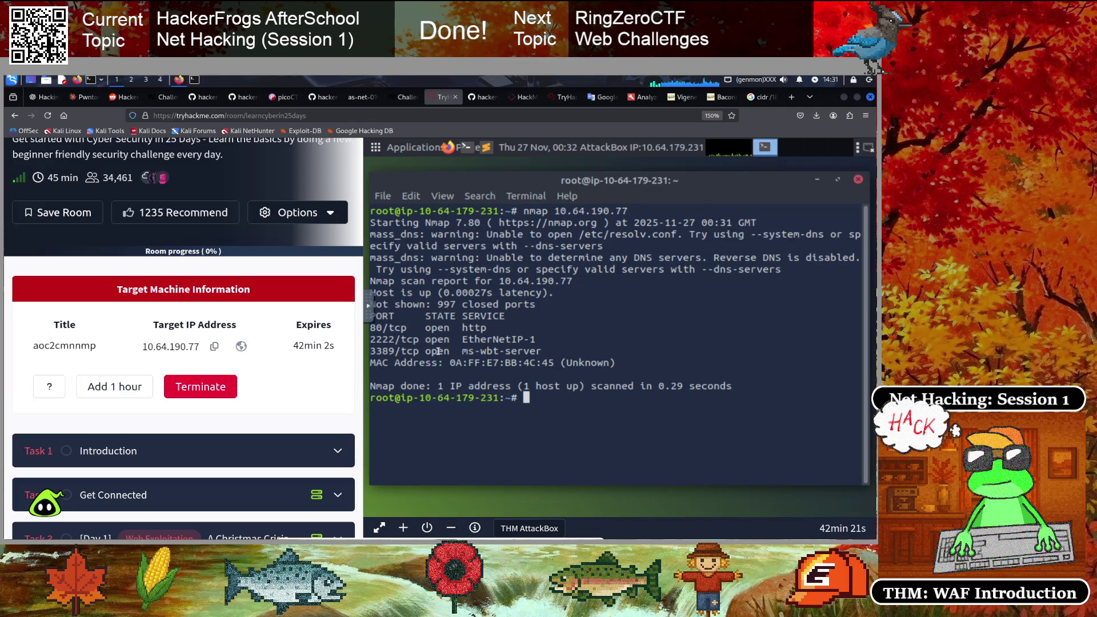
pyautogui.moveTo(375, 350); pyautogui.dragTo(629, 351)
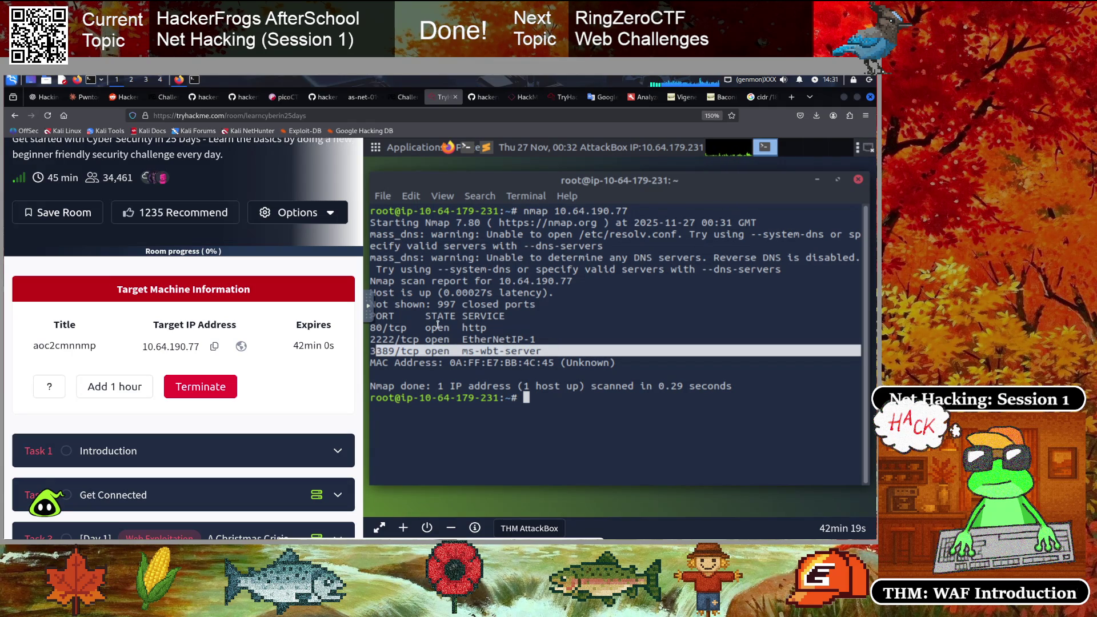
pyautogui.click(368, 358)
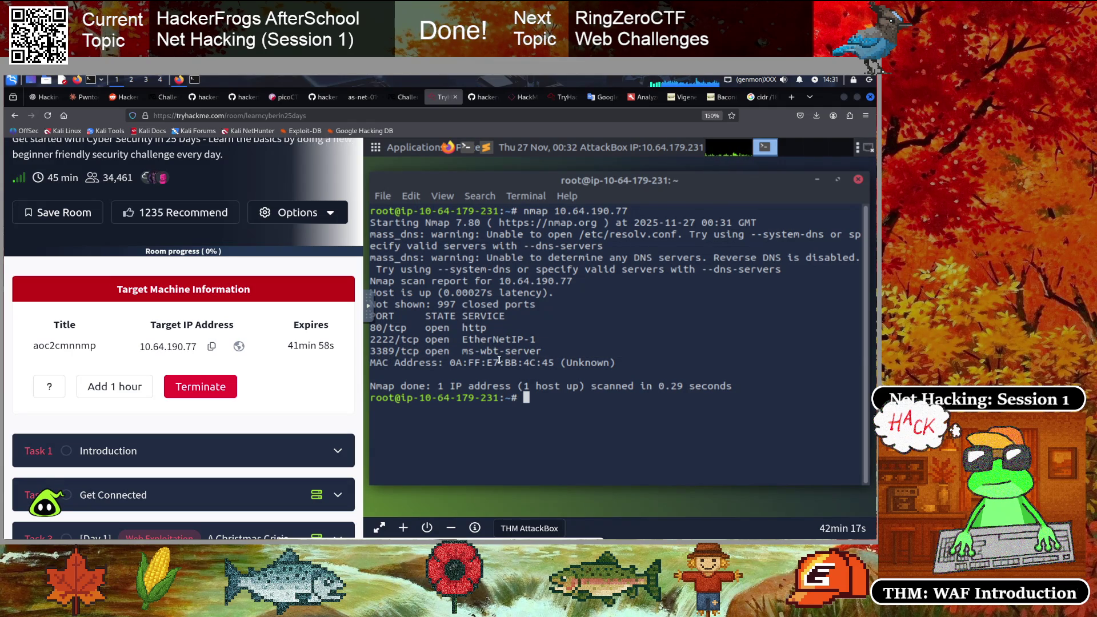
pyautogui.moveTo(462, 351); pyautogui.dragTo(571, 352)
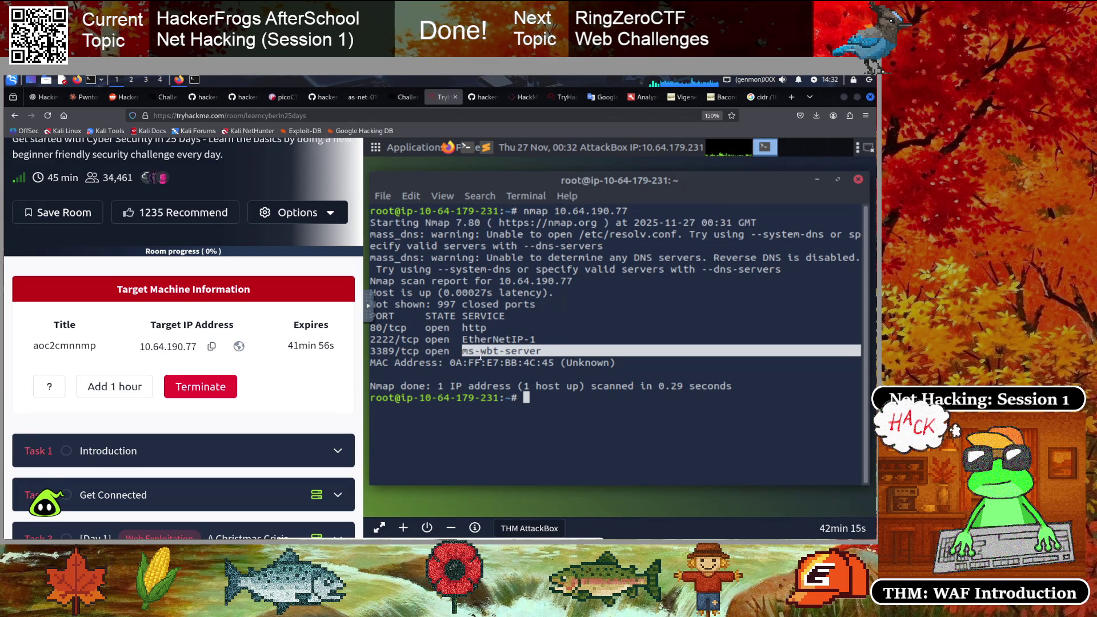
pyautogui.click(523, 333)
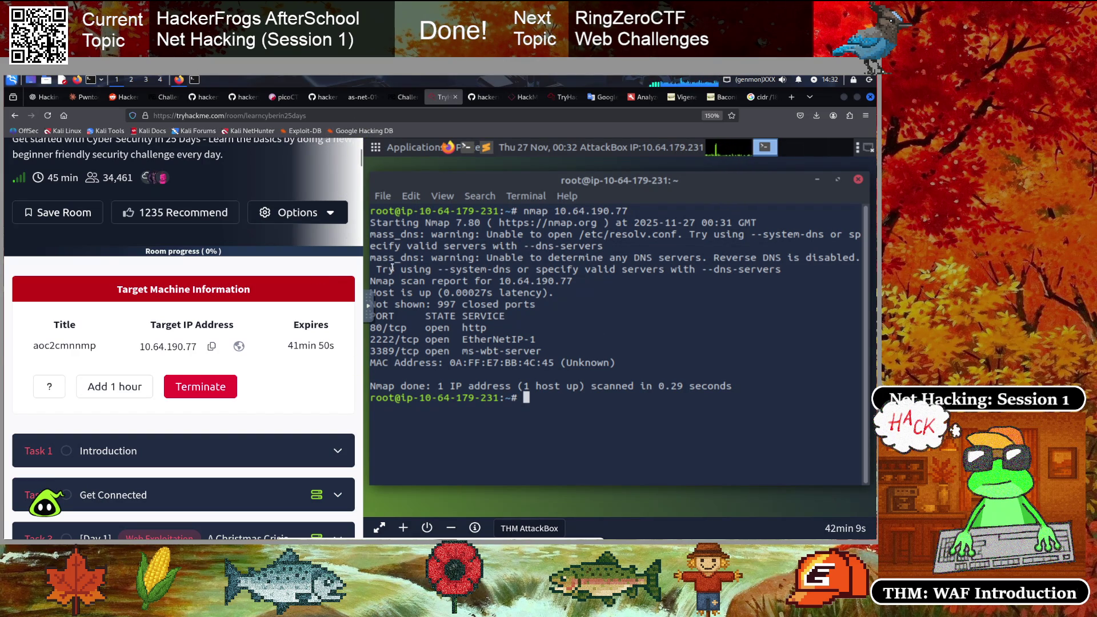
pyautogui.click(361, 97)
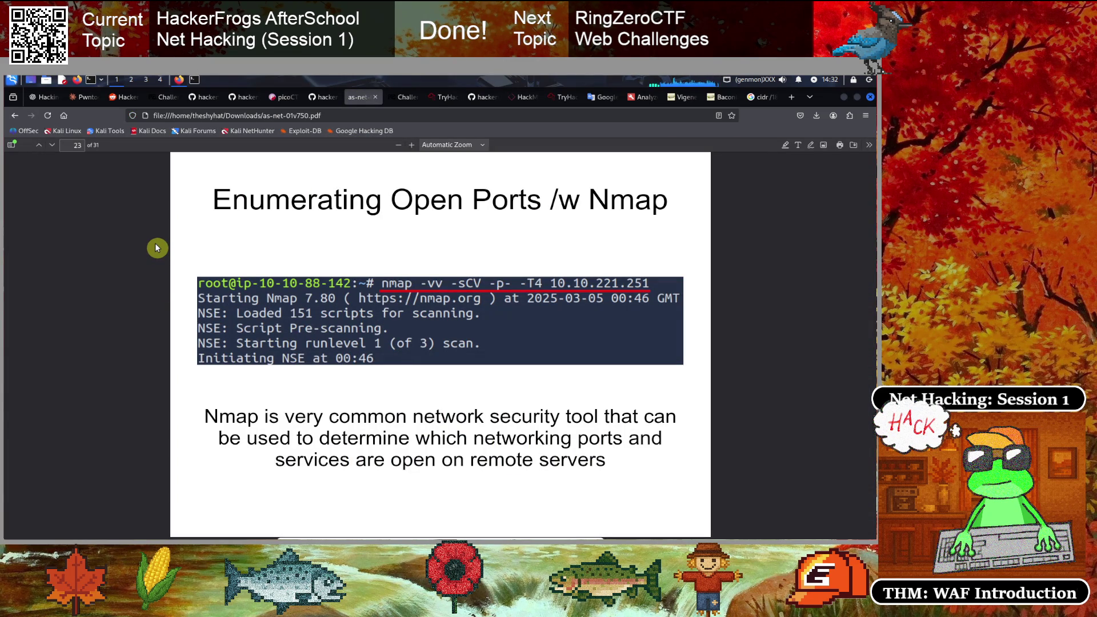
# Advance through slide 24 to slide 25 explaining nmap flags -vv, -sCV, -p-, -T4
pyautogui.press('Right')
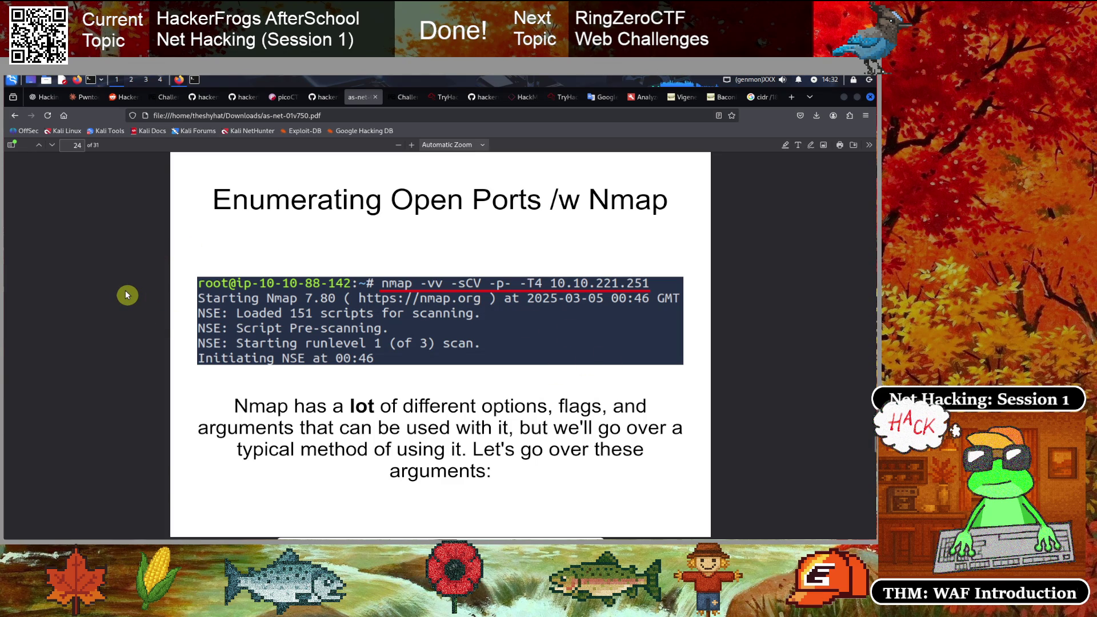
pyautogui.press('Right')
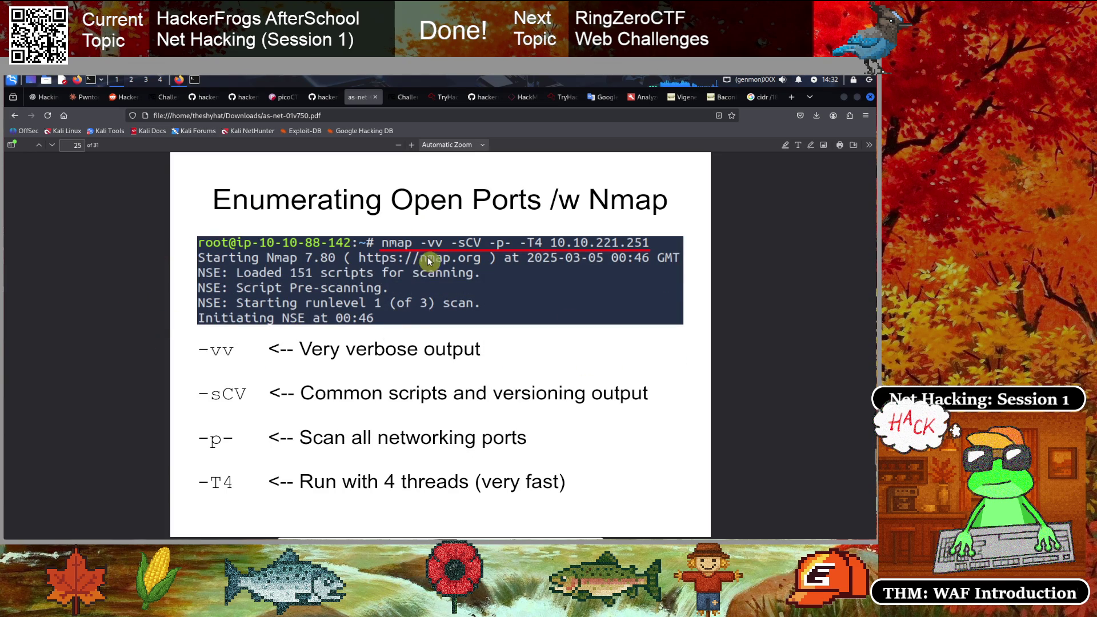
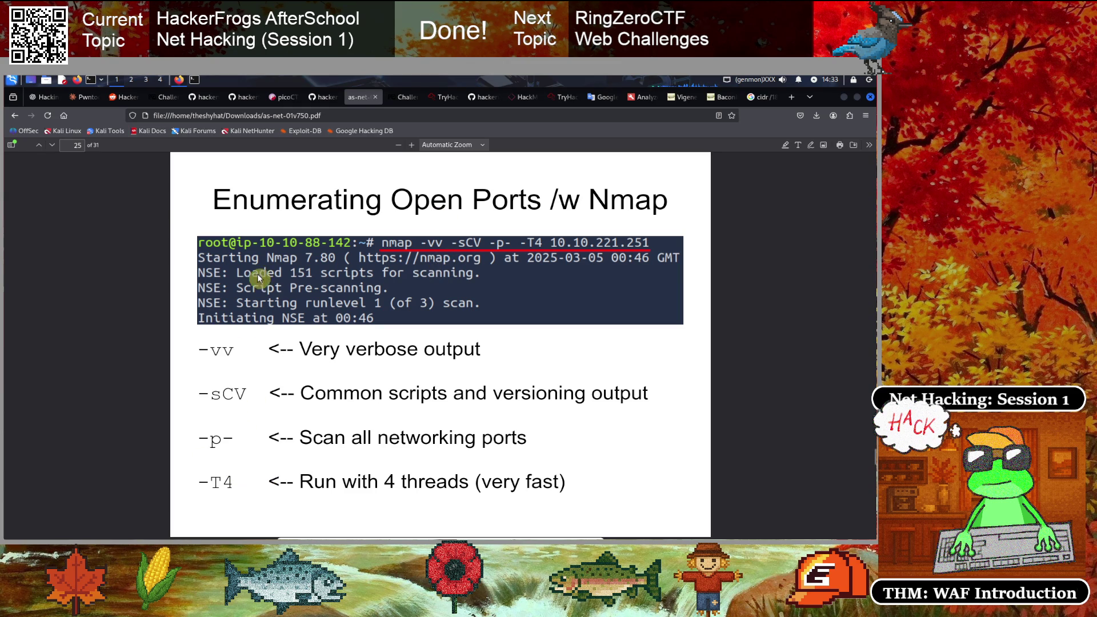
# Clear the AttackBox terminal and edit the recalled command into nmap -vv -sCV -p- -T4 10.64.190.77
pyautogui.click(440, 99)
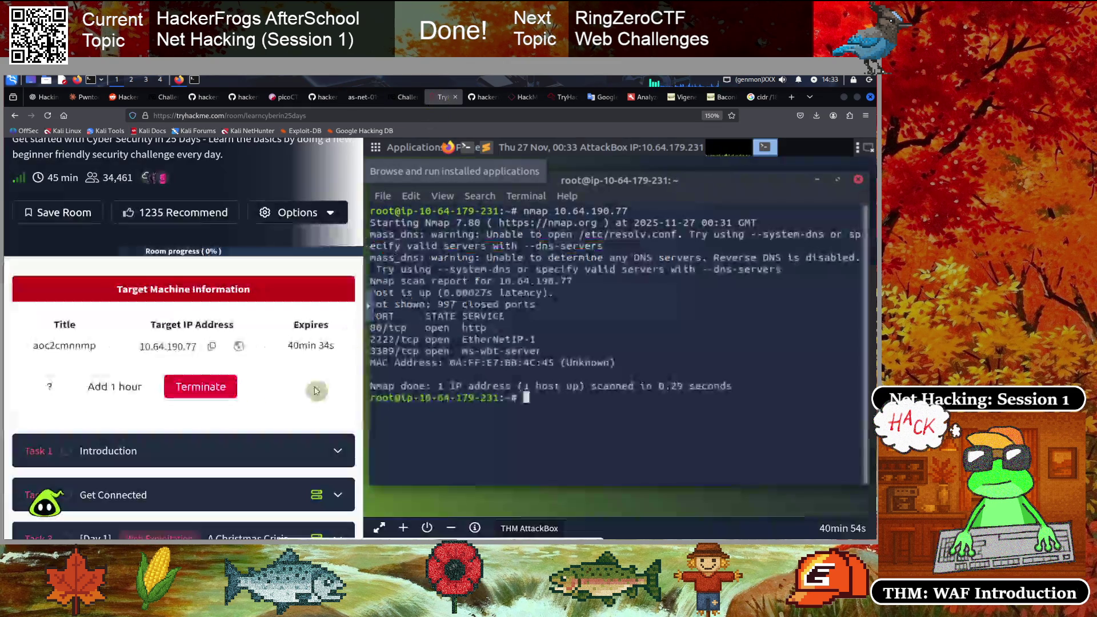
pyautogui.write('clear')
pyautogui.press('Return')
pyautogui.press('Up')
pyautogui.press('Home')
pyautogui.press('Right')
pyautogui.press('Right')
pyautogui.press('Right')
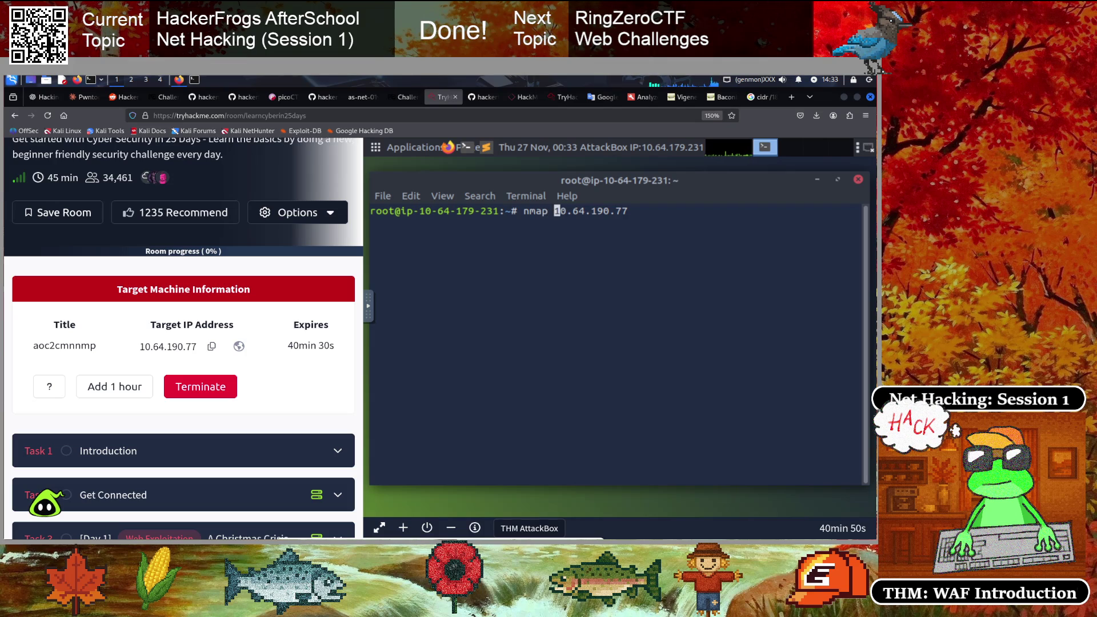
pyautogui.write('-vv -sC')
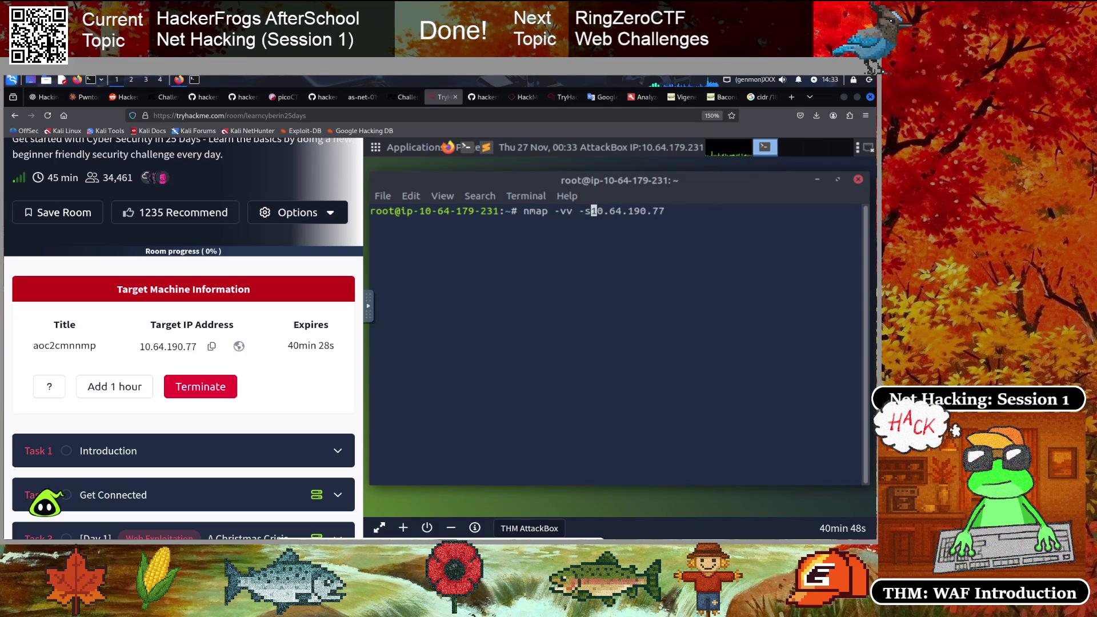
pyautogui.write('V -p- ')
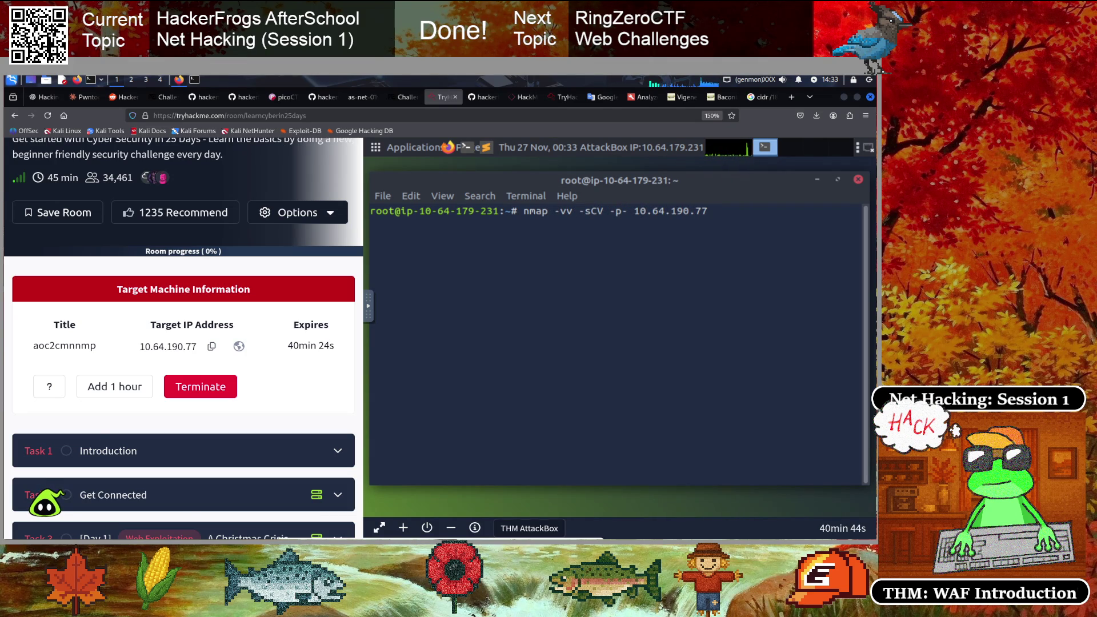
pyautogui.write('-T4')
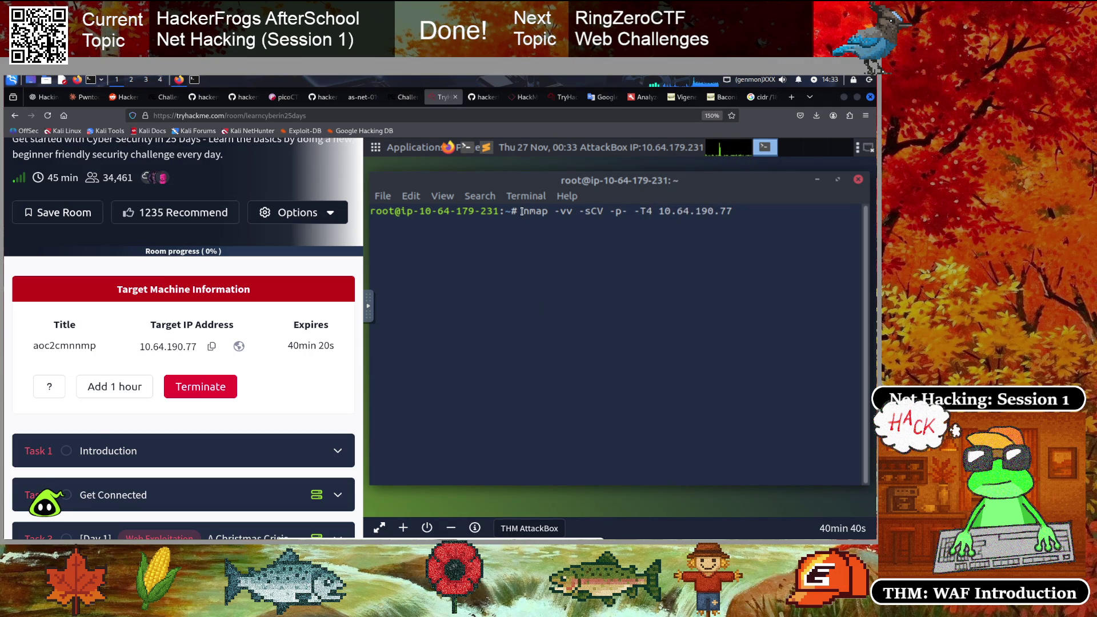
# Copy the nmap command and launch the full-port scan against 10.64.190.77
pyautogui.moveTo(522, 212); pyautogui.dragTo(652, 219)
pyautogui.moveTo(720, 219); pyautogui.dragTo(734, 210)
pyautogui.rightClick(559, 210)
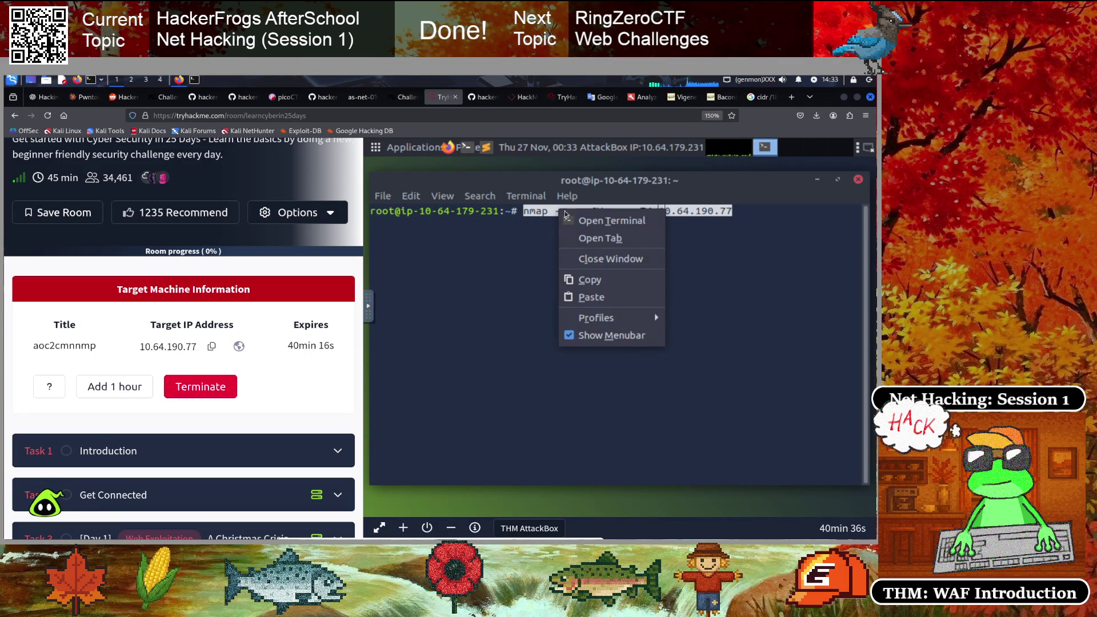
pyautogui.click(588, 282)
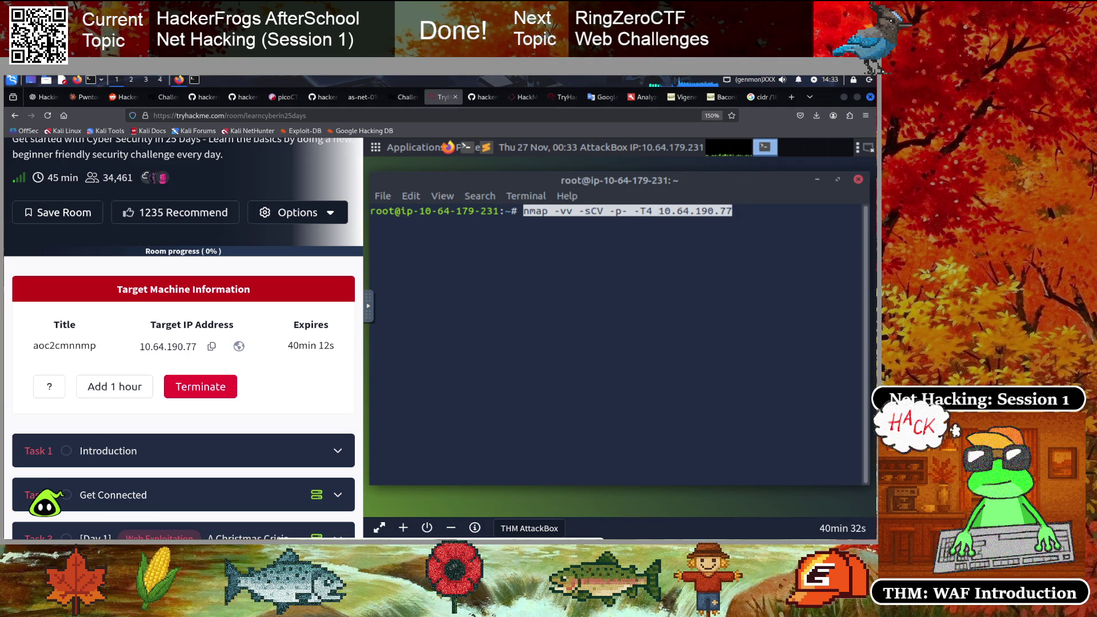
pyautogui.click(524, 295)
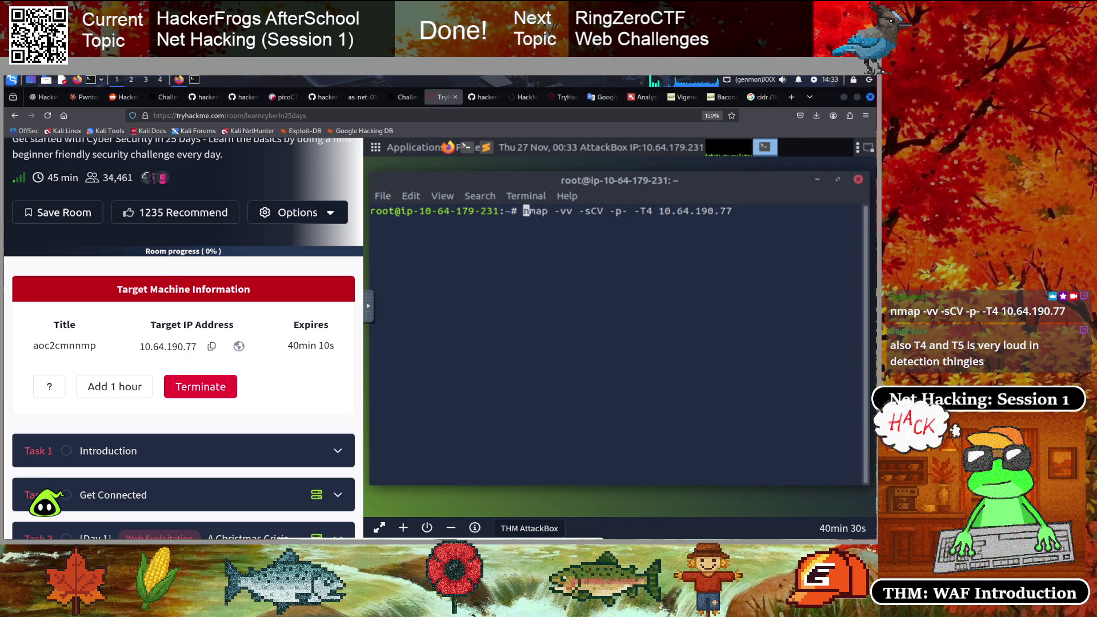
pyautogui.press('Return')
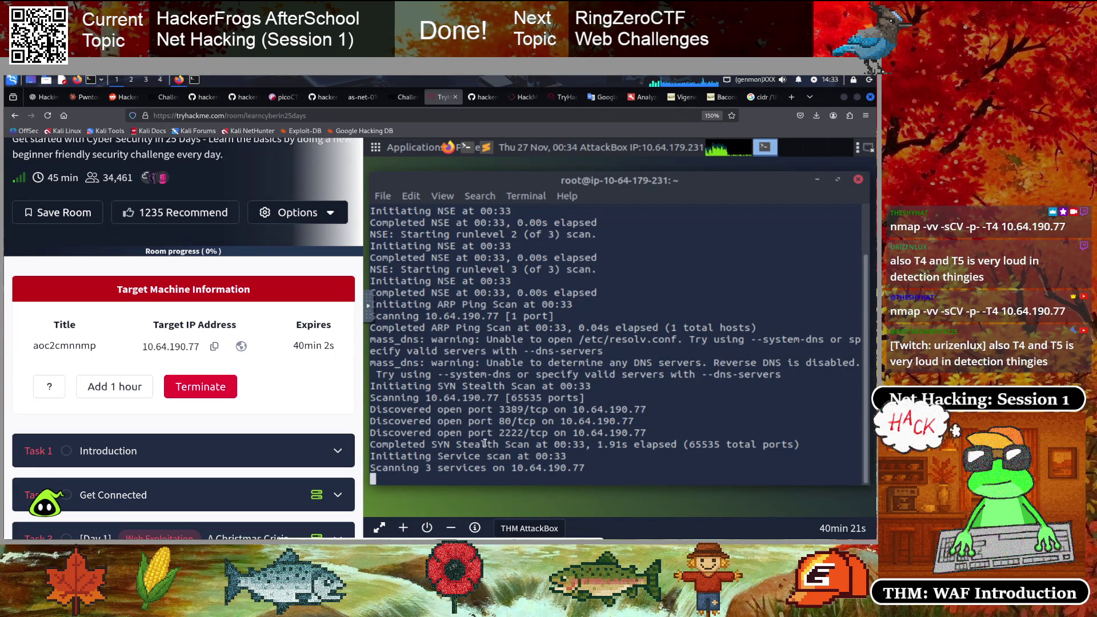
# Highlight the discovered open ports 3389 and 80 in the scan output
pyautogui.moveTo(389, 412); pyautogui.dragTo(597, 412)
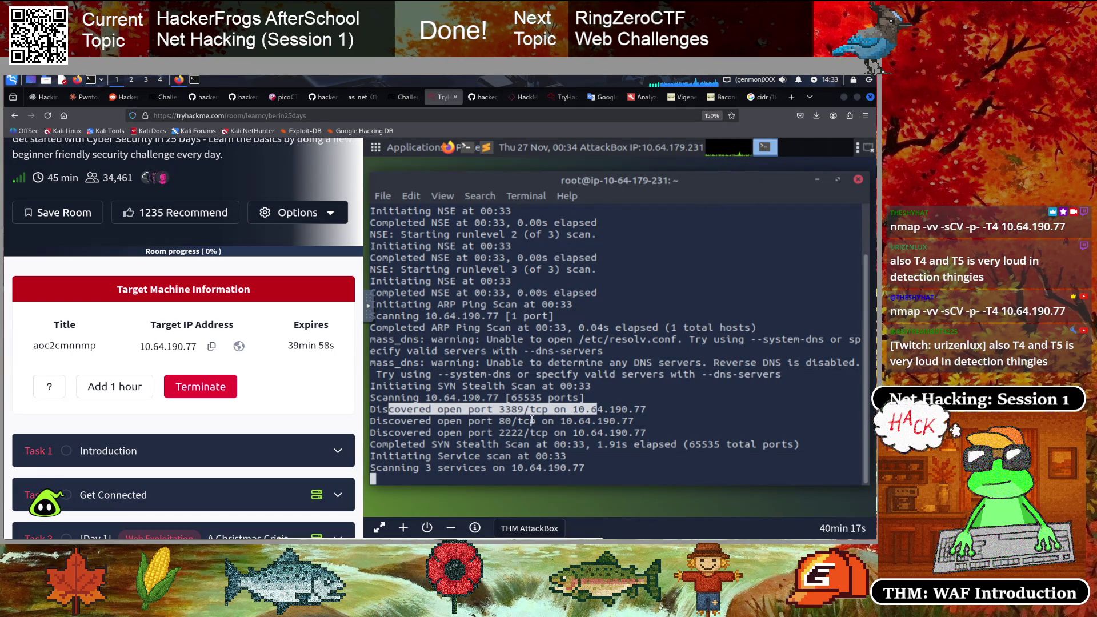
pyautogui.click(416, 429)
pyautogui.moveTo(401, 421); pyautogui.dragTo(581, 422)
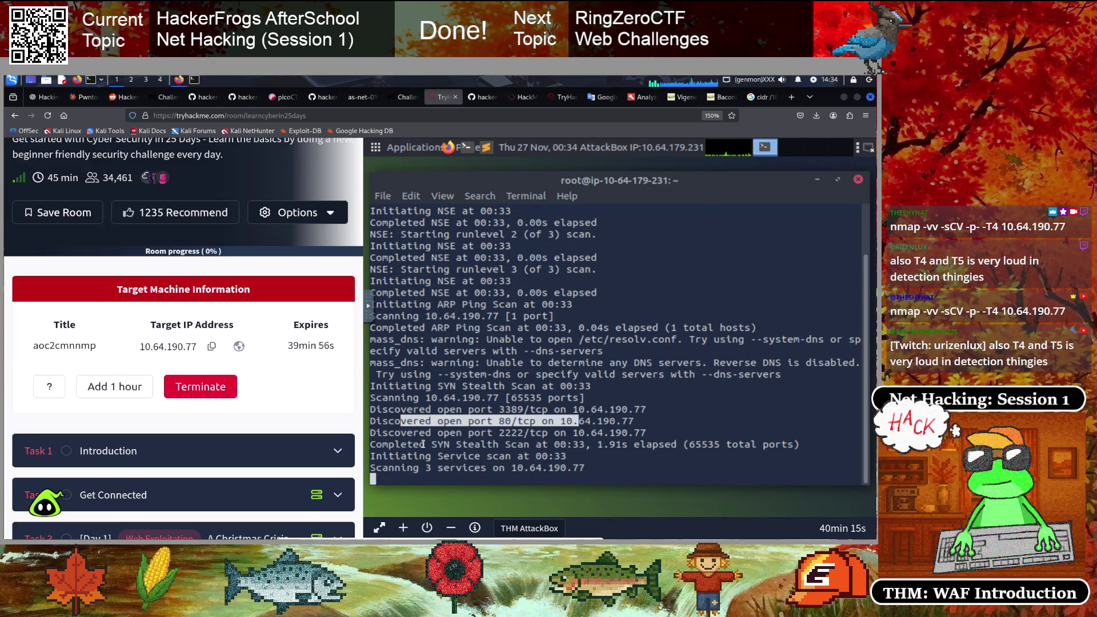
pyautogui.click(422, 426)
pyautogui.moveTo(419, 425); pyautogui.dragTo(600, 433)
pyautogui.click(423, 449)
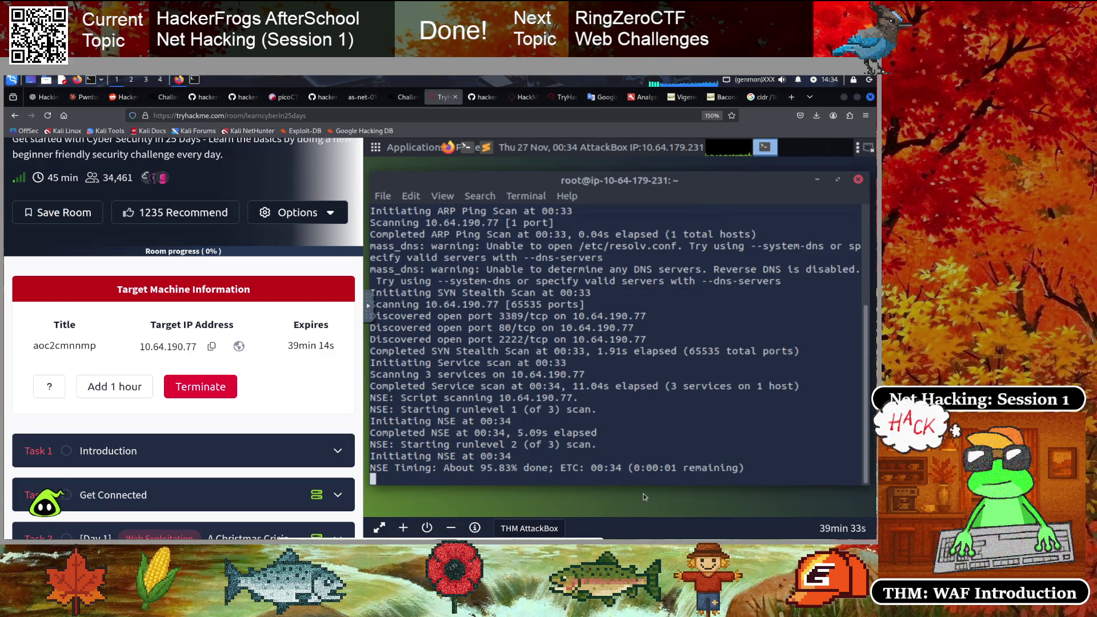
# Point out the NSE timing progress line, then return to the Nmap options slide
pyautogui.click(91, 346)
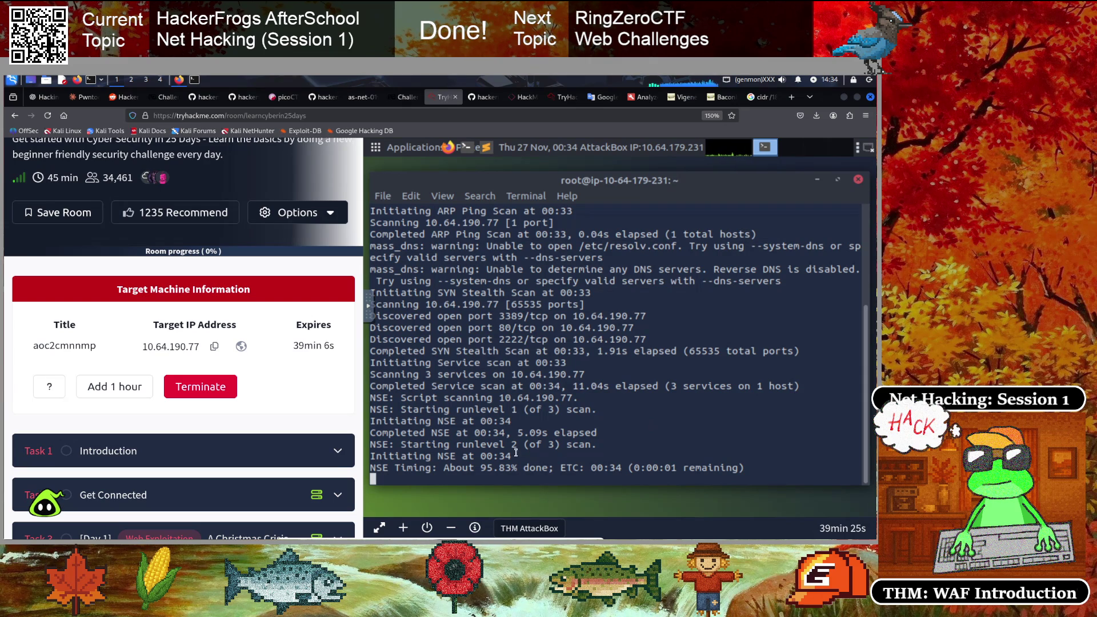
pyautogui.moveTo(468, 469); pyautogui.dragTo(696, 468)
pyautogui.click(411, 334)
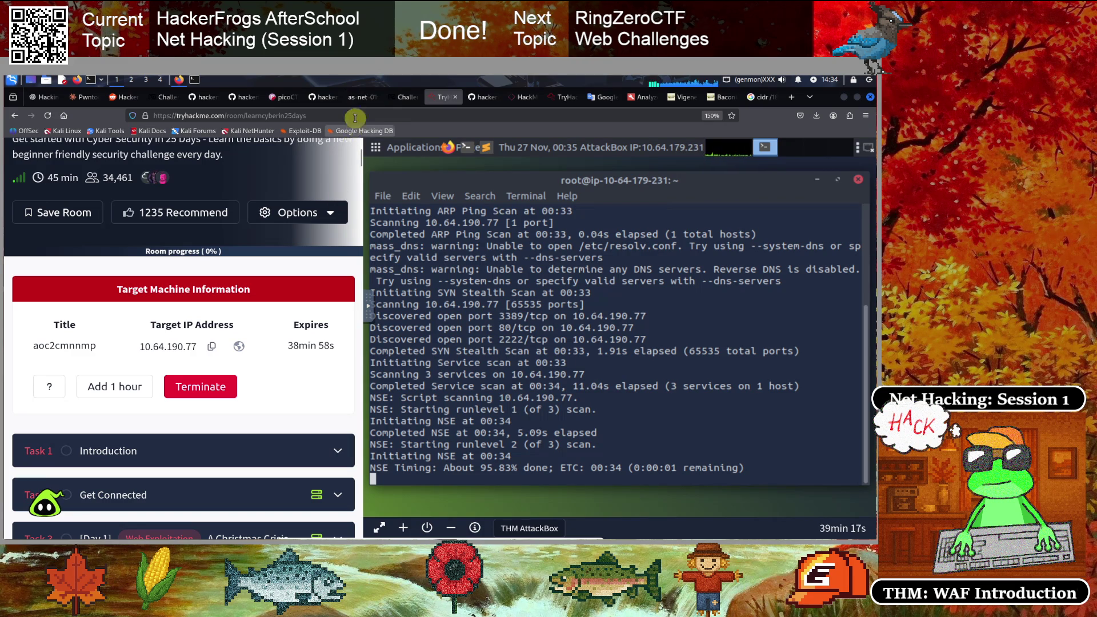
pyautogui.click(358, 99)
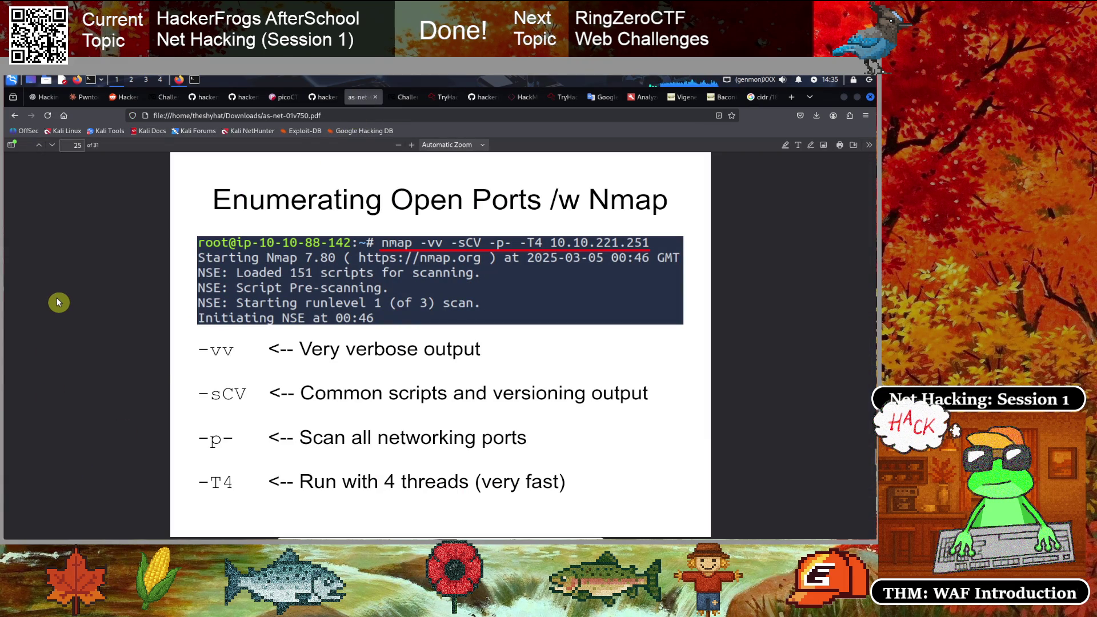
pyautogui.press('Right')
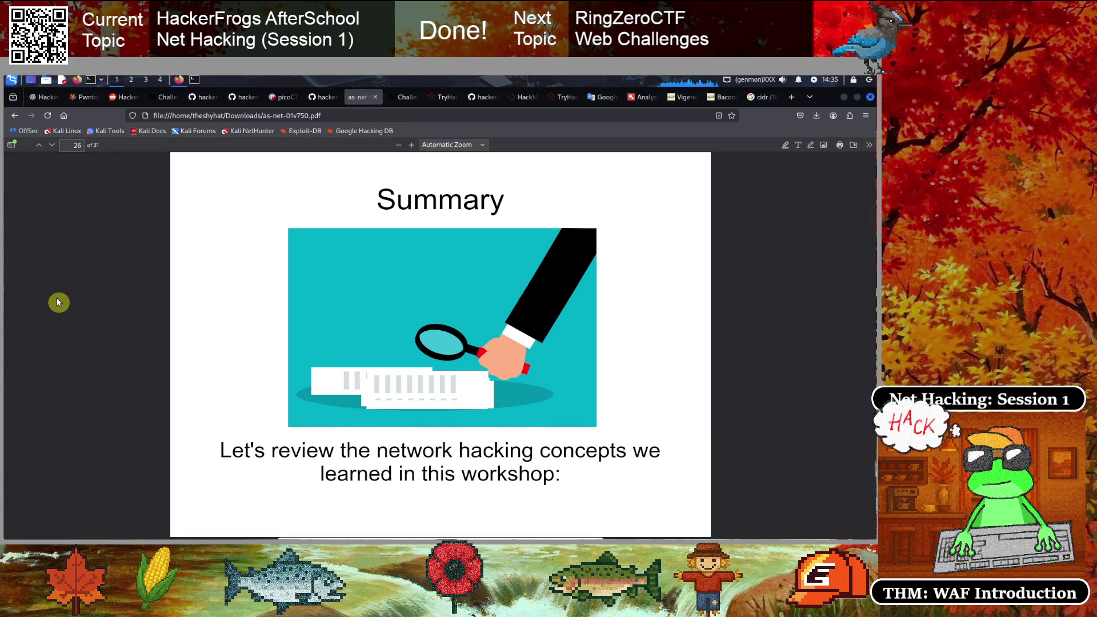
pyautogui.press('Left')
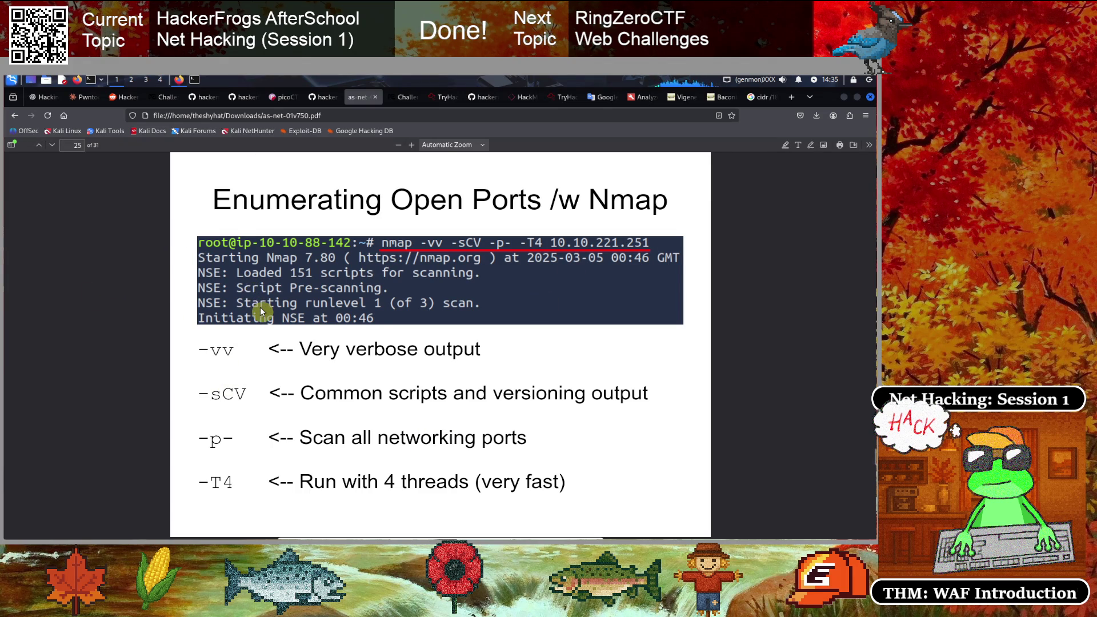
pyautogui.click(194, 79)
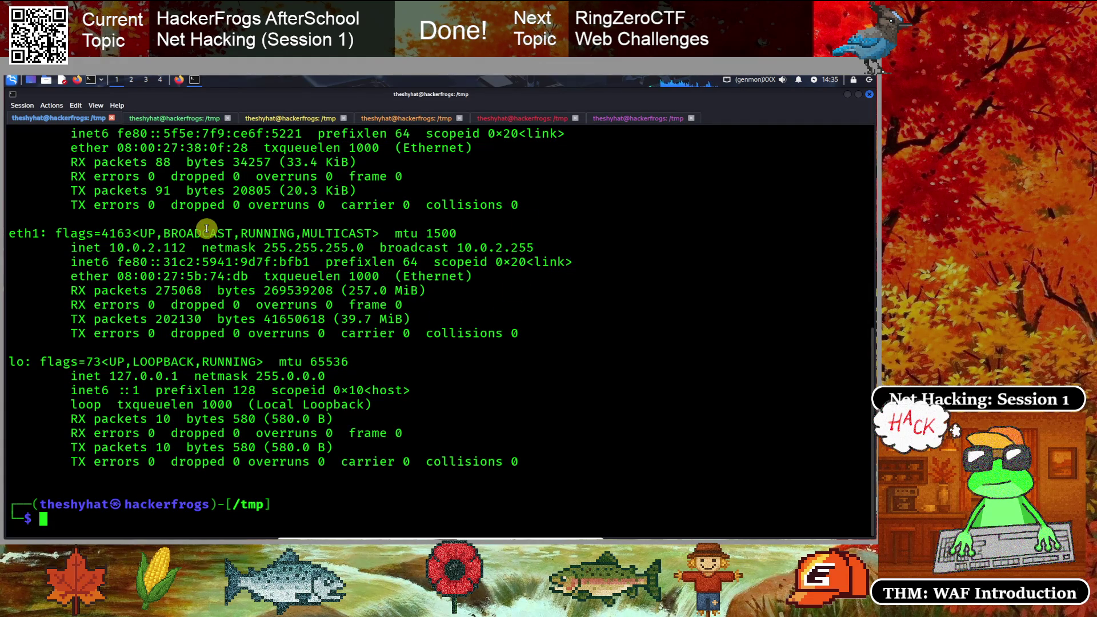
pyautogui.click(178, 80)
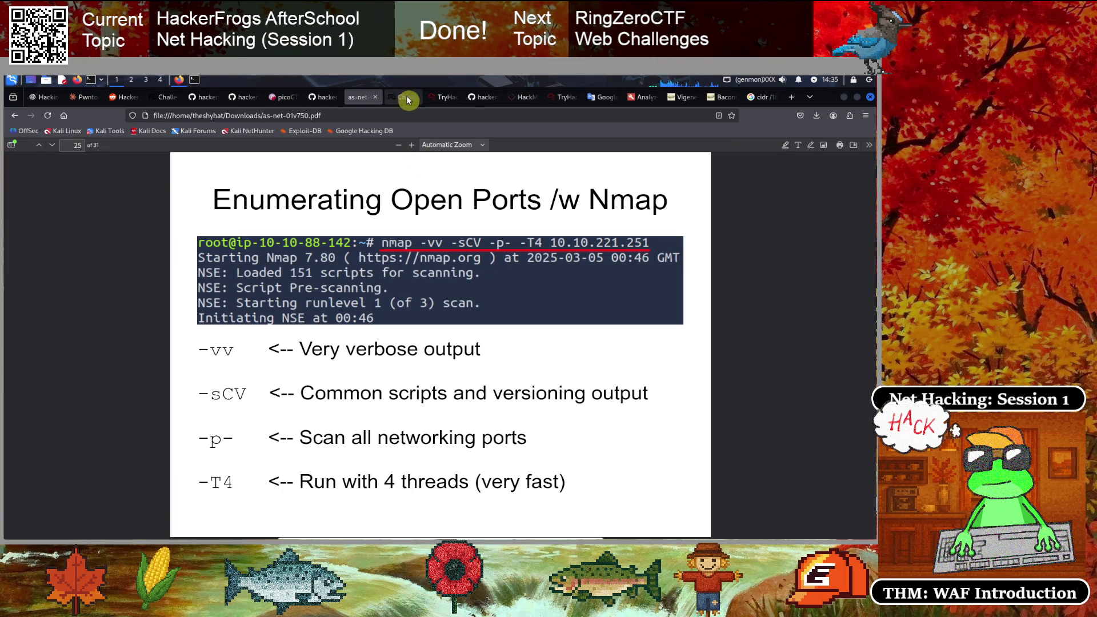
pyautogui.click(445, 97)
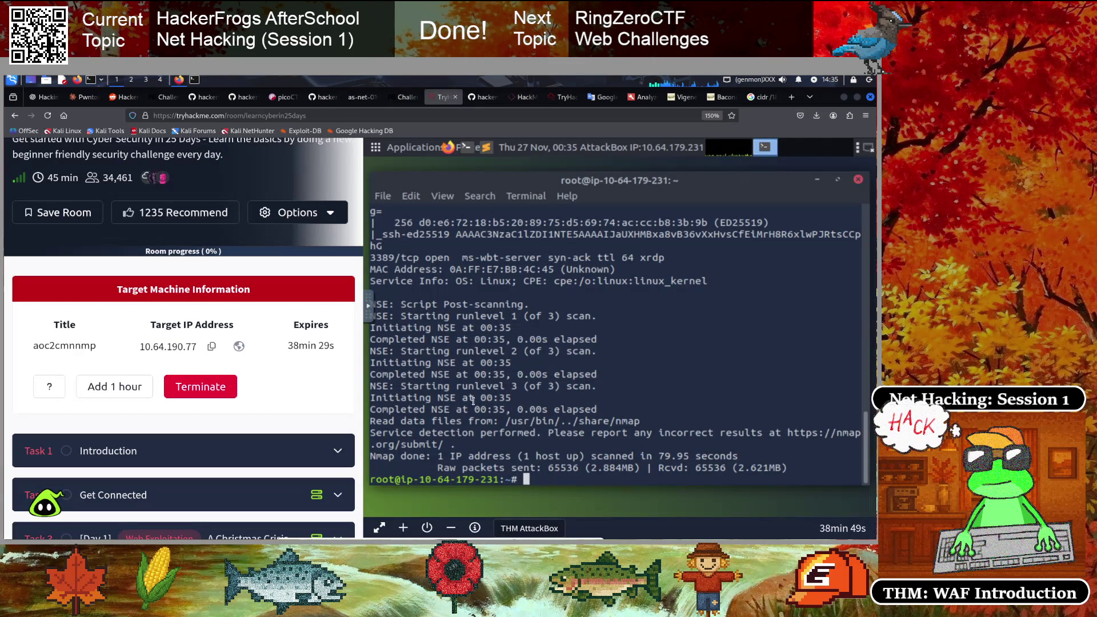
# Highlight the port 80 line, its Apache httpd 2.4.29 version and the HTTP title details
pyautogui.scroll(10, 466, 388)
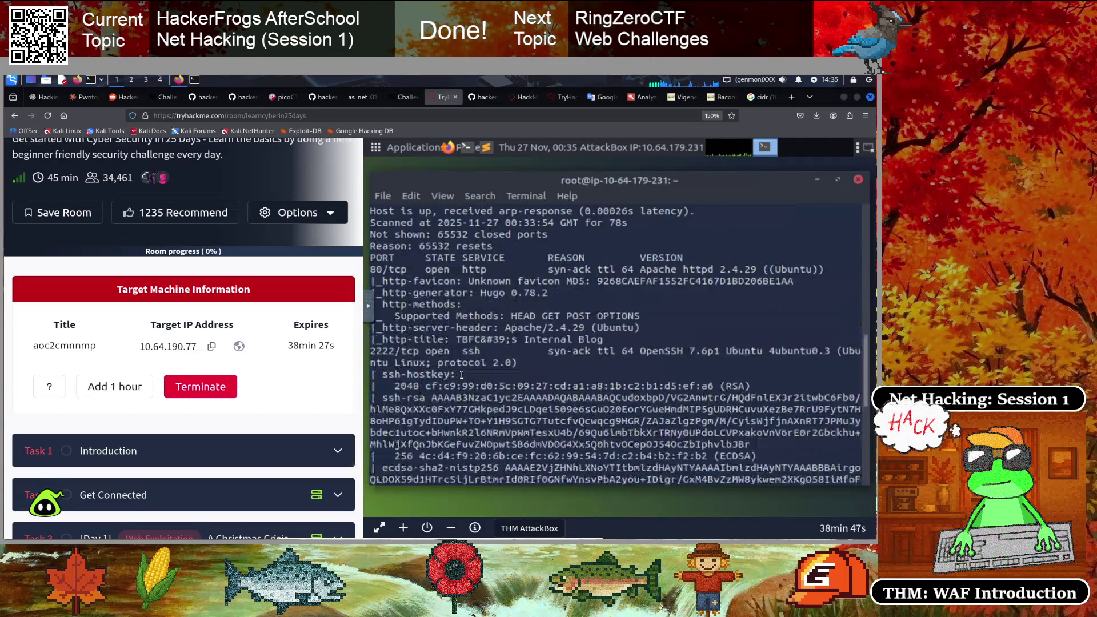
pyautogui.scroll(2, 461, 375)
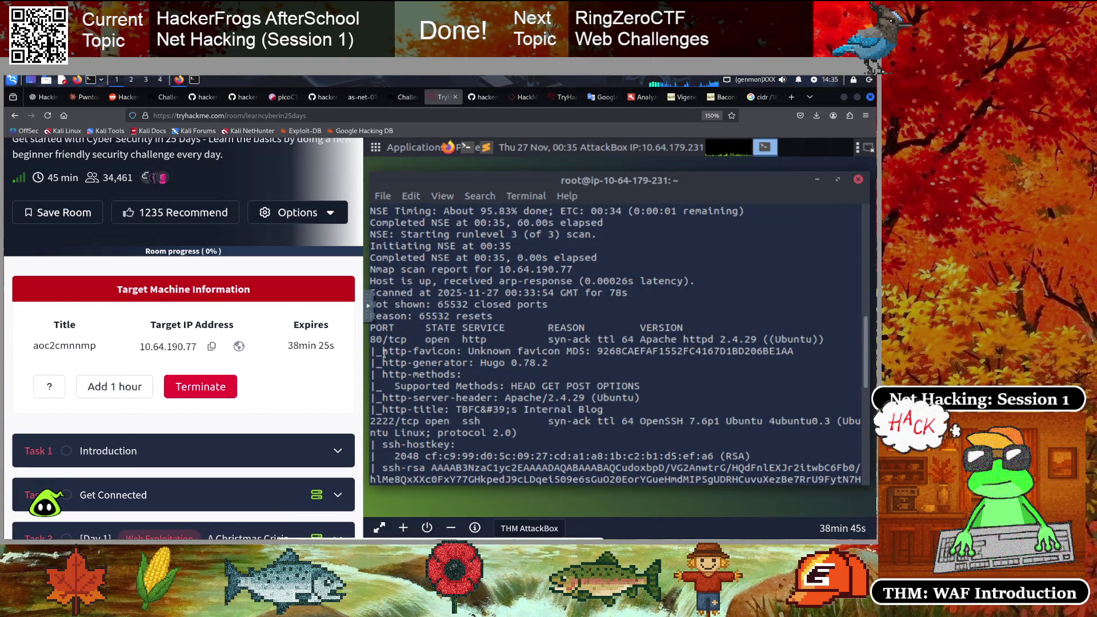
pyautogui.moveTo(377, 339); pyautogui.dragTo(658, 339)
pyautogui.click(554, 370)
pyautogui.moveTo(639, 339); pyautogui.dragTo(763, 339)
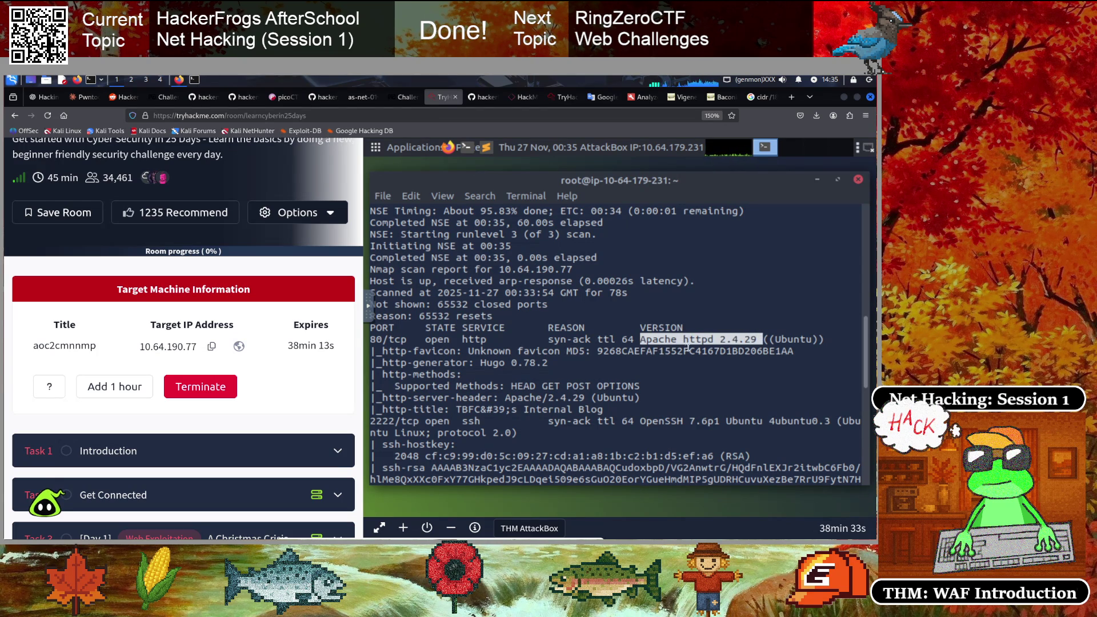
pyautogui.click(658, 341)
pyautogui.moveTo(634, 339); pyautogui.dragTo(764, 340)
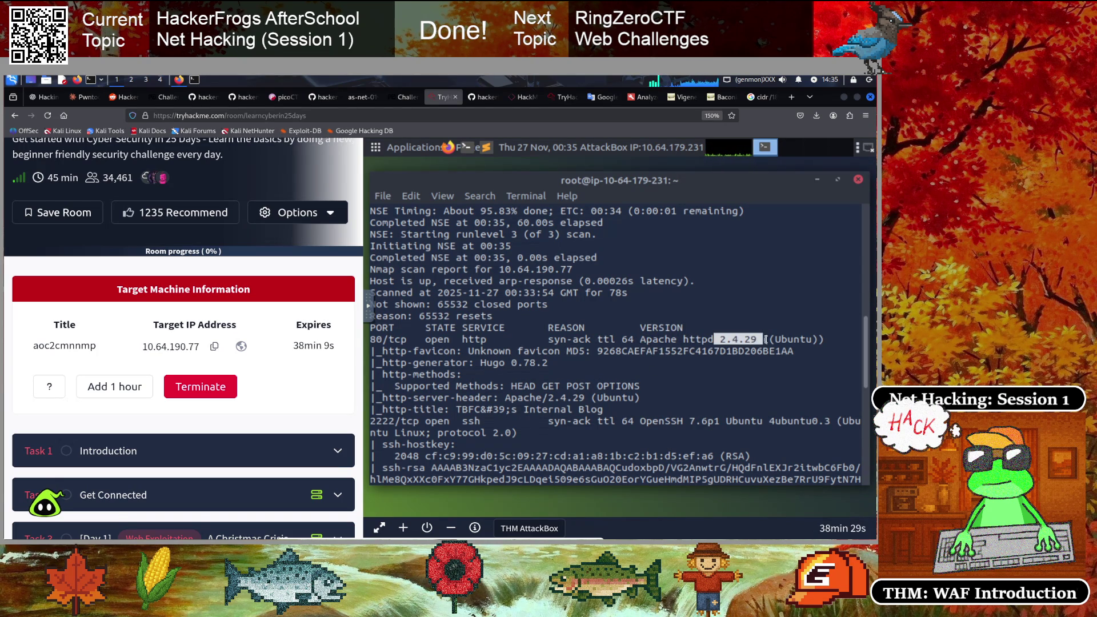
pyautogui.click(709, 356)
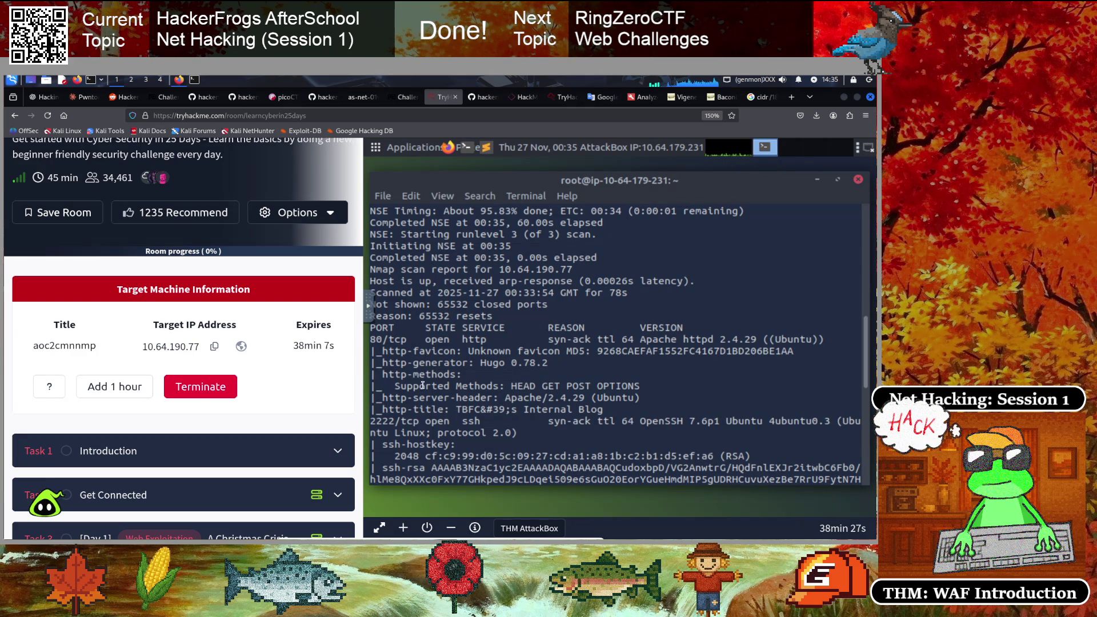
pyautogui.scroll(-1, 467, 367)
pyautogui.moveTo(402, 328)
pyautogui.mouseDown()
pyautogui.moveTo(513, 327)
pyautogui.moveTo(662, 374)
pyautogui.mouseUp()
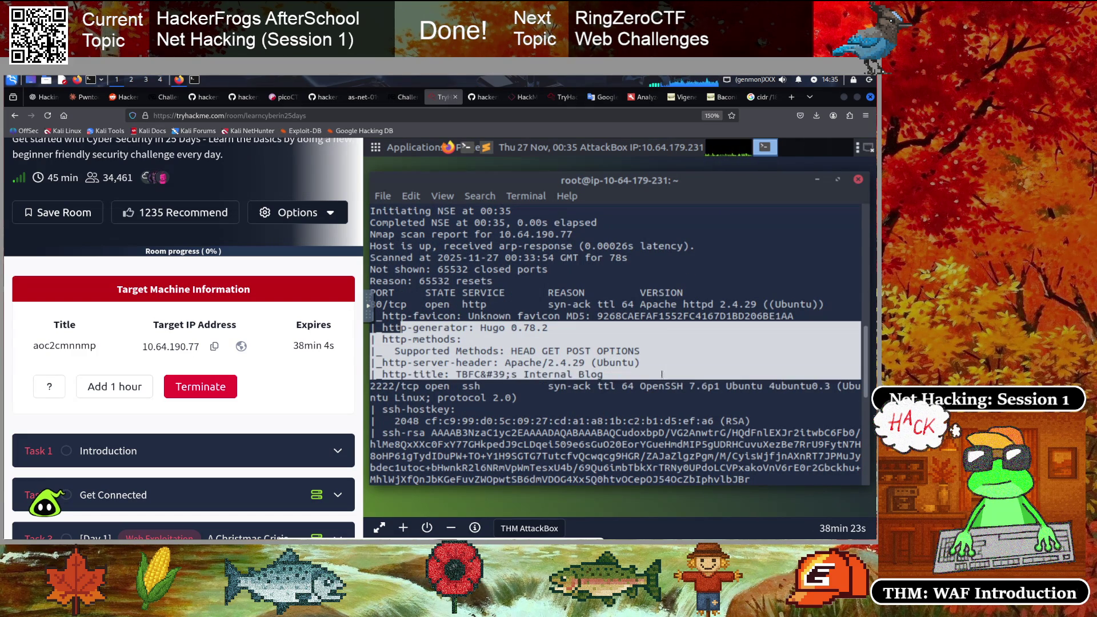
pyautogui.click(508, 389)
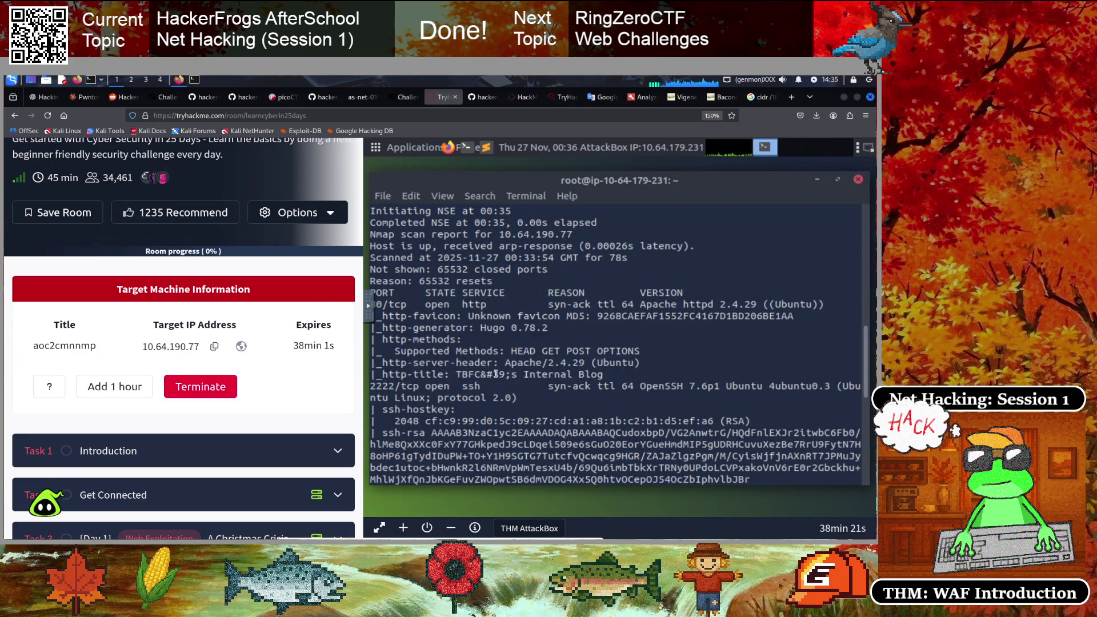
# Highlight the ssh service on 2222/tcp and its OpenSSH 7.6p1 version
pyautogui.scroll(-2, 496, 374)
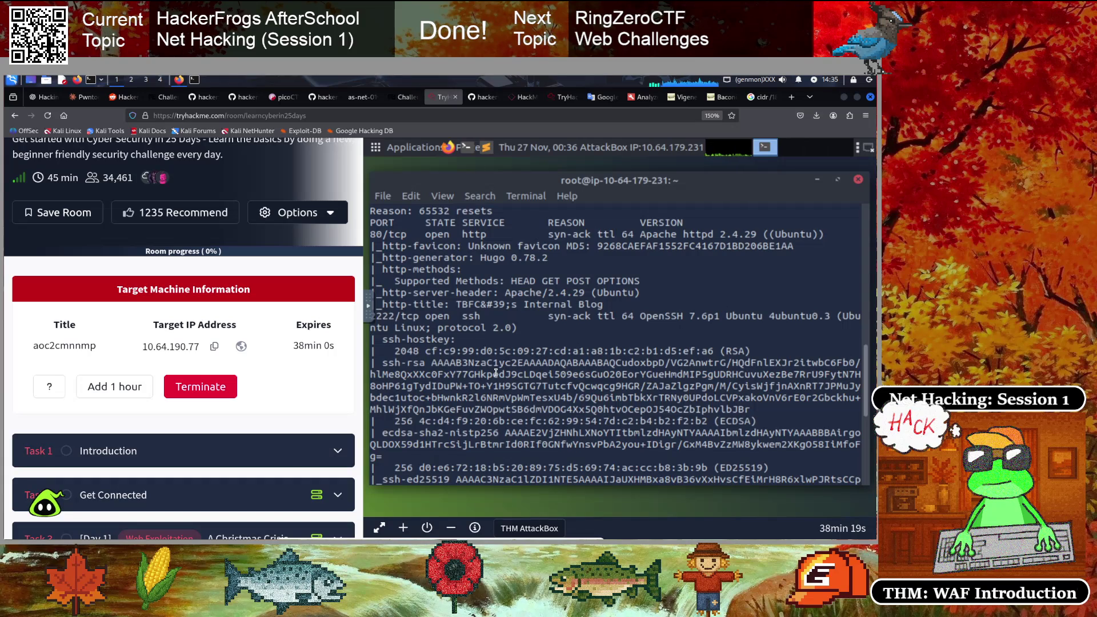
pyautogui.scroll(1, 496, 372)
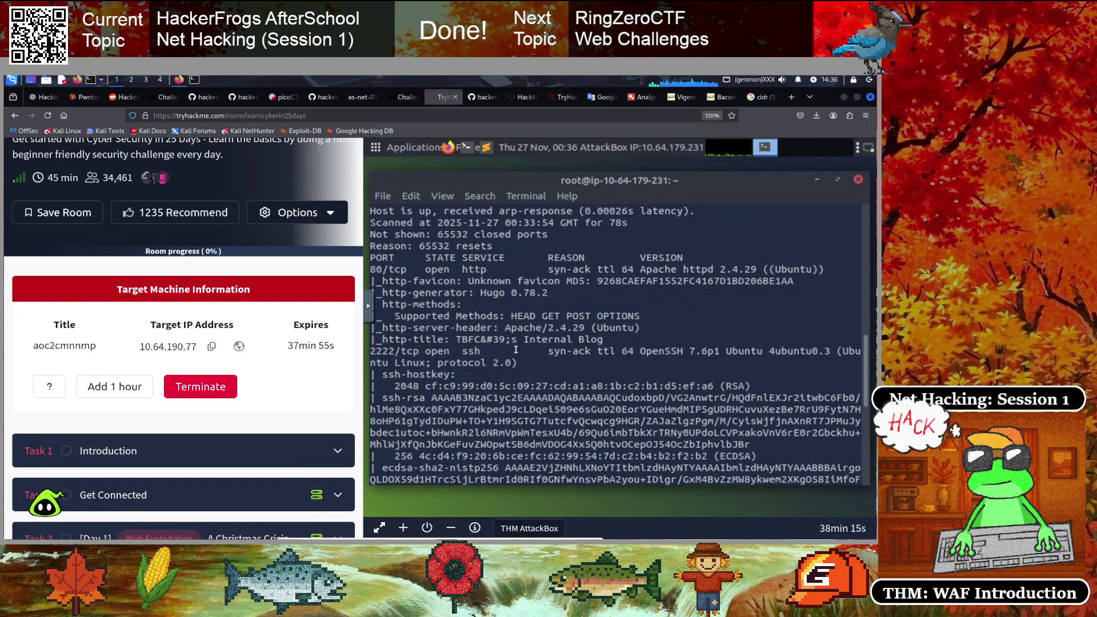
pyautogui.moveTo(457, 352); pyautogui.dragTo(511, 353)
pyautogui.click(455, 352)
pyautogui.moveTo(663, 350); pyautogui.dragTo(719, 350)
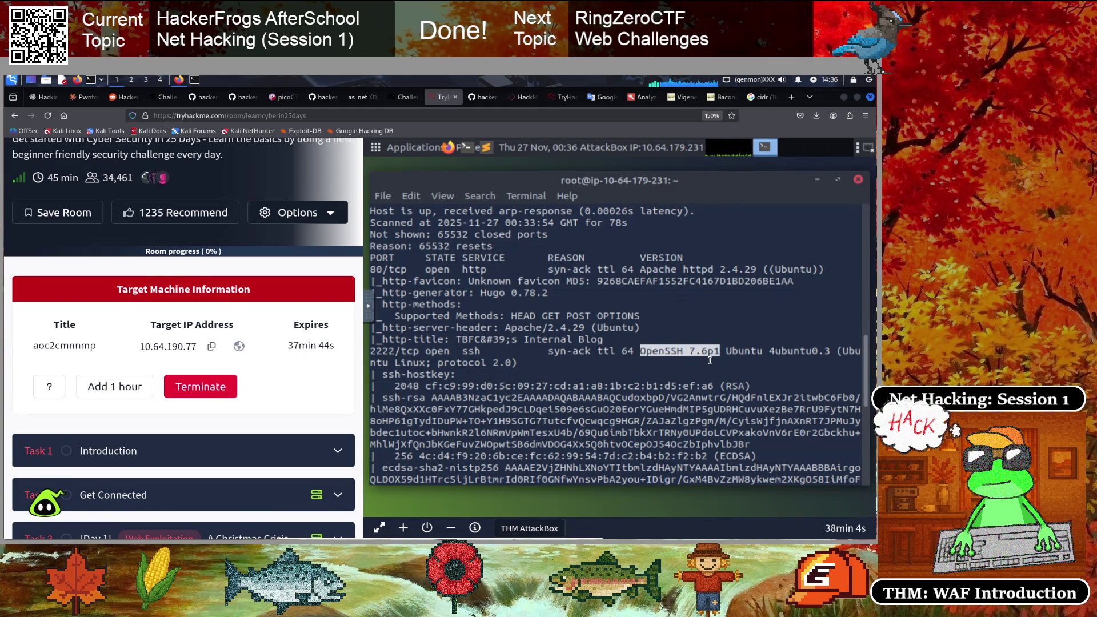
# Repeatedly highlight the 2222/tcp open ssh entry in the scan results
pyautogui.click(639, 369)
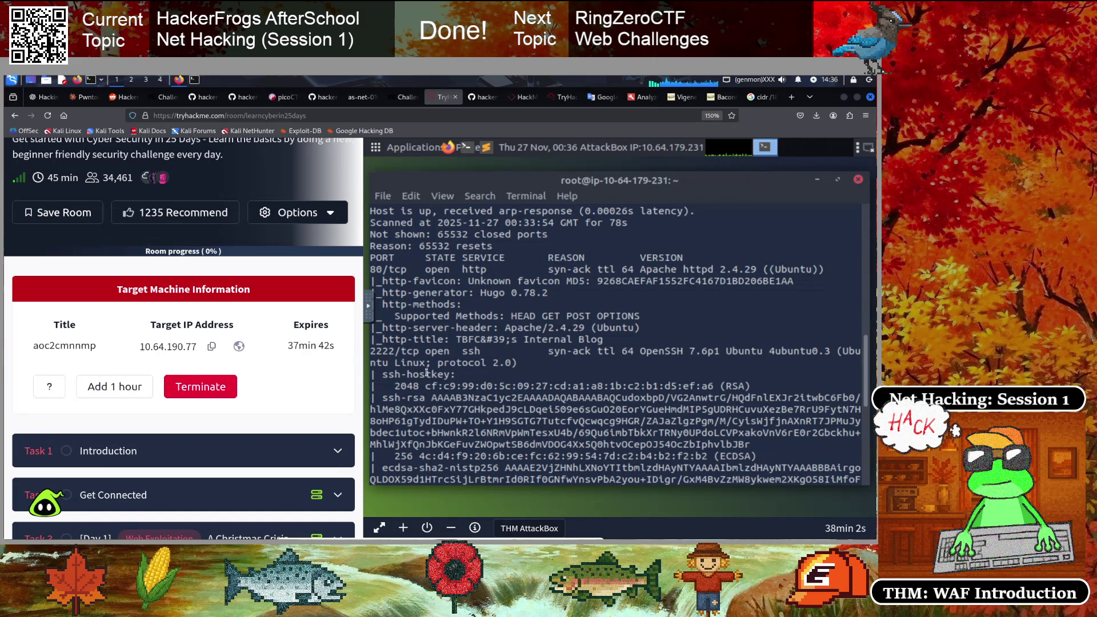
pyautogui.moveTo(370, 350); pyautogui.dragTo(510, 351)
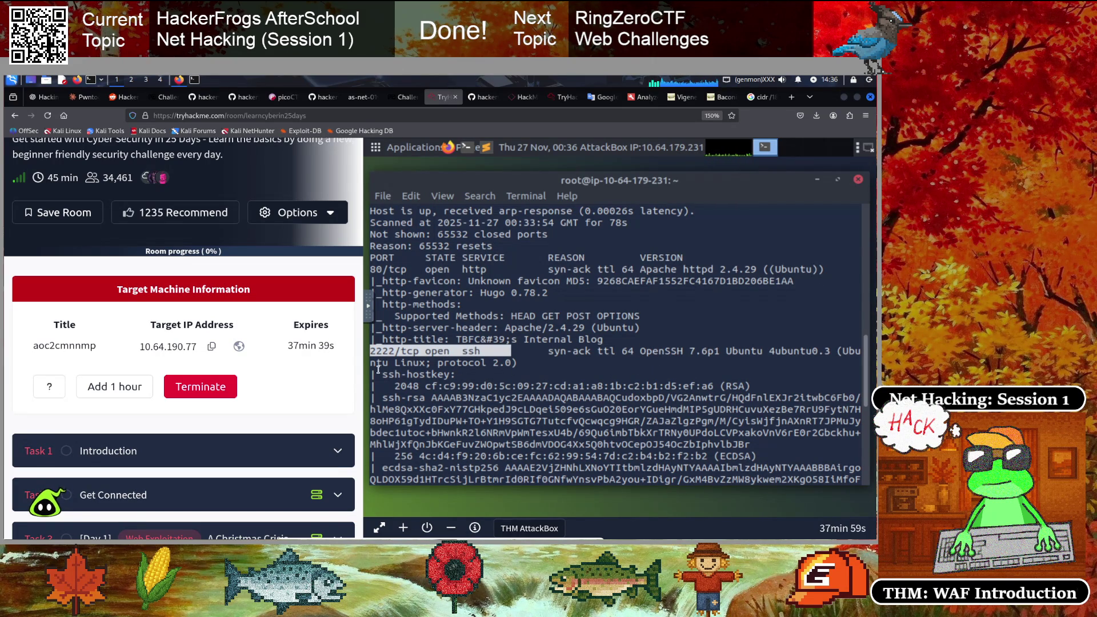
pyautogui.click(468, 357)
pyautogui.moveTo(455, 350); pyautogui.dragTo(488, 354)
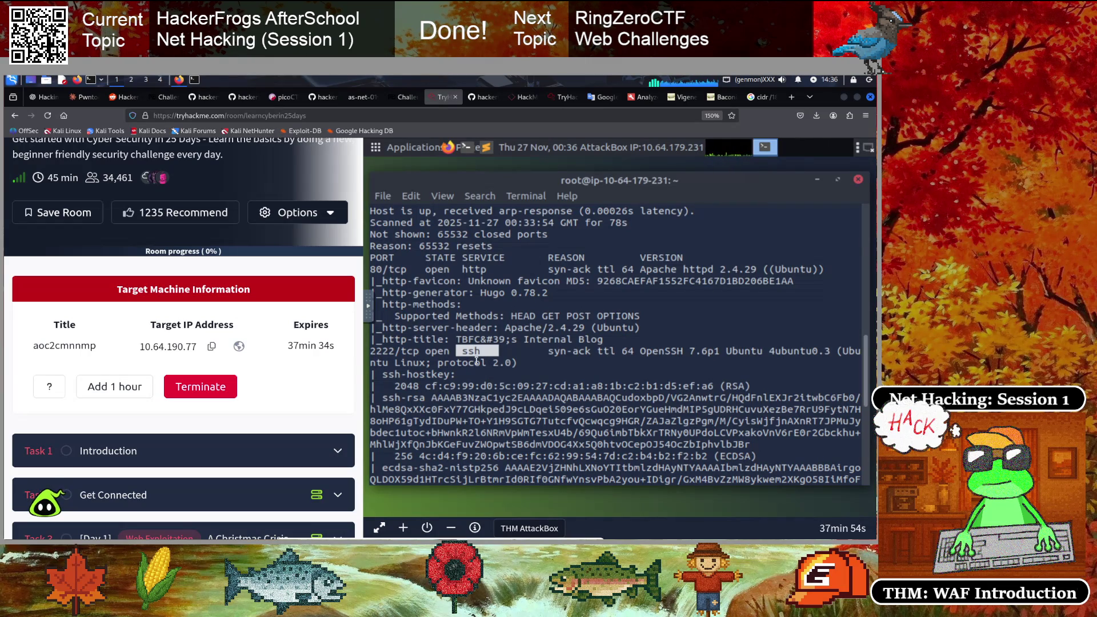
pyautogui.click(401, 370)
pyautogui.moveTo(372, 351); pyautogui.dragTo(498, 351)
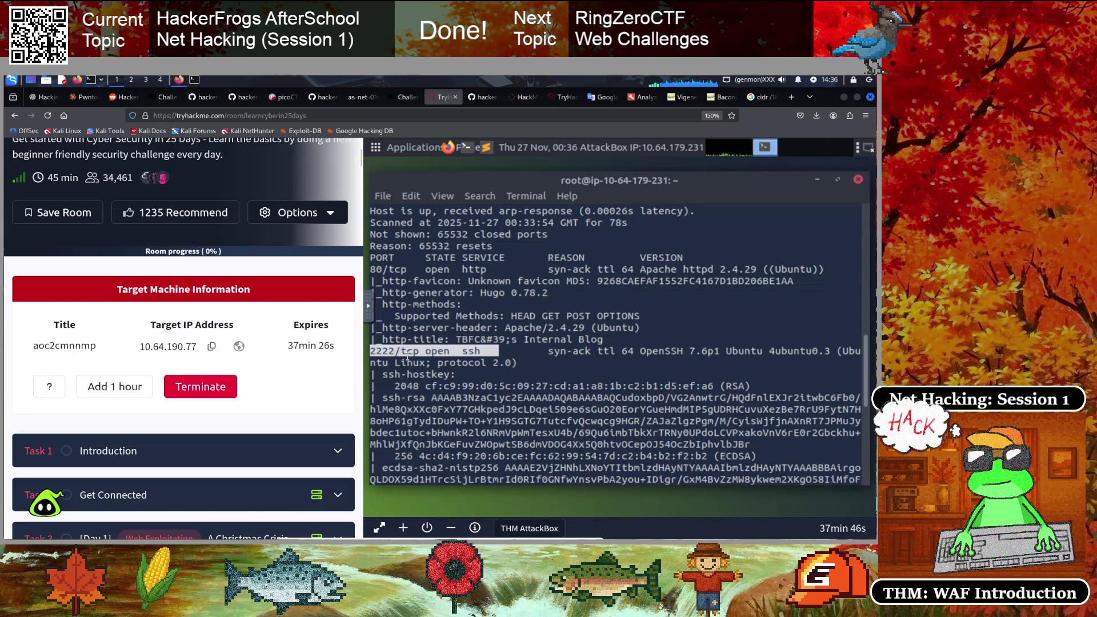
pyautogui.moveTo(375, 351); pyautogui.dragTo(486, 351)
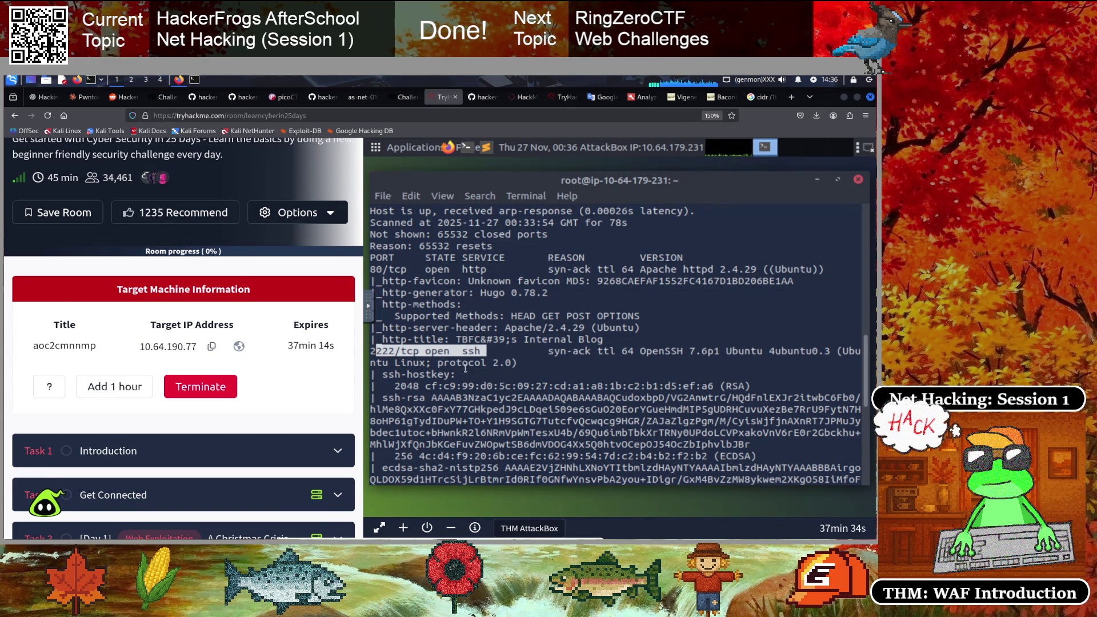
pyautogui.scroll(-1, 468, 383)
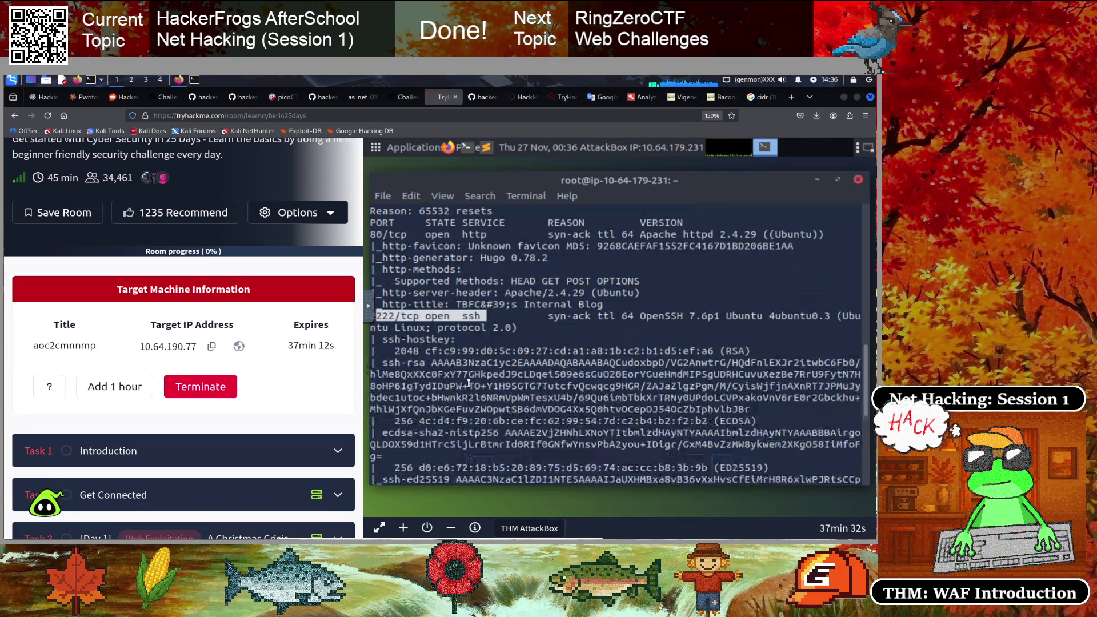
pyautogui.click(462, 354)
pyautogui.scroll(1, 374, 351)
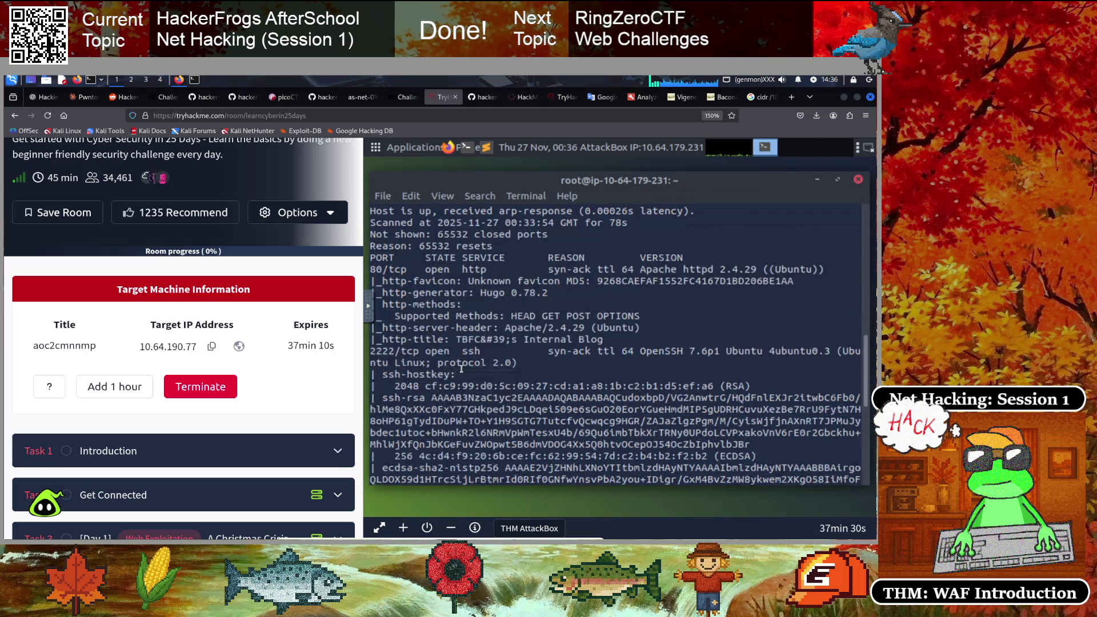
pyautogui.moveTo(374, 351); pyautogui.dragTo(506, 351)
pyautogui.click(525, 362)
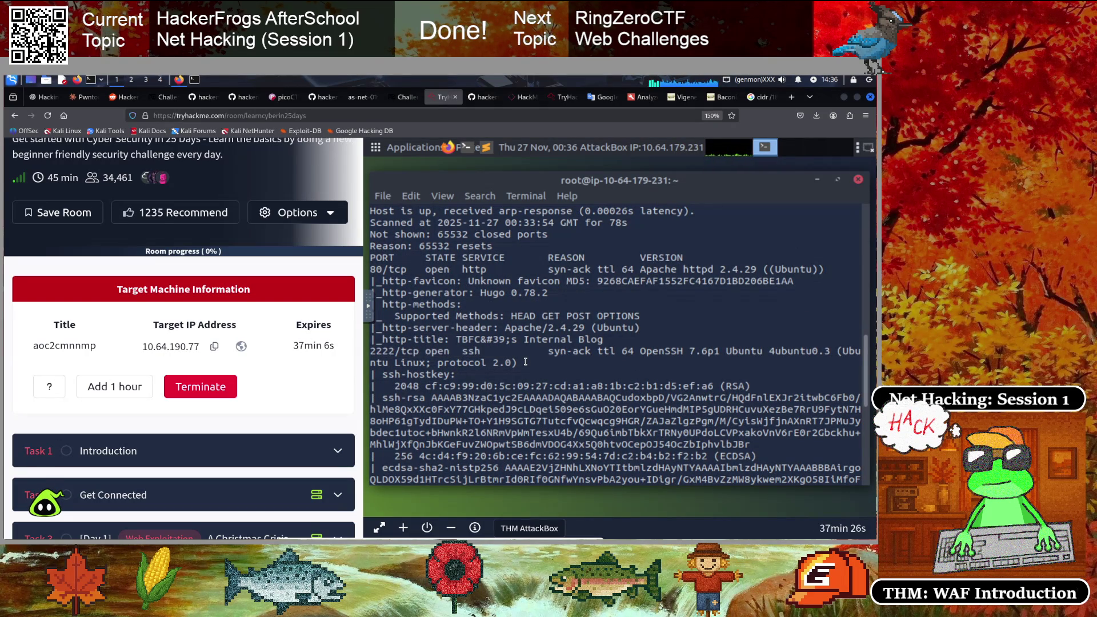
pyautogui.moveTo(378, 351); pyautogui.dragTo(604, 349)
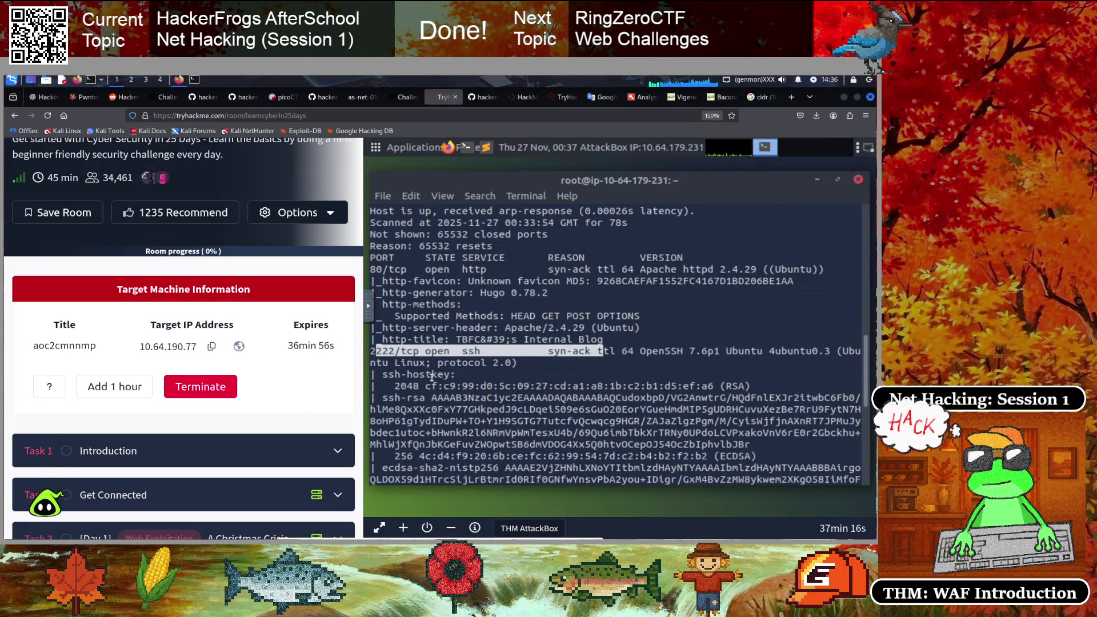
pyautogui.click(372, 351)
pyautogui.moveTo(370, 351); pyautogui.dragTo(507, 351)
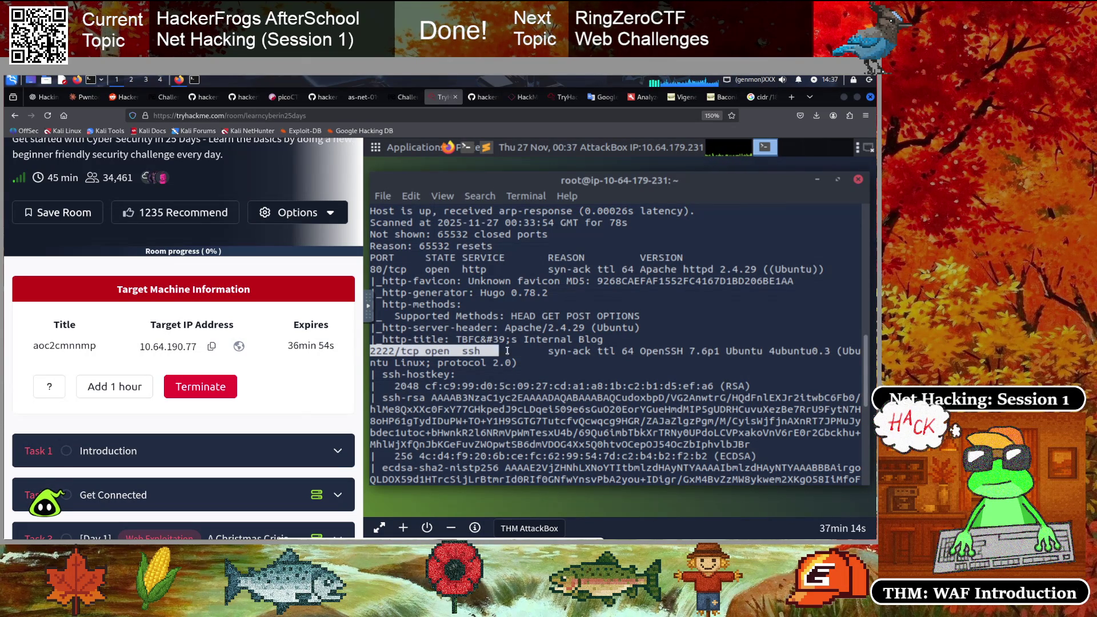
pyautogui.click(479, 380)
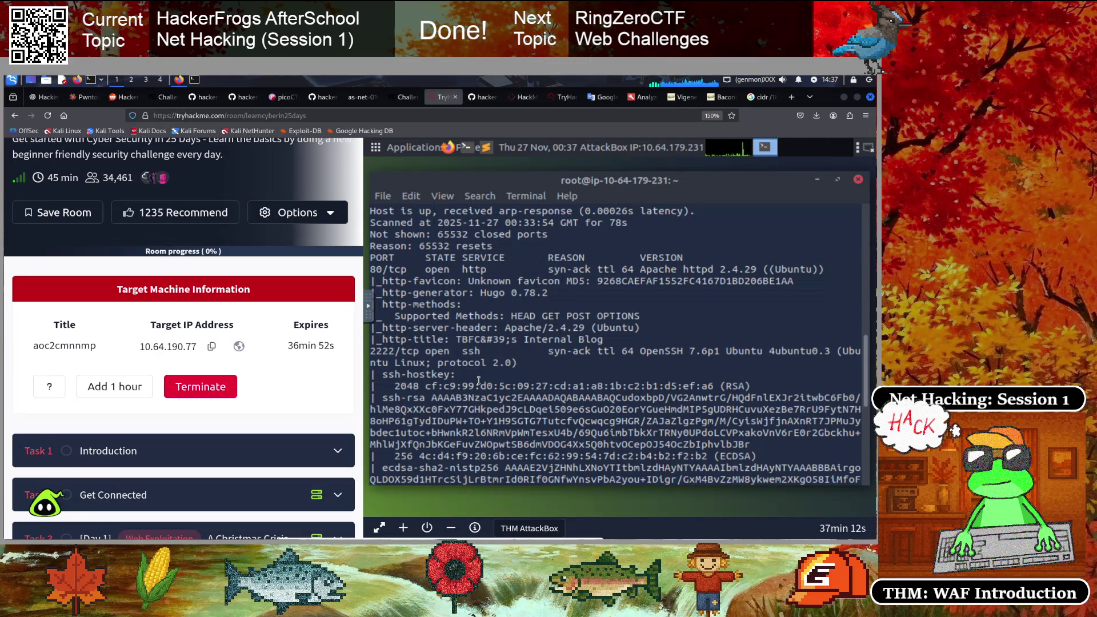
# Point out the ms-wbt-server service, then wipe the terminal with clear
pyautogui.scroll(-2, 479, 380)
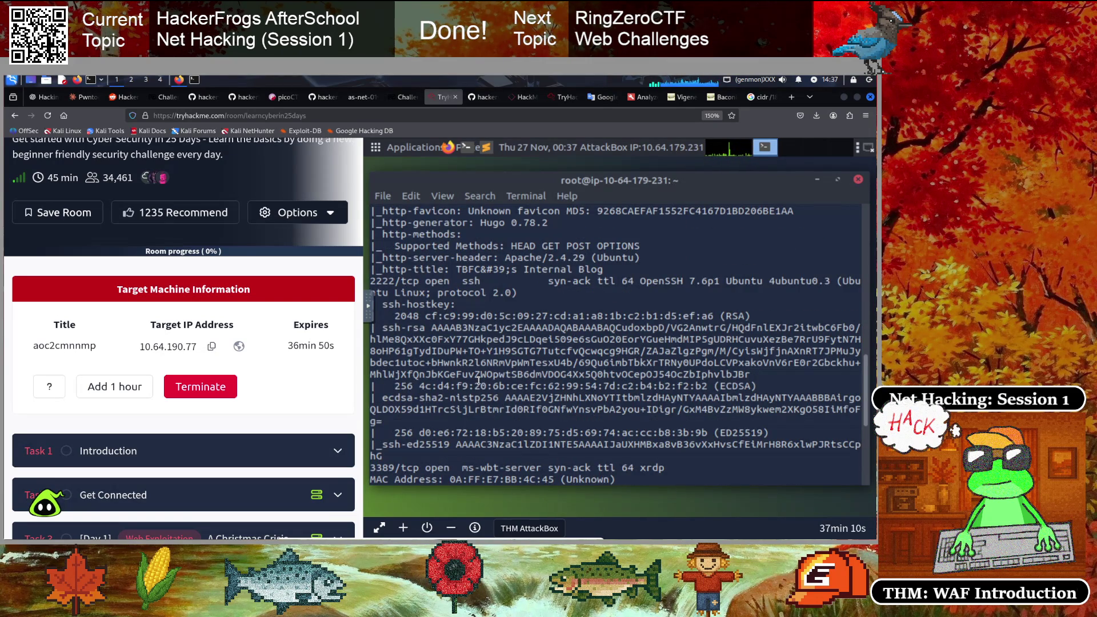
pyautogui.moveTo(457, 327); pyautogui.dragTo(550, 328)
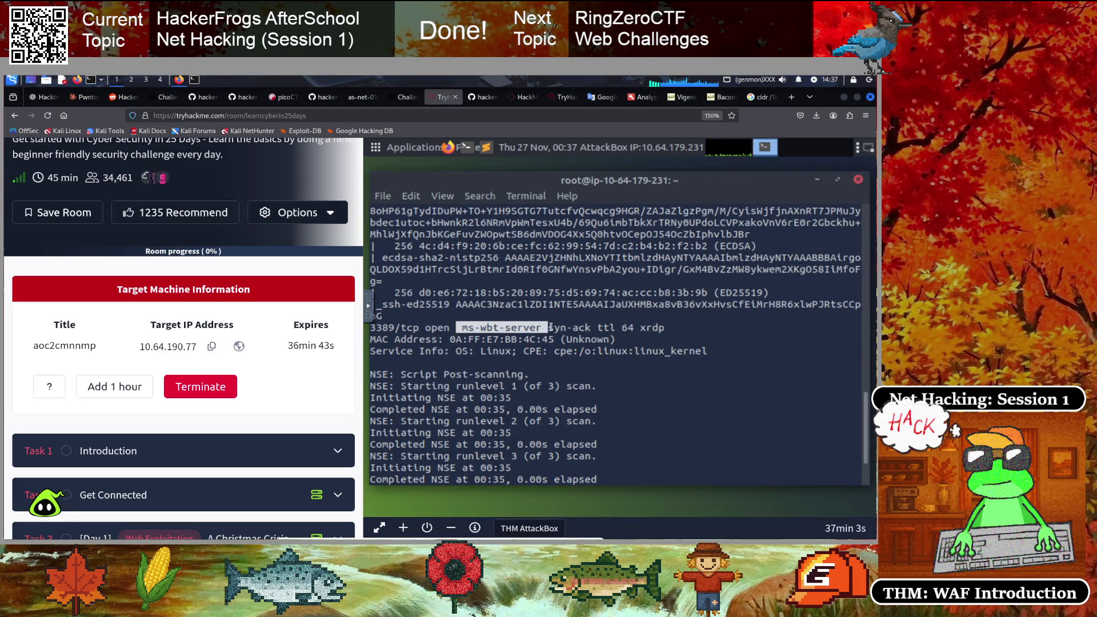
pyautogui.click(503, 341)
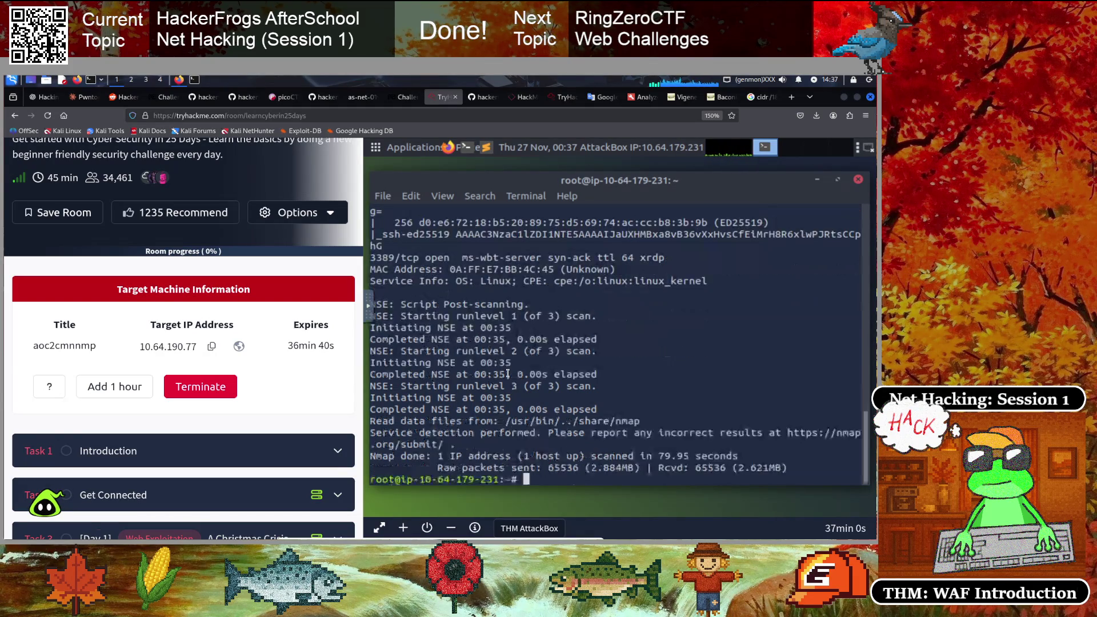
pyautogui.write('clear')
pyautogui.press('Return')
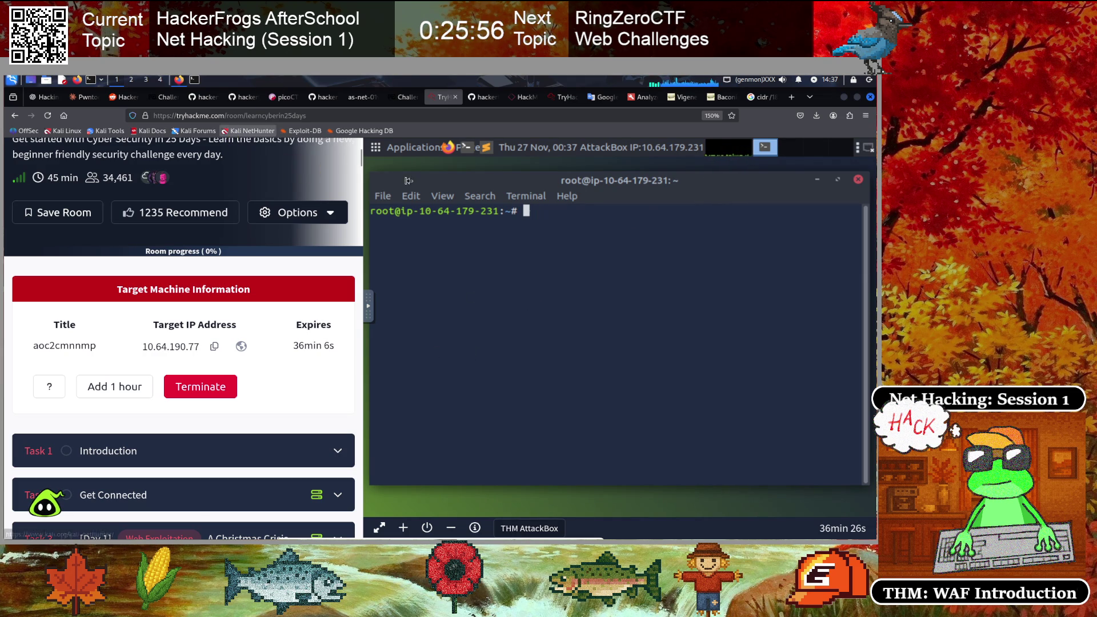
pyautogui.click(762, 97)
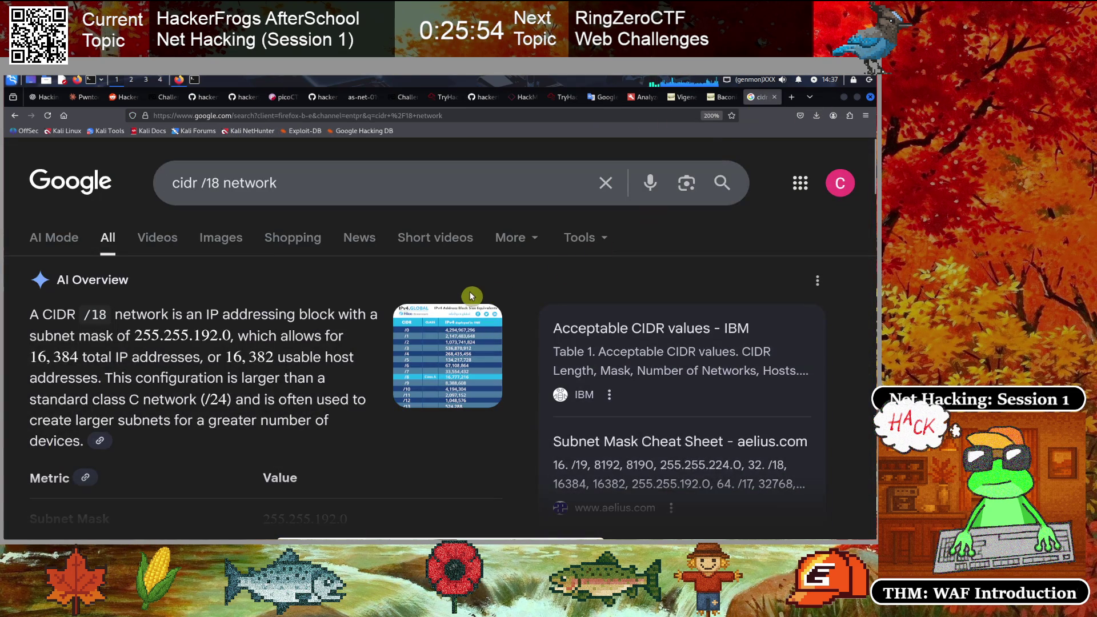
# Replace the previous Google query with a search for 'nmap sample server'
pyautogui.tripleClick(254, 185)
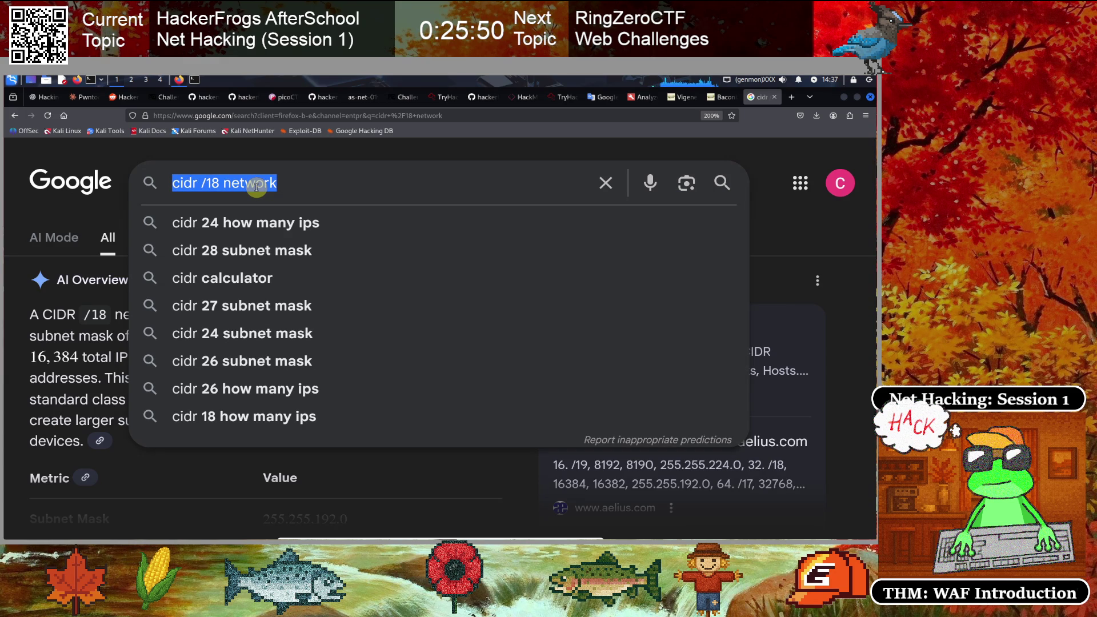
pyautogui.write('nmap')
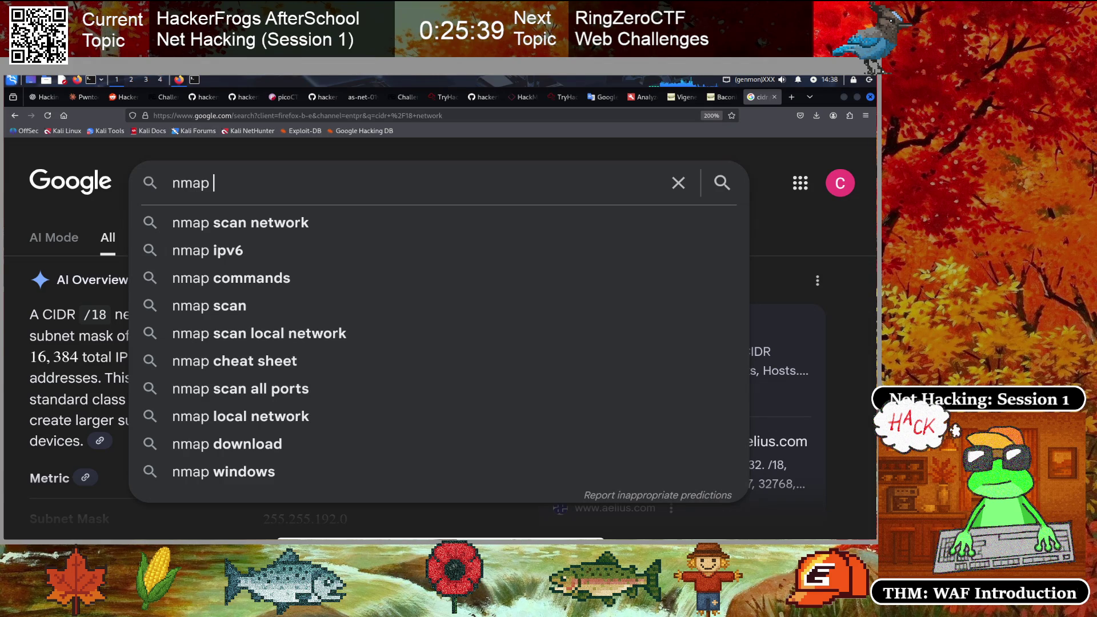
pyautogui.write('sample server')
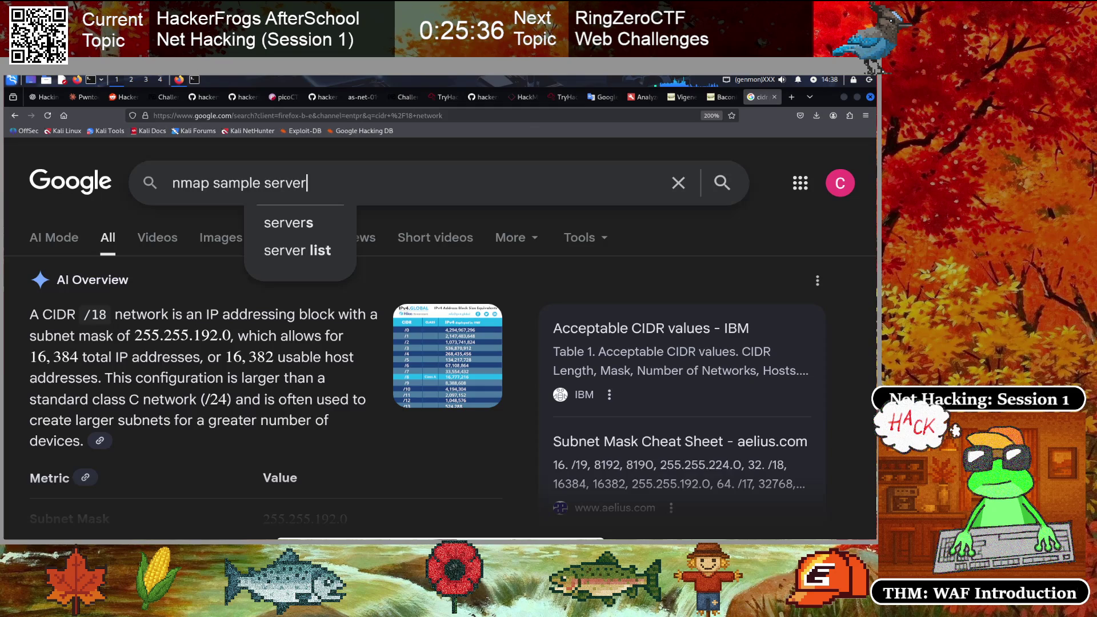
pyautogui.press('Return')
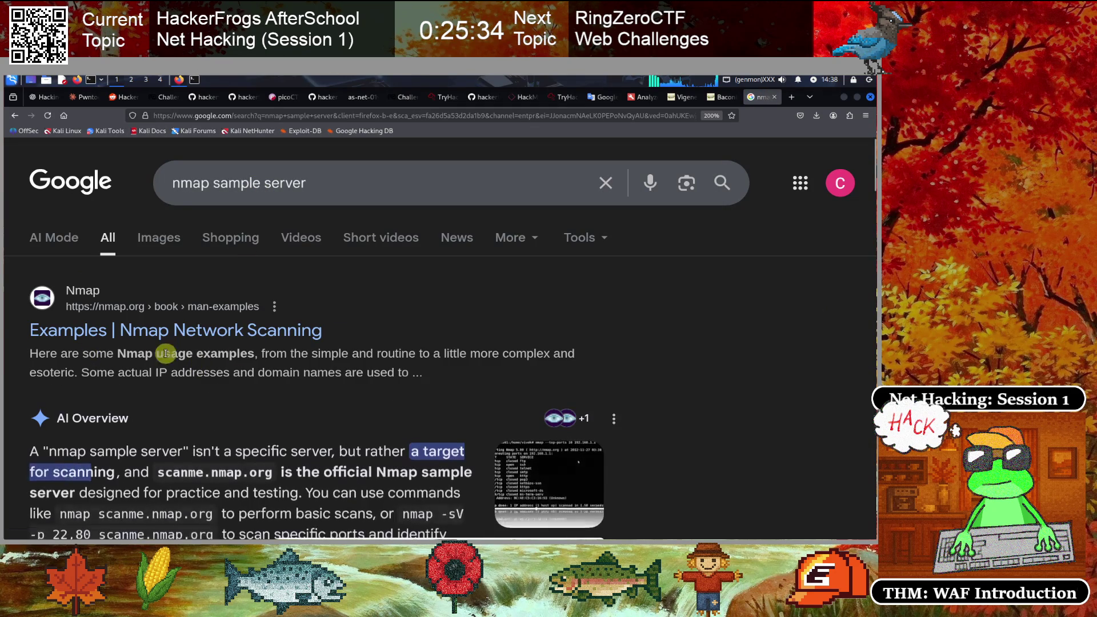
# Highlight scanme.nmap.org in the results overview, then bring the Kali terminal forward
pyautogui.scroll(-2, 240, 368)
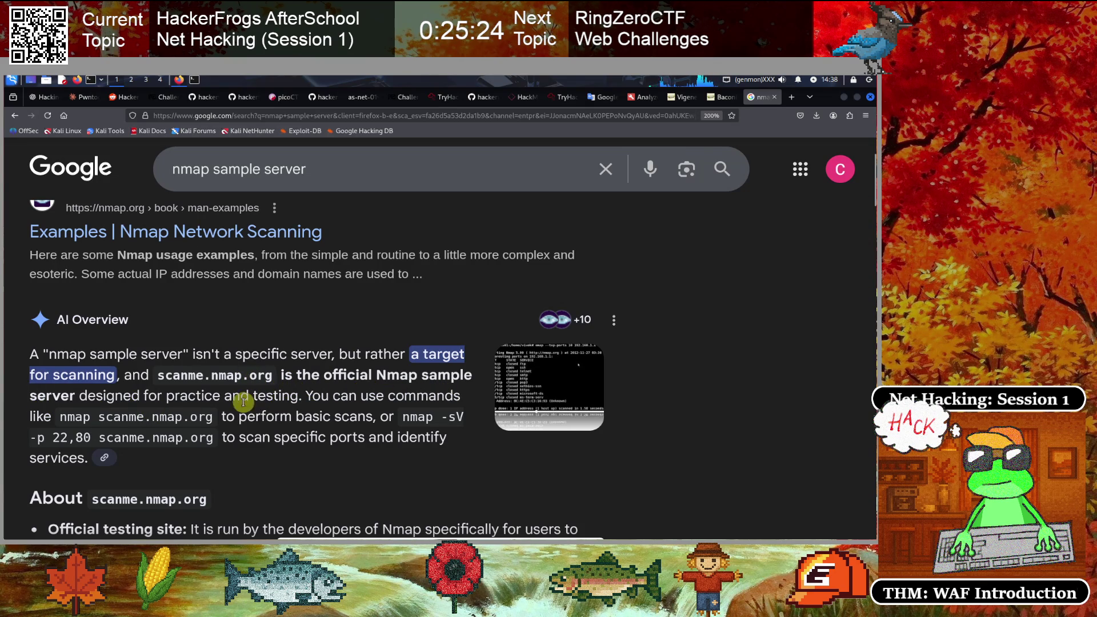
pyautogui.moveTo(272, 372); pyautogui.dragTo(153, 377)
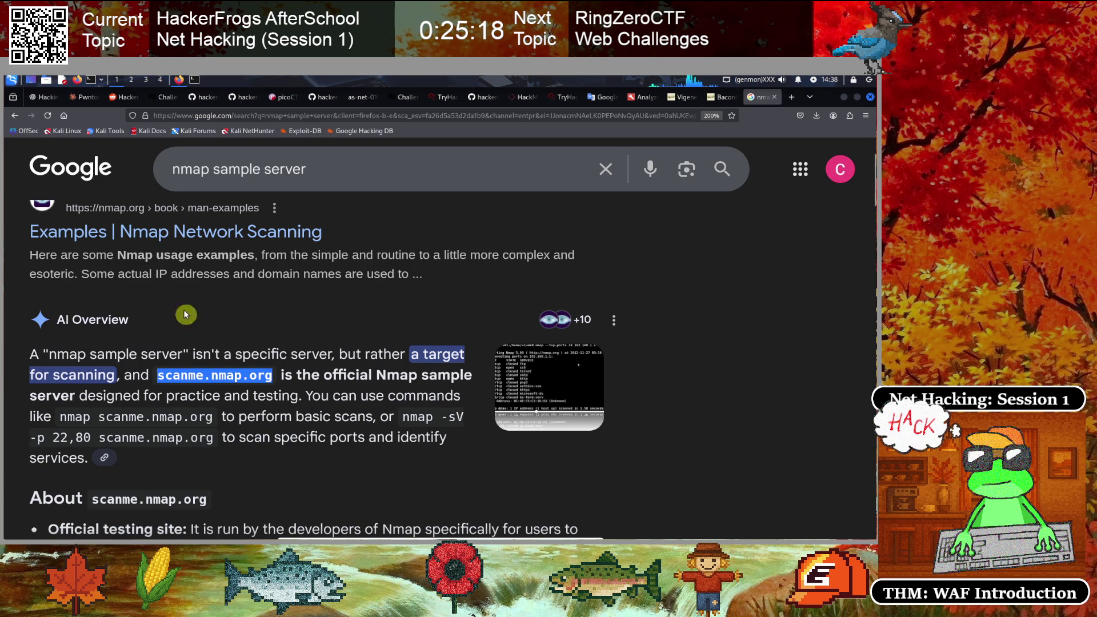
pyautogui.click(229, 328)
pyautogui.scroll(2, 208, 220)
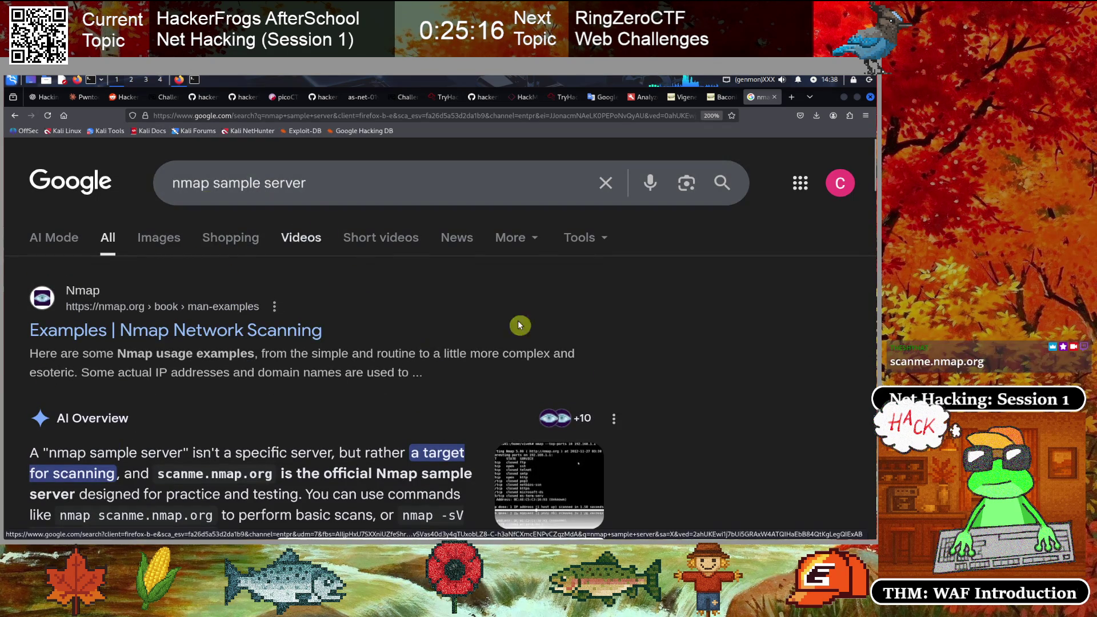
pyautogui.click(196, 81)
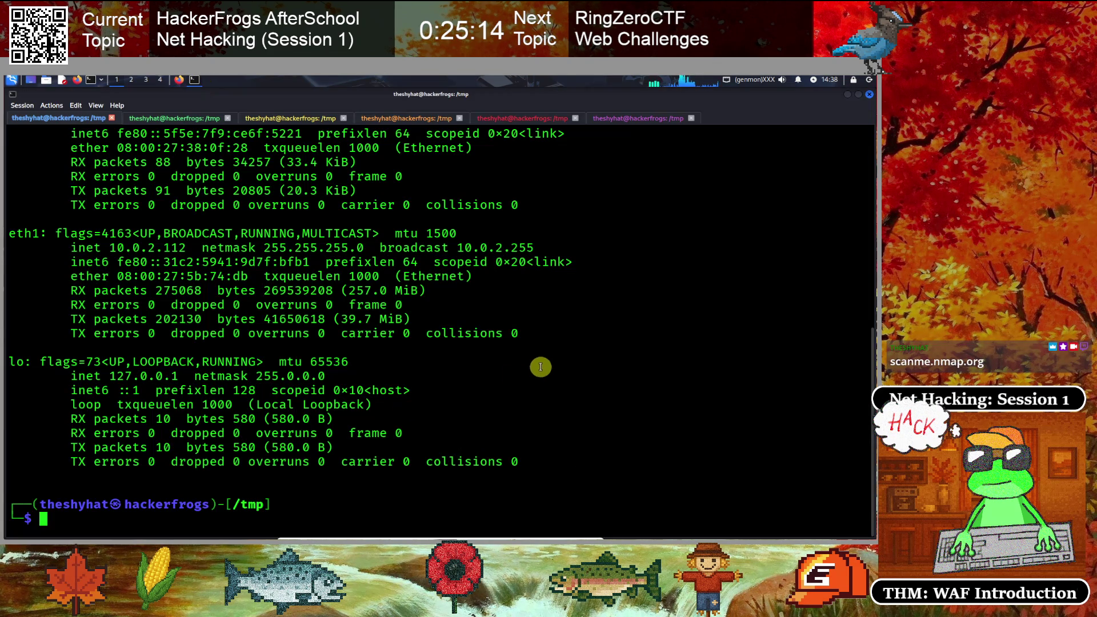
# Clear the Kali terminal and run nmap scanme.nmap.org
pyautogui.write('clear')
pyautogui.press('Return')
pyautogui.write('ls')
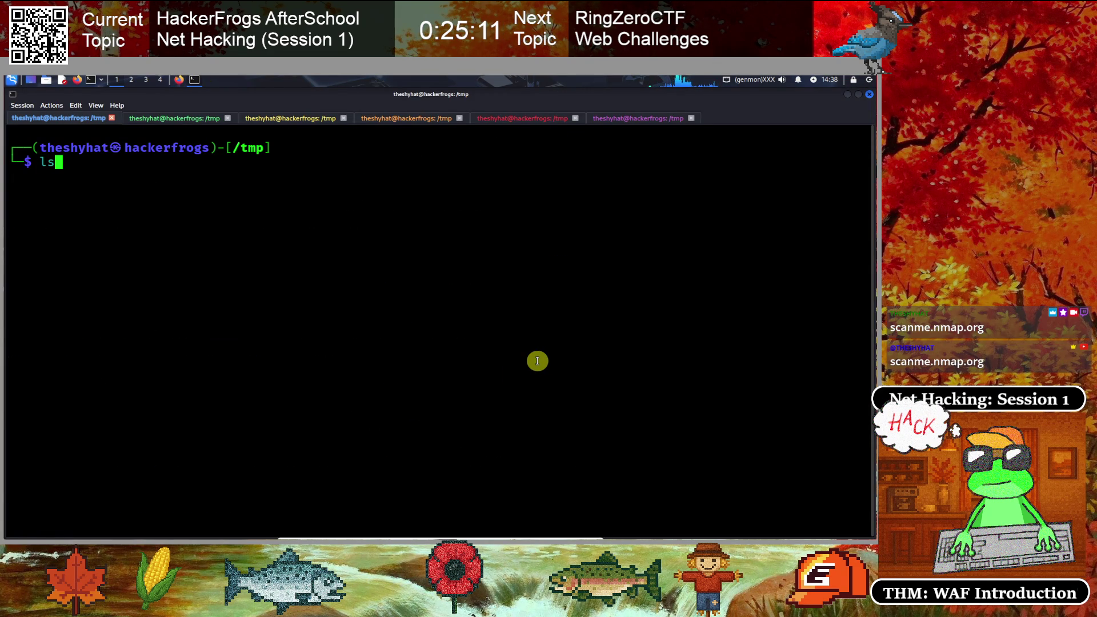
pyautogui.press('BackSpace')
pyautogui.press('BackSpace')
pyautogui.write('nmap ')
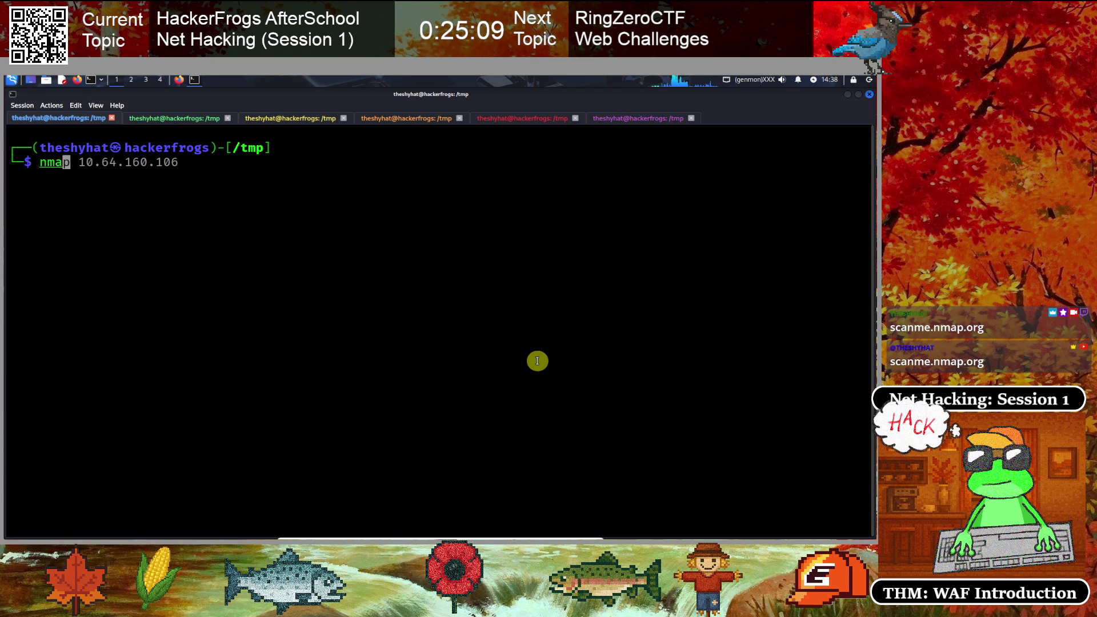
pyautogui.write('scanme.nmap.org')
pyautogui.press('Left')
pyautogui.press('Left')
pyautogui.press('Left')
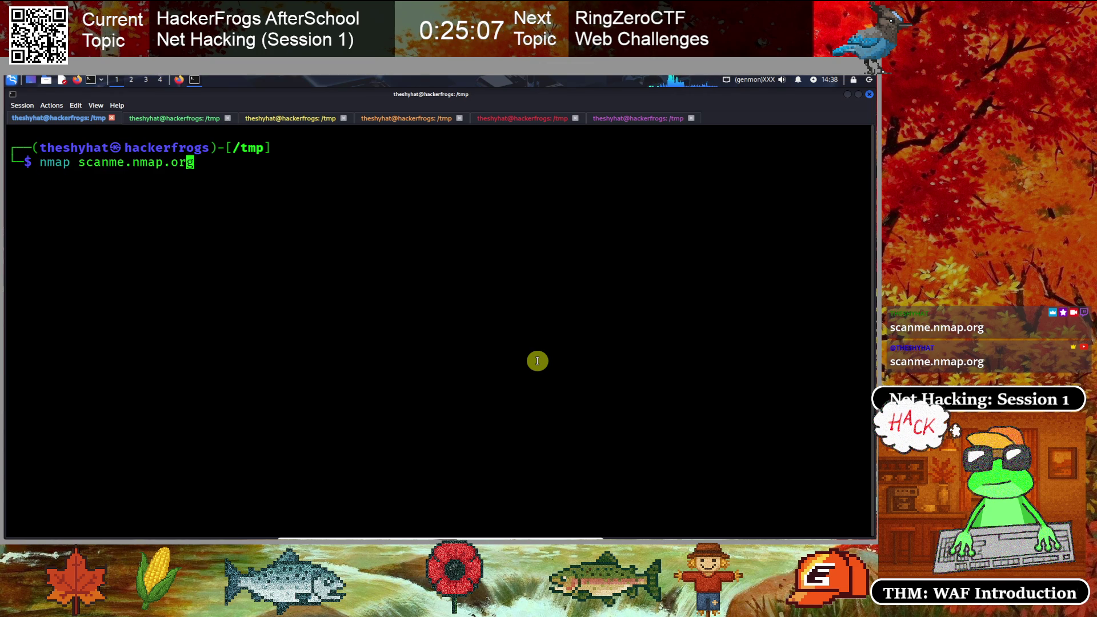
pyautogui.press('End')
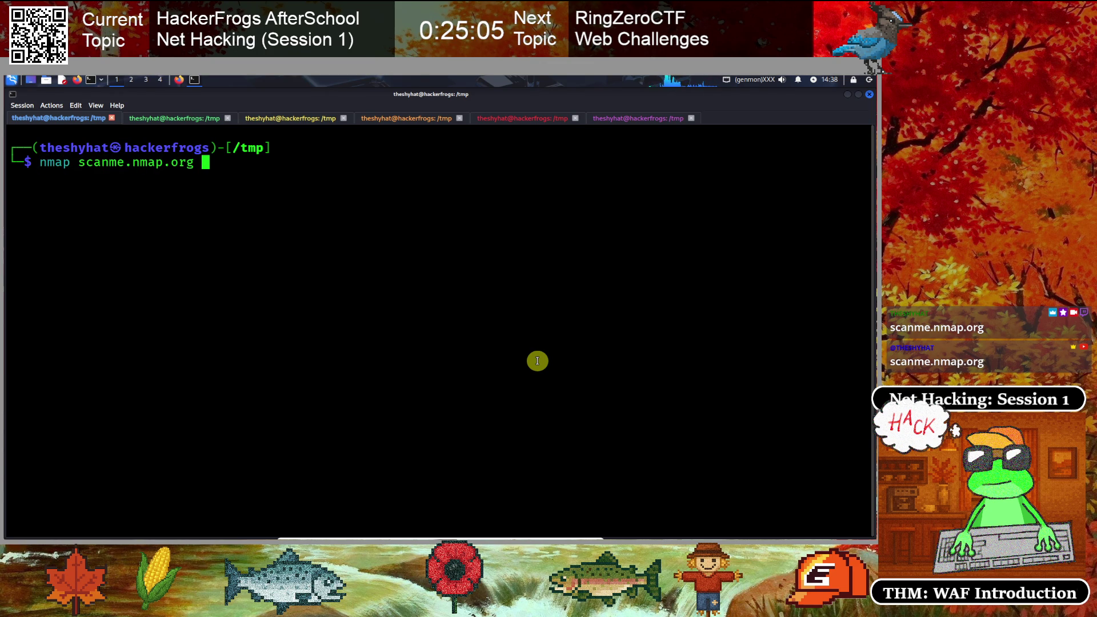
pyautogui.press('Return')
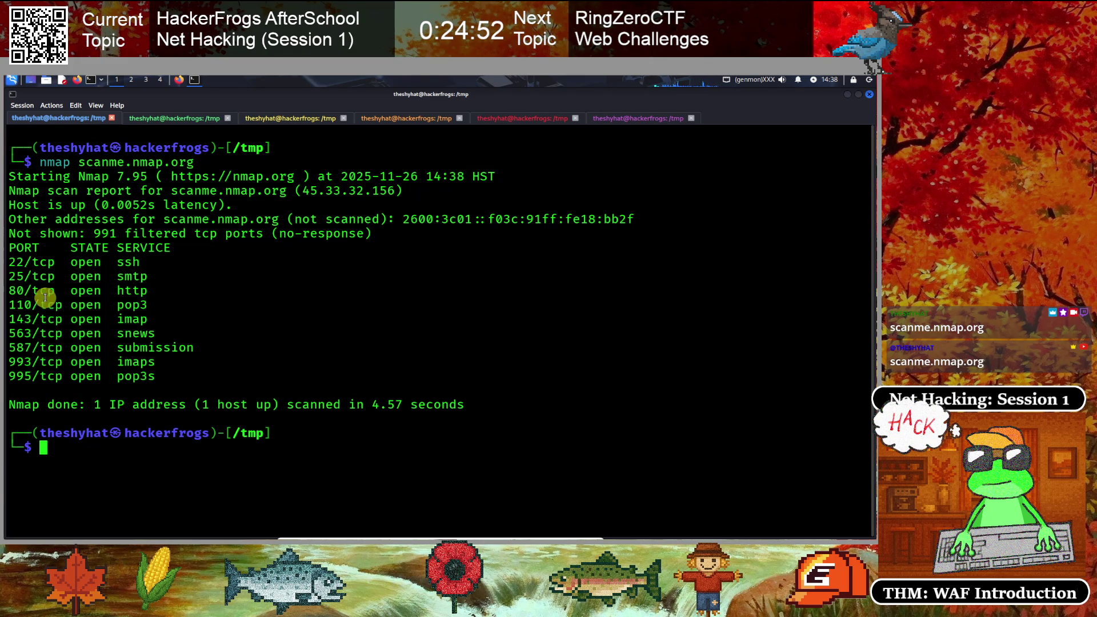
# Highlight the scan command and the resulting list of open ports
pyautogui.moveTo(40, 162); pyautogui.dragTo(195, 165)
pyautogui.click(114, 307)
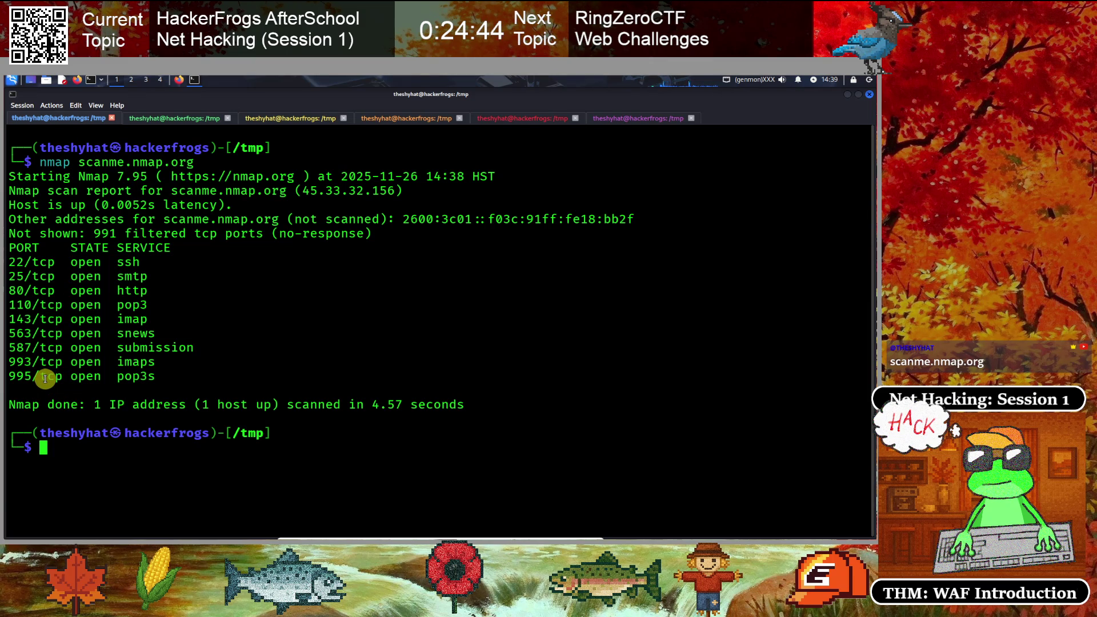
pyautogui.moveTo(10, 258)
pyautogui.mouseDown()
pyautogui.moveTo(92, 295)
pyautogui.moveTo(171, 378)
pyautogui.mouseUp()
pyautogui.click(104, 291)
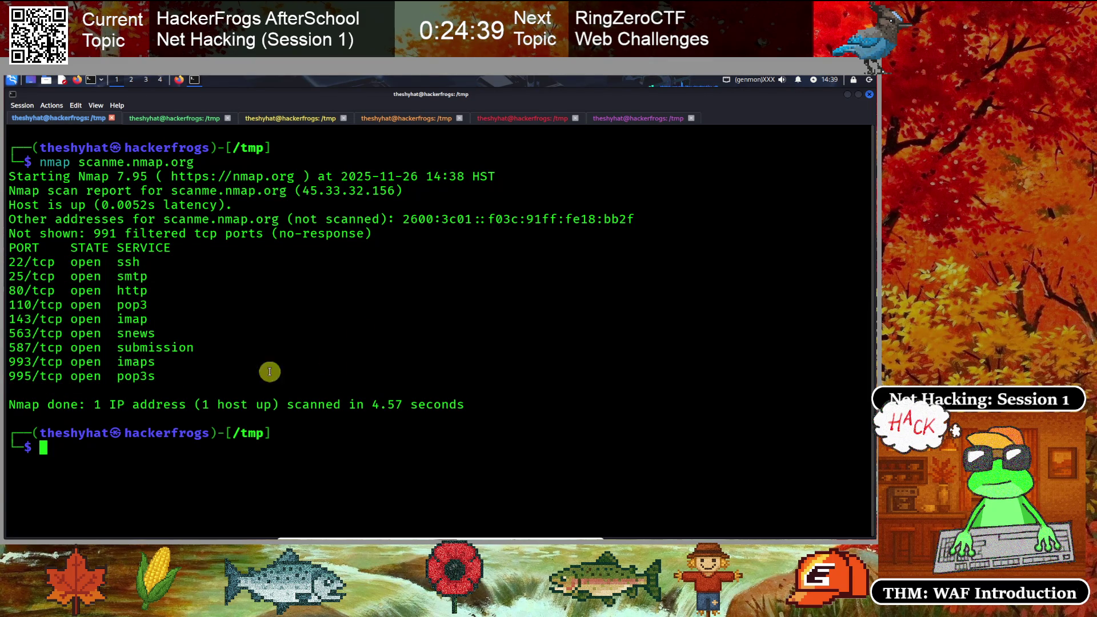
# Clear the terminal and run nmap -p- -T4 -vv scanme.nmap.org
pyautogui.write('clear')
pyautogui.press('Return')
pyautogui.press('Up')
pyautogui.press('Up')
pyautogui.press('Home')
pyautogui.press('Right')
pyautogui.press('Right')
pyautogui.press('Right')
pyautogui.write('-p- -')
pyautogui.press('BackSpace')
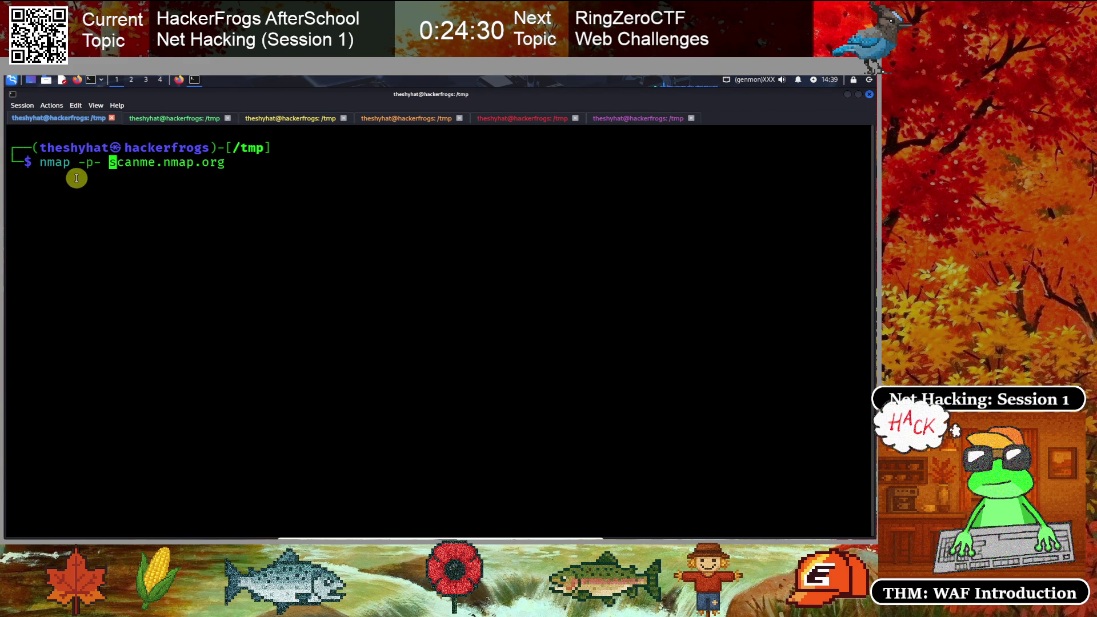
pyautogui.write('-')
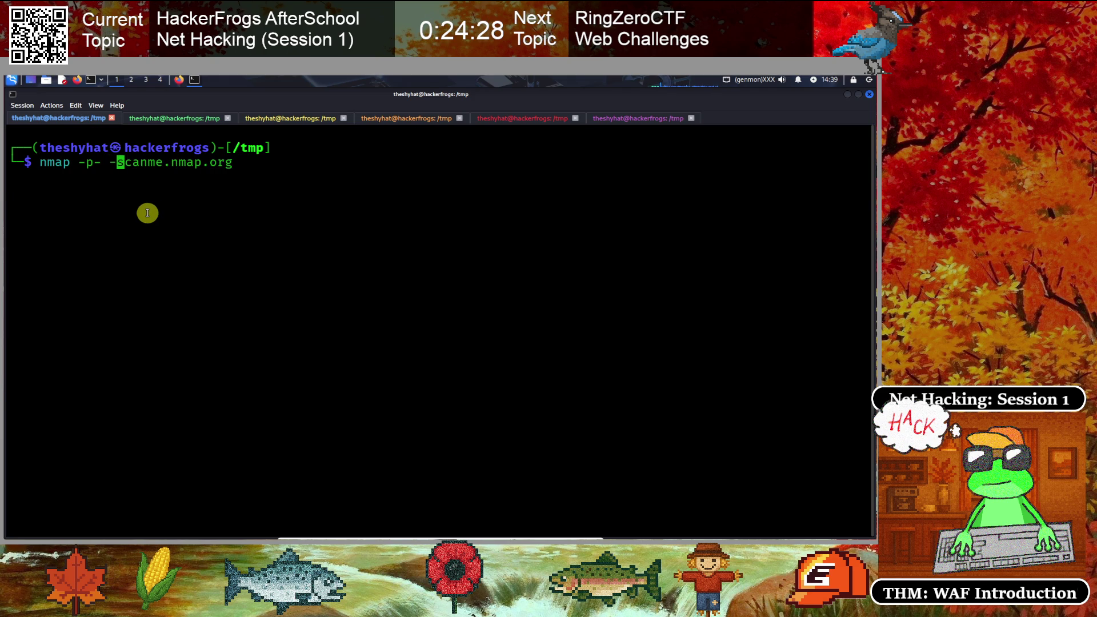
pyautogui.press('BackSpace')
pyautogui.write('-T')
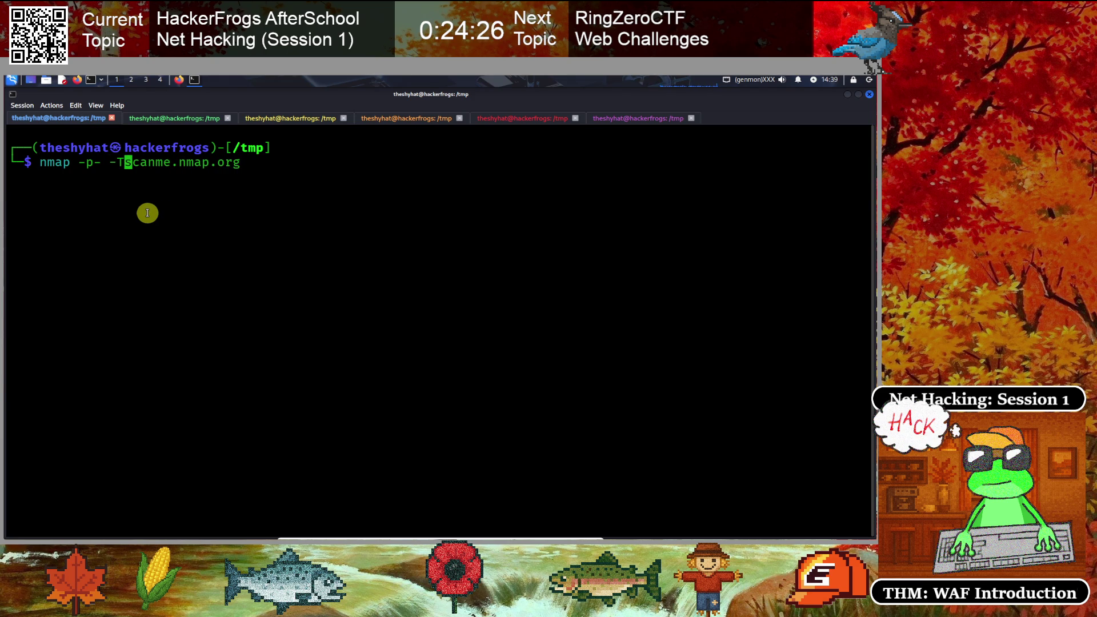
pyautogui.write('4 -vv')
pyautogui.press('End')
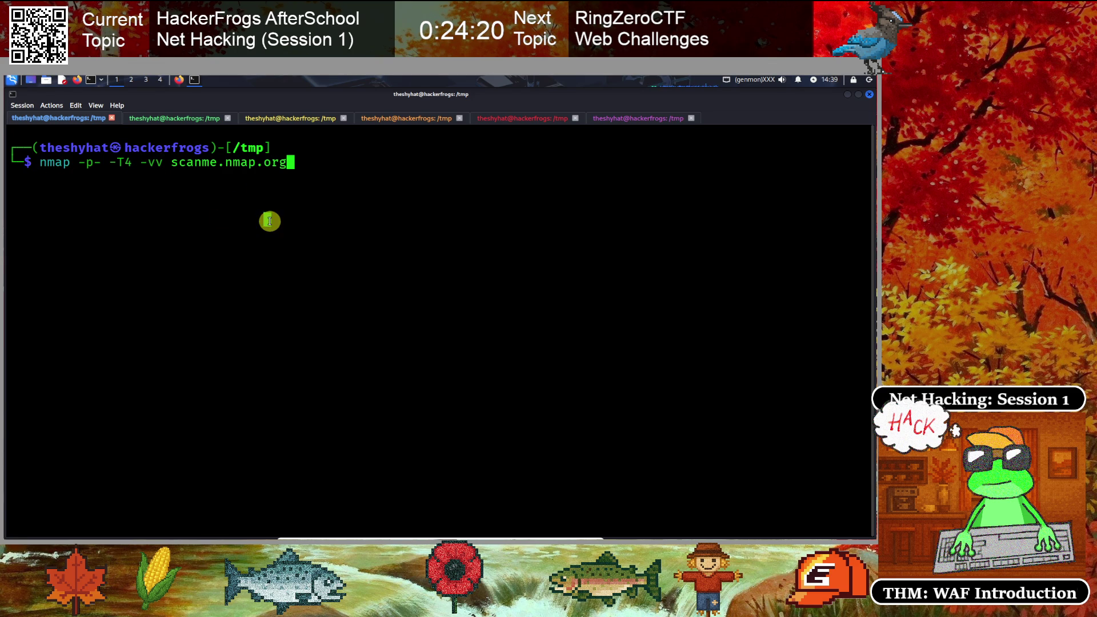
pyautogui.moveTo(268, 220); pyautogui.dragTo(286, 228)
pyautogui.press('Return')
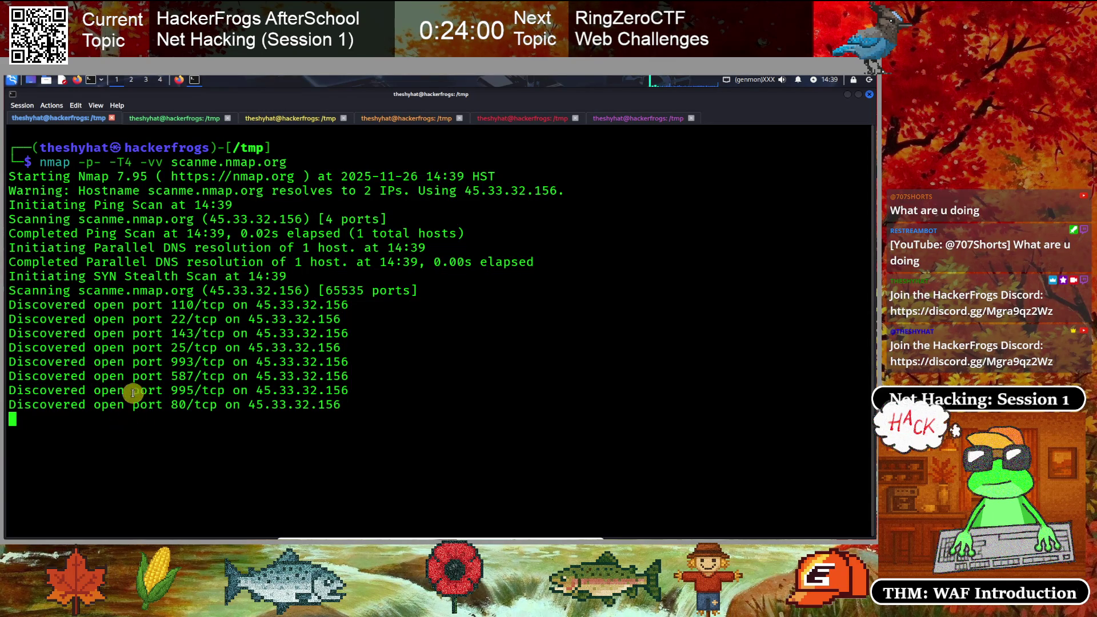
# Highlight the discovered open port lines and the progress estimate, then switch to the test.txt tab
pyautogui.moveTo(62, 304)
pyautogui.mouseDown()
pyautogui.moveTo(215, 331)
pyautogui.moveTo(249, 391)
pyautogui.mouseUp()
pyautogui.click(190, 413)
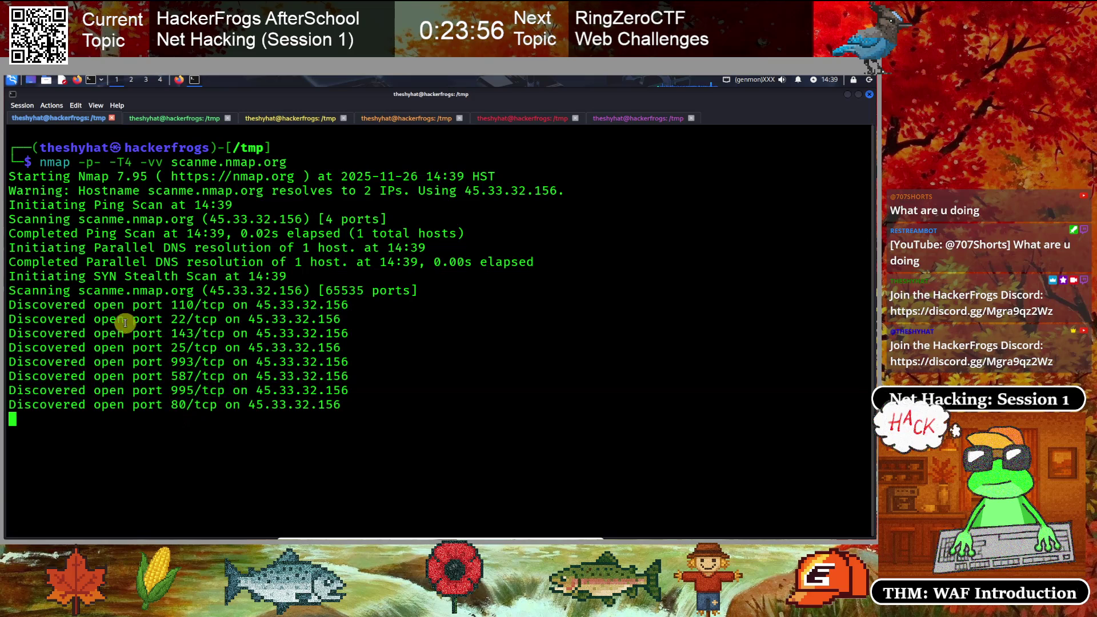
pyautogui.moveTo(86, 305)
pyautogui.mouseDown()
pyautogui.moveTo(137, 371)
pyautogui.moveTo(240, 406)
pyautogui.mouseUp()
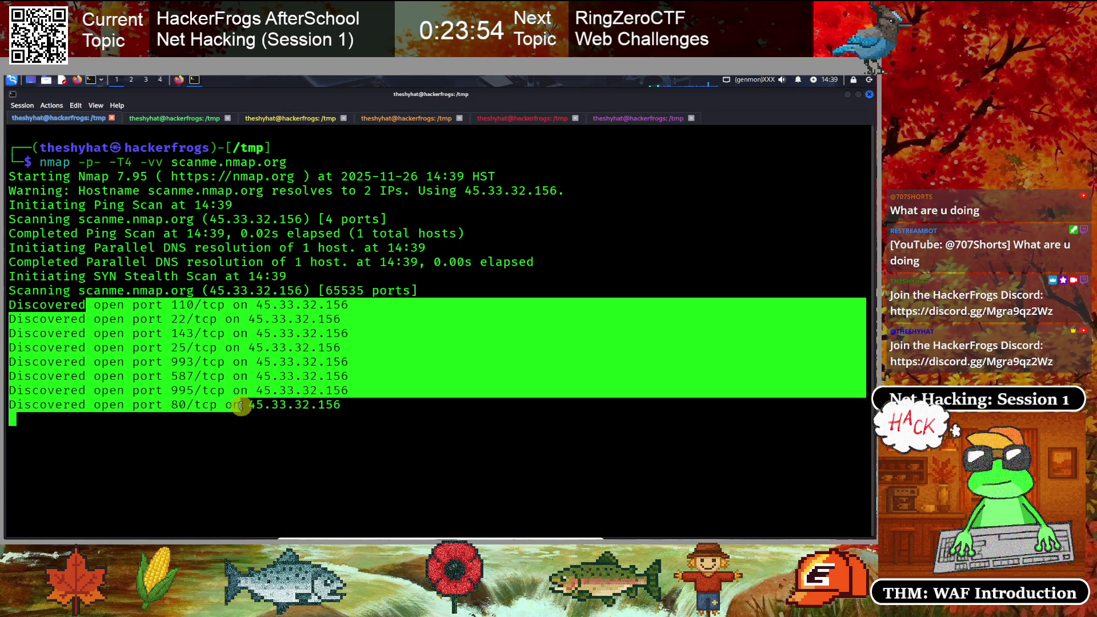
pyautogui.click(358, 425)
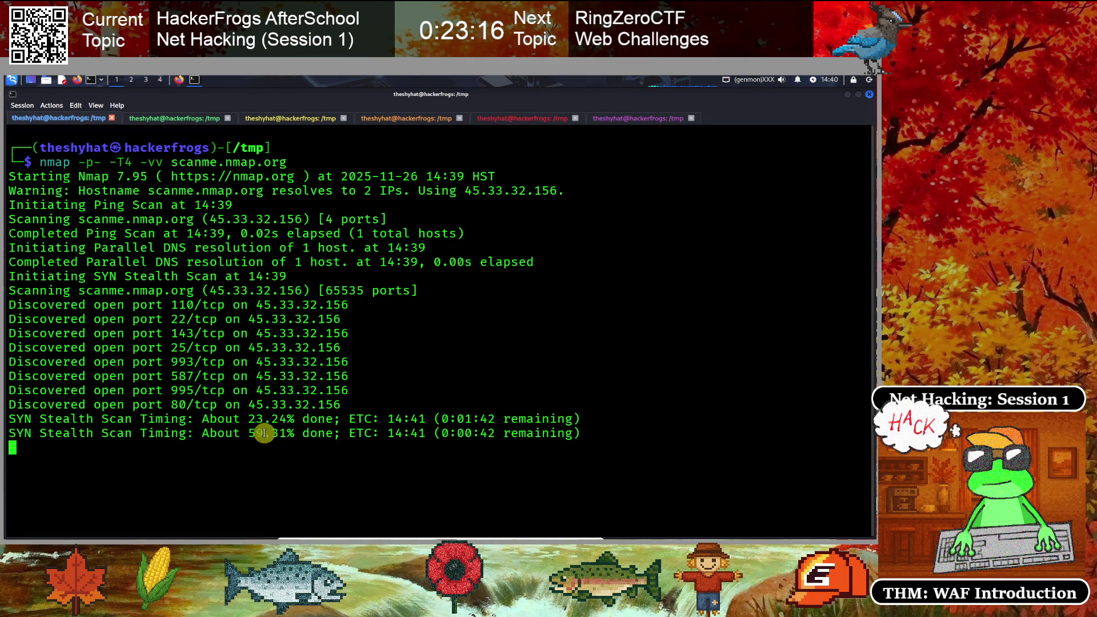
pyautogui.moveTo(232, 433); pyautogui.dragTo(481, 433)
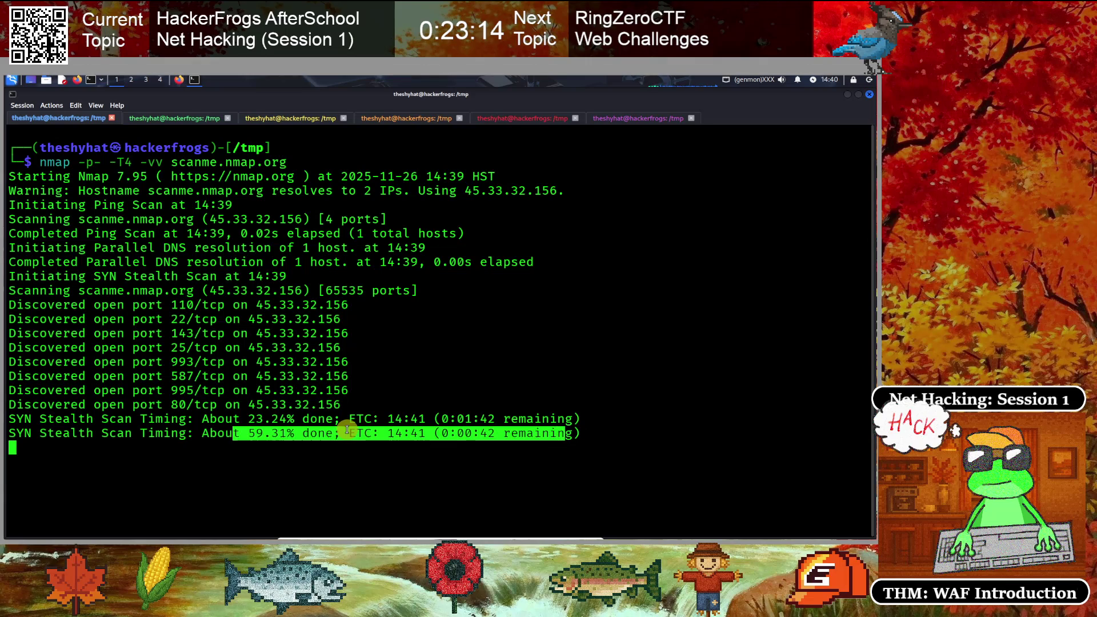
pyautogui.click(351, 429)
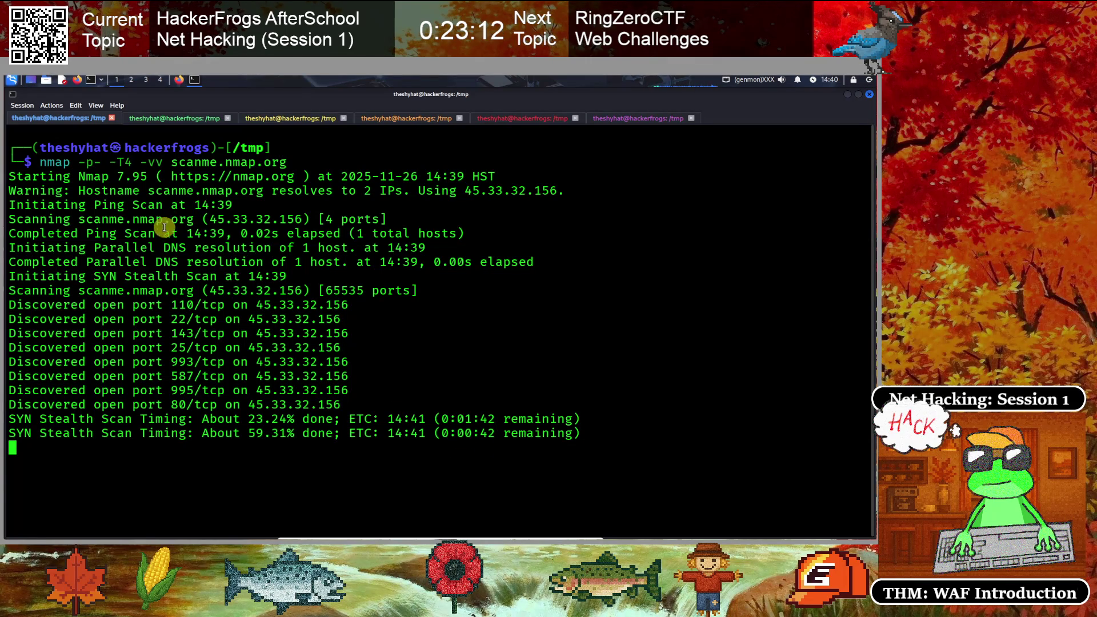
pyautogui.click(176, 118)
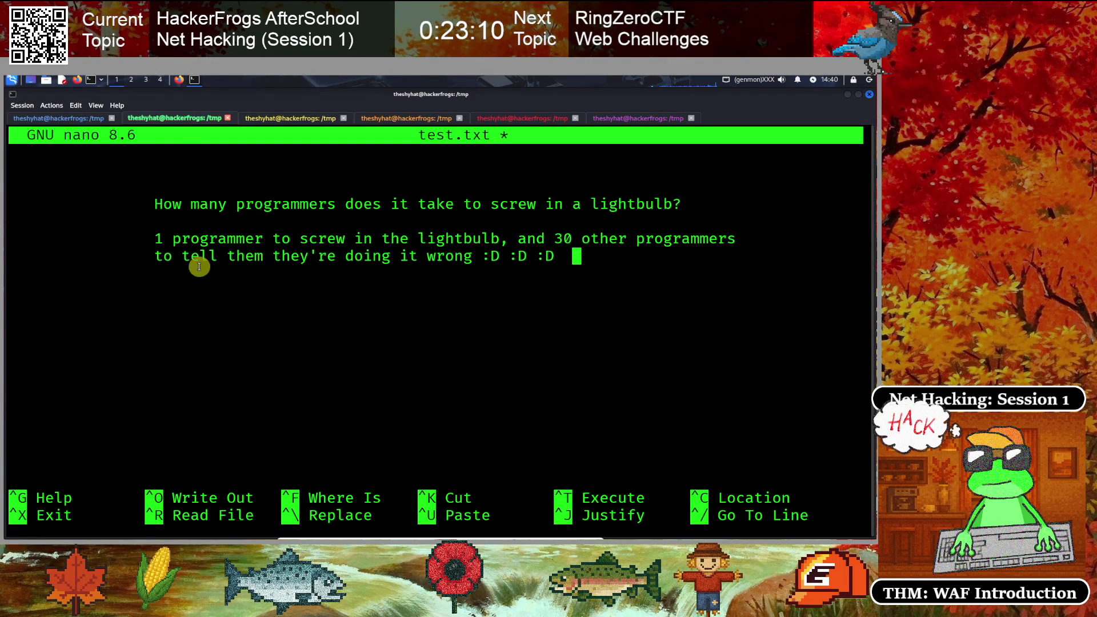
# Add an indented line: 'How can you tell you're talking to a person who uses Arch Linux'
pyautogui.press('Return')
pyautogui.press('Return')
pyautogui.moveTo(100, 187)
pyautogui.mouseDown()
pyautogui.moveTo(700, 240)
pyautogui.moveTo(583, 273)
pyautogui.mouseUp()
pyautogui.click(70, 280)
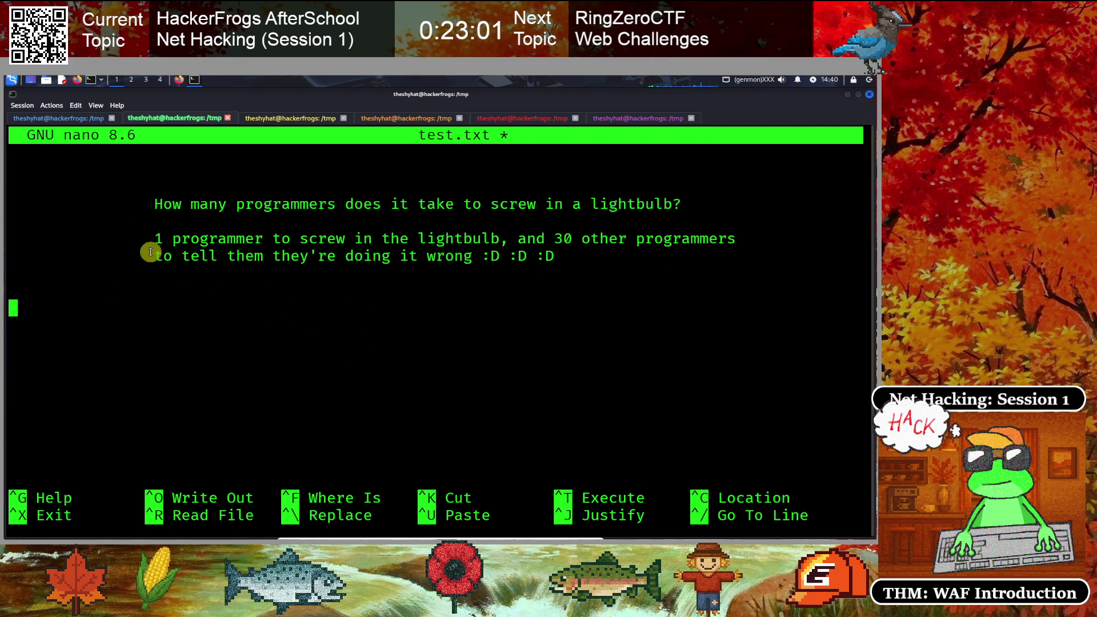
pyautogui.click(78, 120)
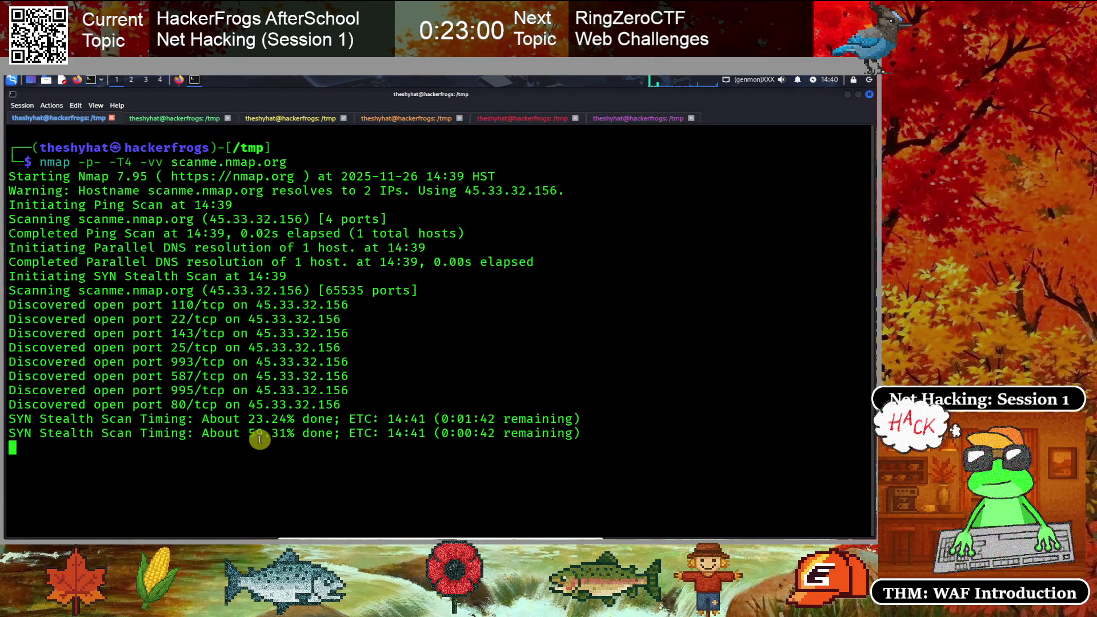
pyautogui.click(175, 119)
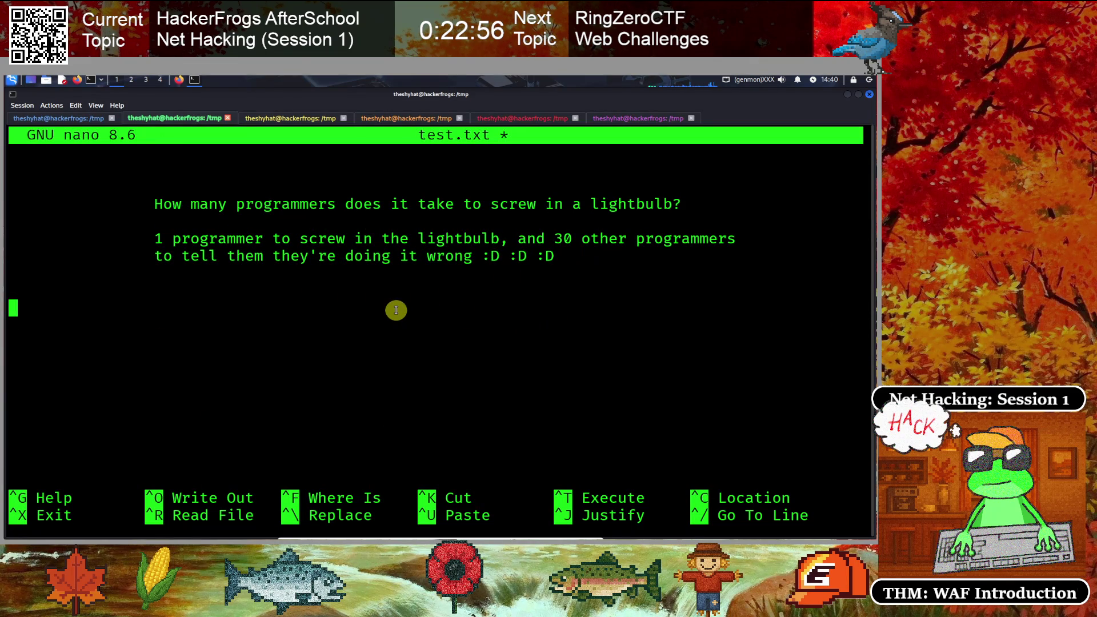
pyautogui.press('Tab')
pyautogui.press('Tab')
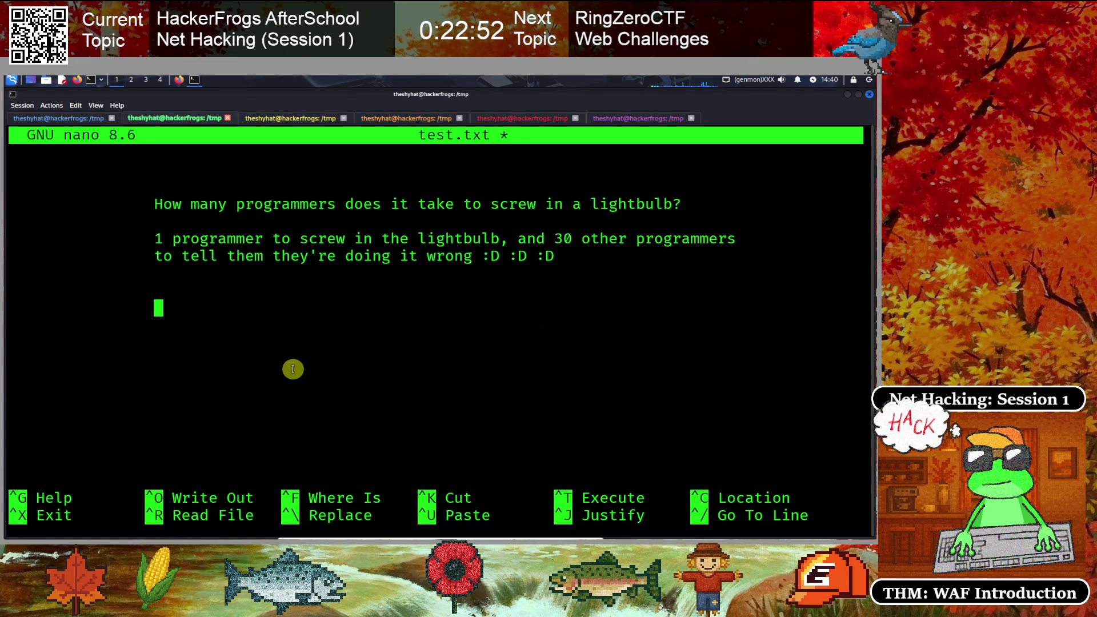
pyautogui.write('How')
pyautogui.write('do')
pyautogui.press('BackSpace')
pyautogui.press('BackSpace')
pyautogui.write("can you tell you're talk")
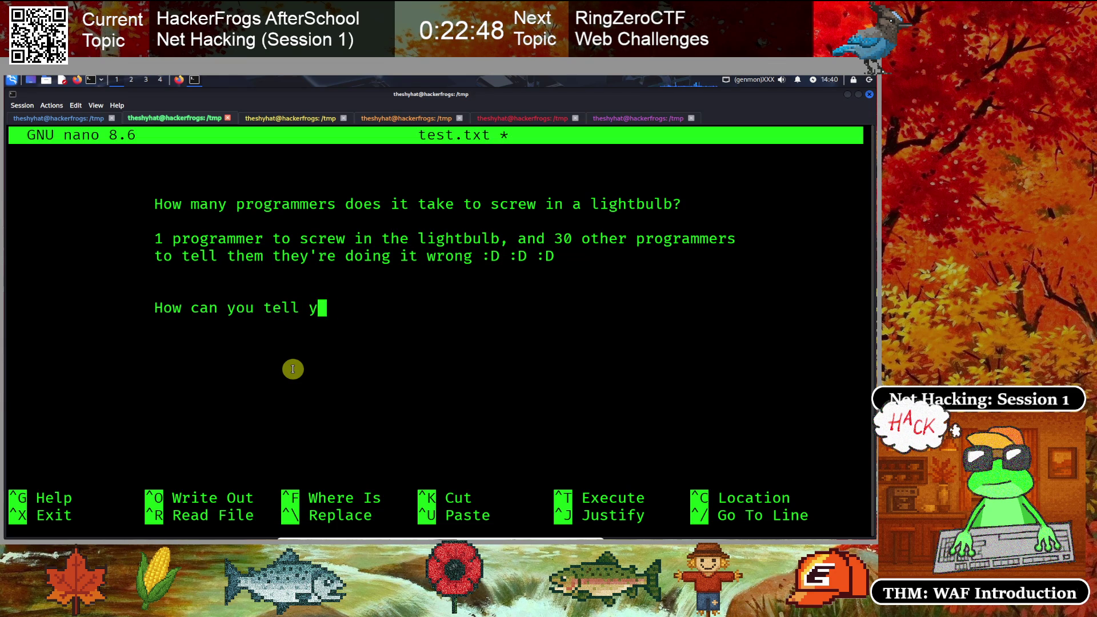
pyautogui.write('ing to a ')
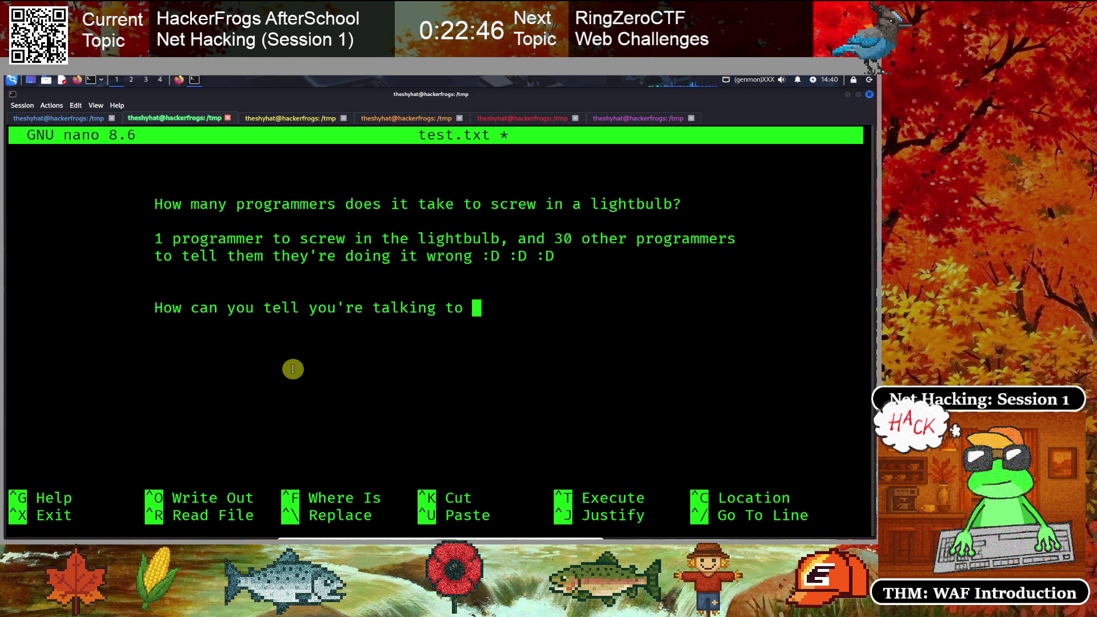
pyautogui.write('person who uses A')
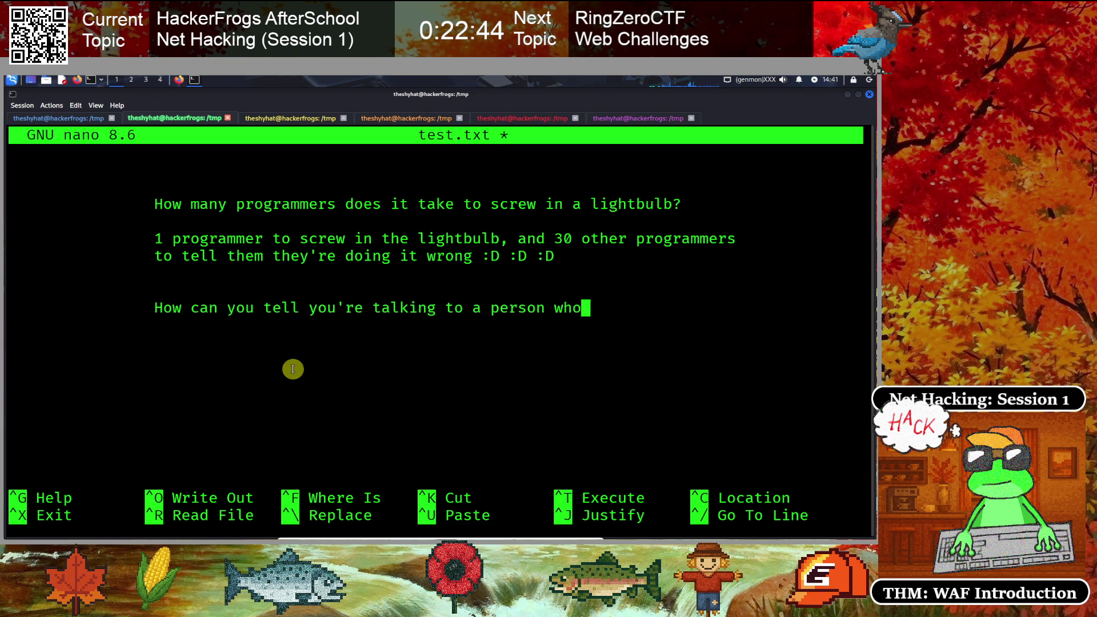
pyautogui.write('rch Linux?')
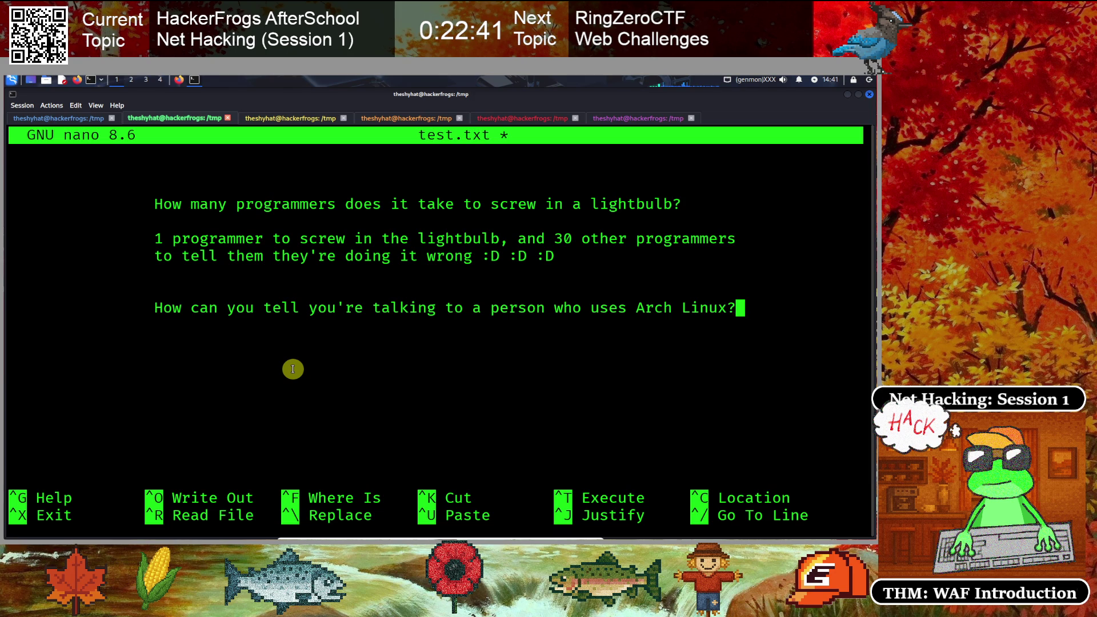
# Cut the old lightbulb joke line with Ctrl+K
pyautogui.press('Up')
pyautogui.press('Left')
pyautogui.press('Up')
pyautogui.press('Up')
pyautogui.press('Up')
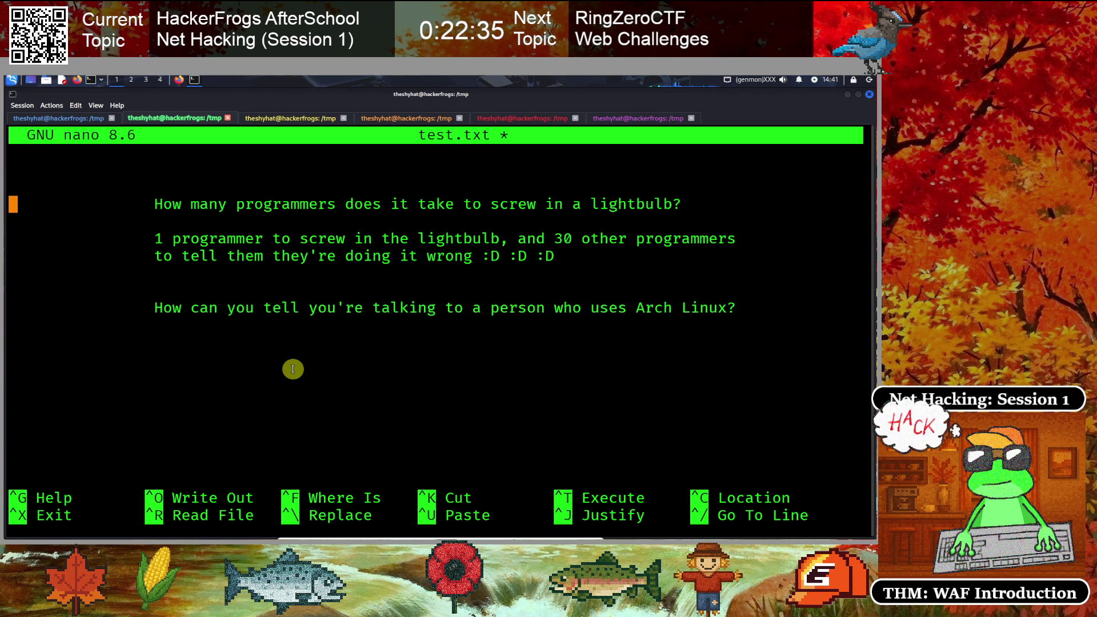
pyautogui.hotkey('ctrl', 'k')
pyautogui.hotkey('ctrl', 'k')
pyautogui.hotkey('ctrl', 'k')
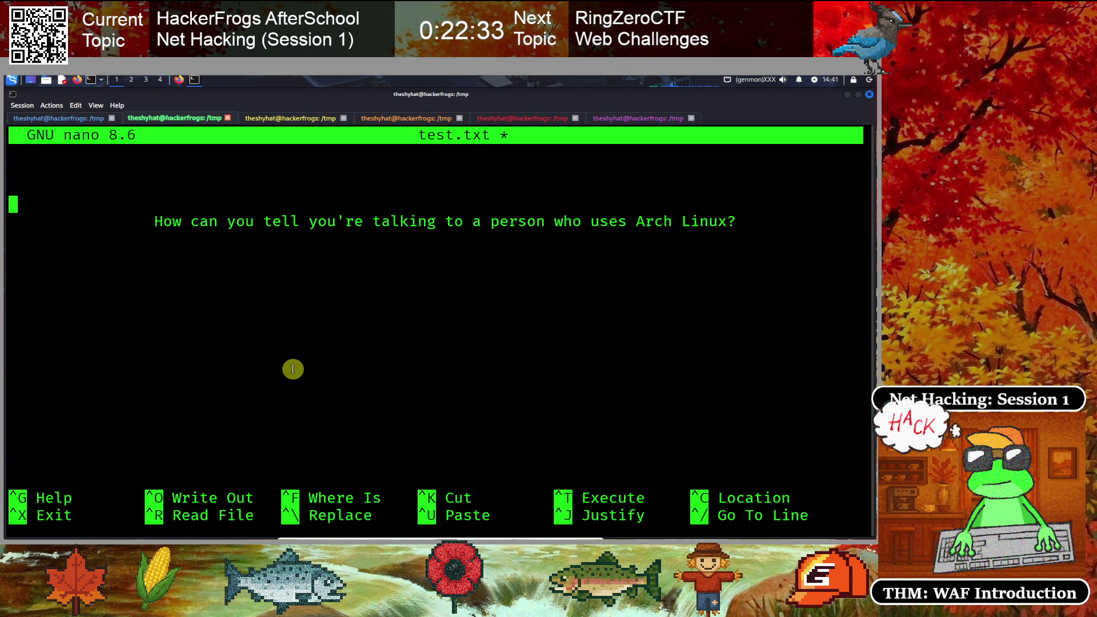
# Add the indented punchline 'Don't worry, they'll tell you.' under the Arch question
pyautogui.press('Down')
pyautogui.press('Down')
pyautogui.press('Down')
pyautogui.press('Tab')
pyautogui.press('Tab')
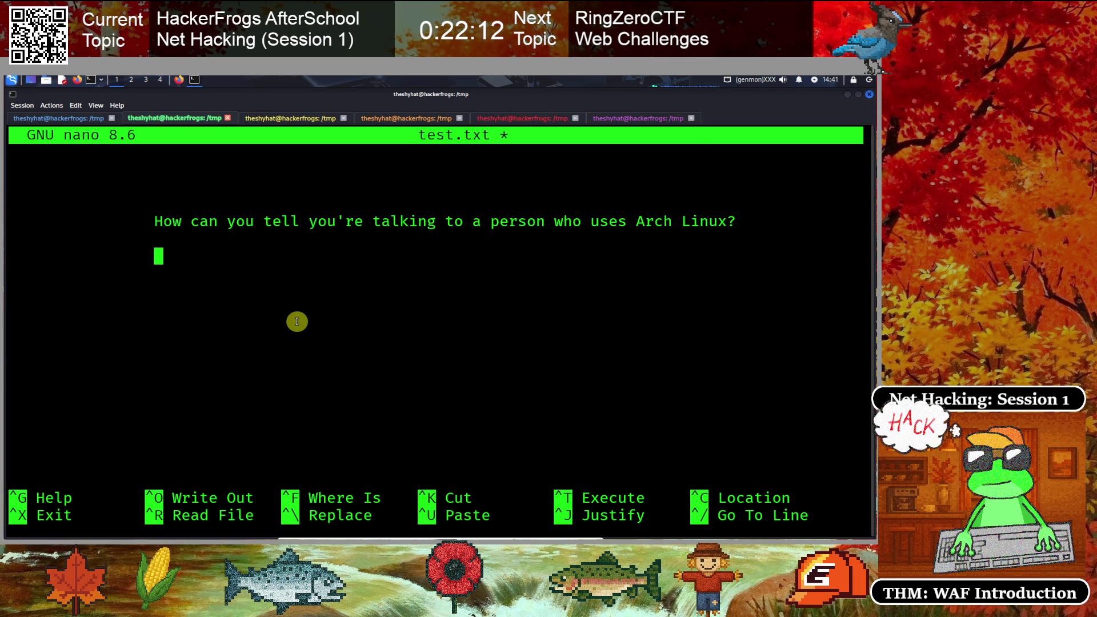
pyautogui.write("Don't worry.")
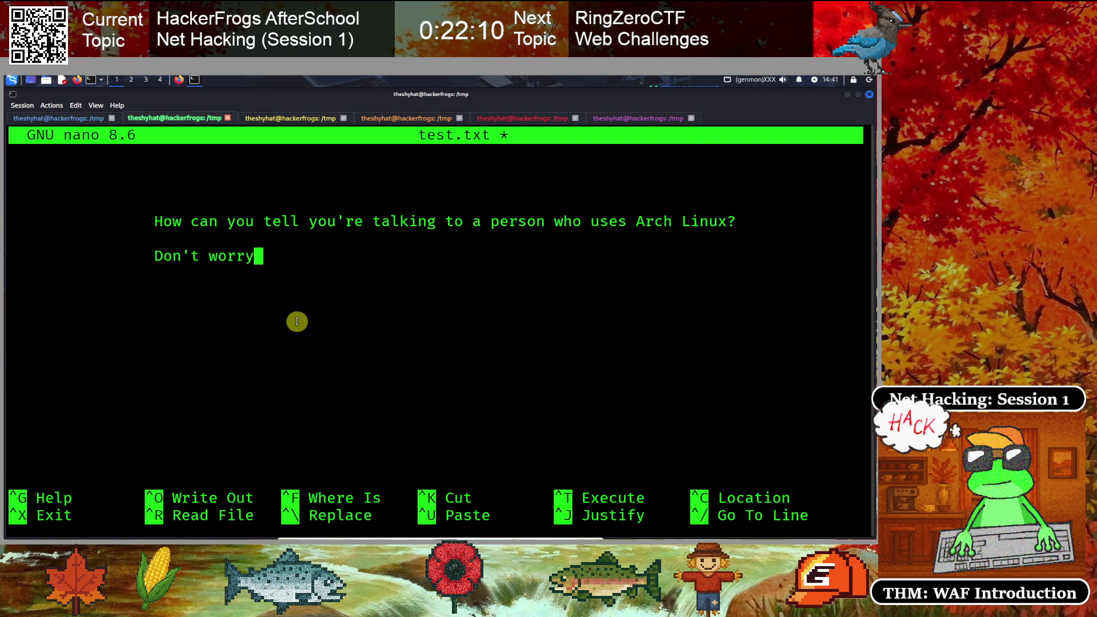
pyautogui.press('BackSpace')
pyautogui.press('BackSpace')
pyautogui.press('BackSpace')
pyautogui.write(", they'll tell you.")
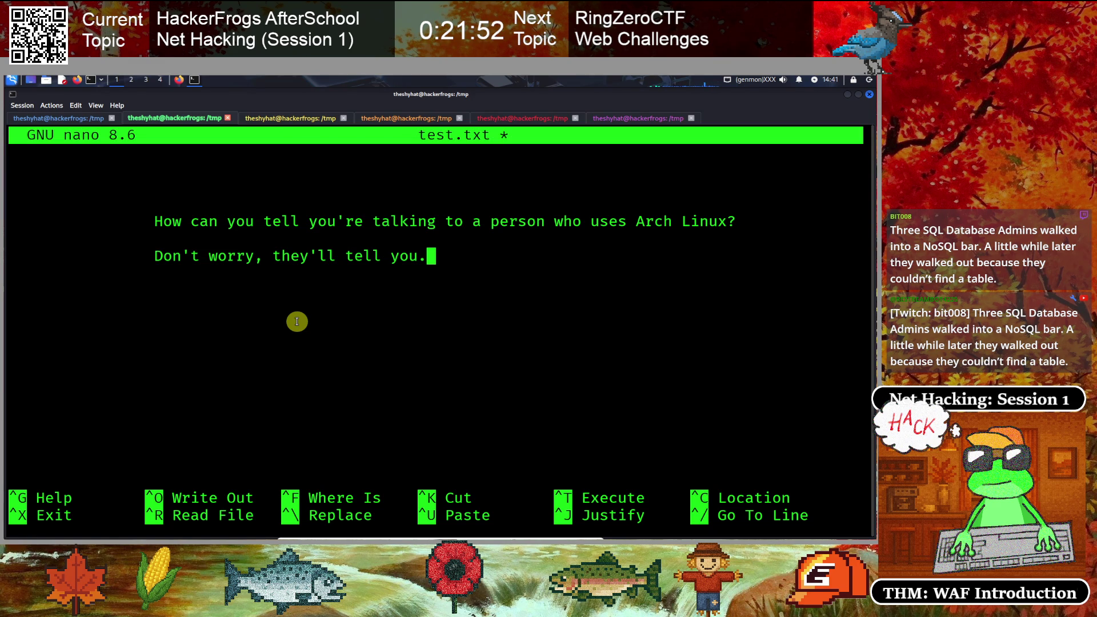
pyautogui.press('Return')
# Type the two-line joke about three SQL admins leaving a NoSQL bar for lack of a table
pyautogui.press('Tab')
pyautogui.press('Tab')
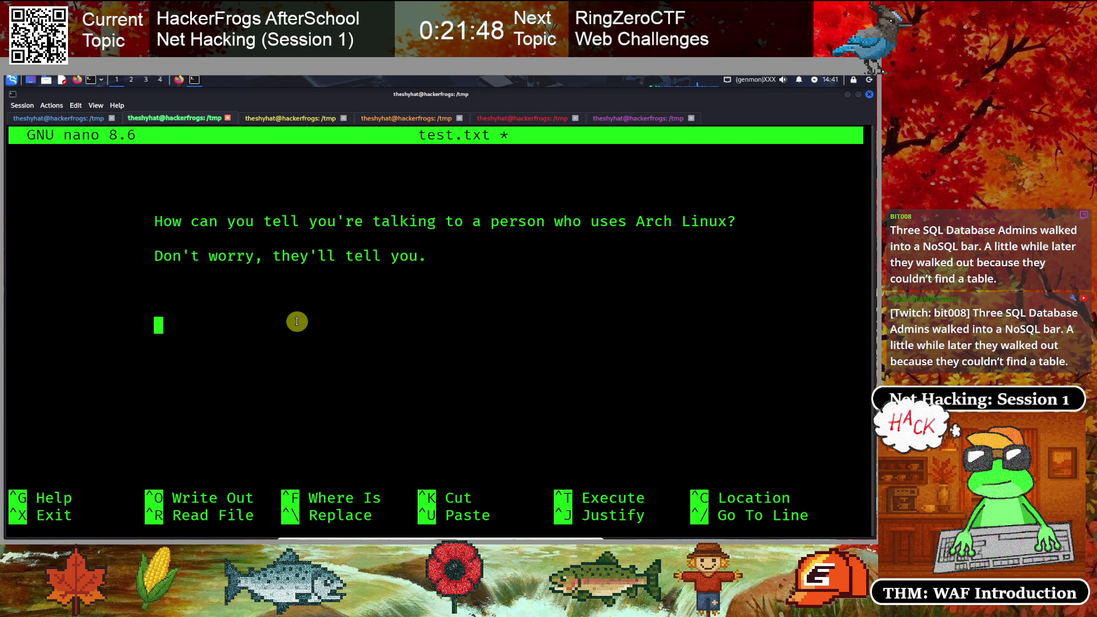
pyautogui.write('Three S')
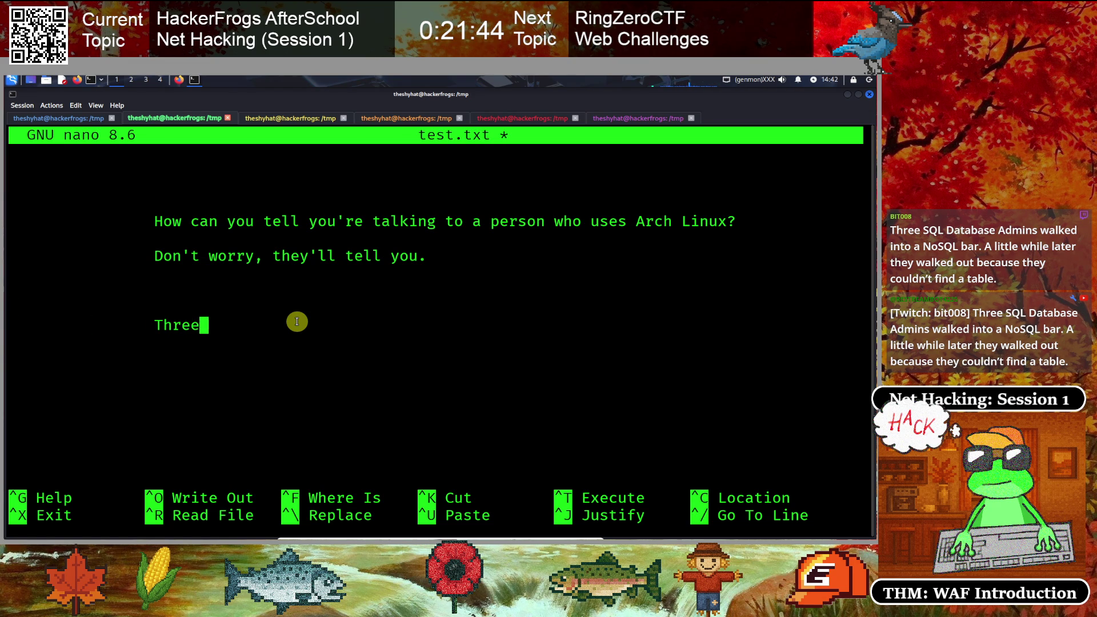
pyautogui.write('QL Database')
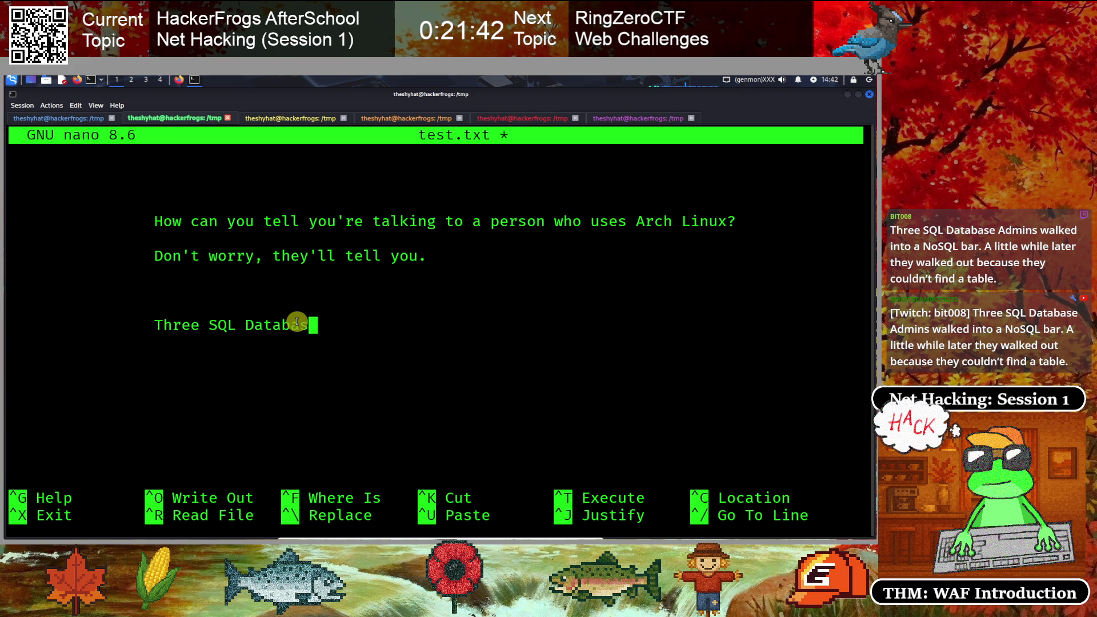
pyautogui.write(' admins walked ')
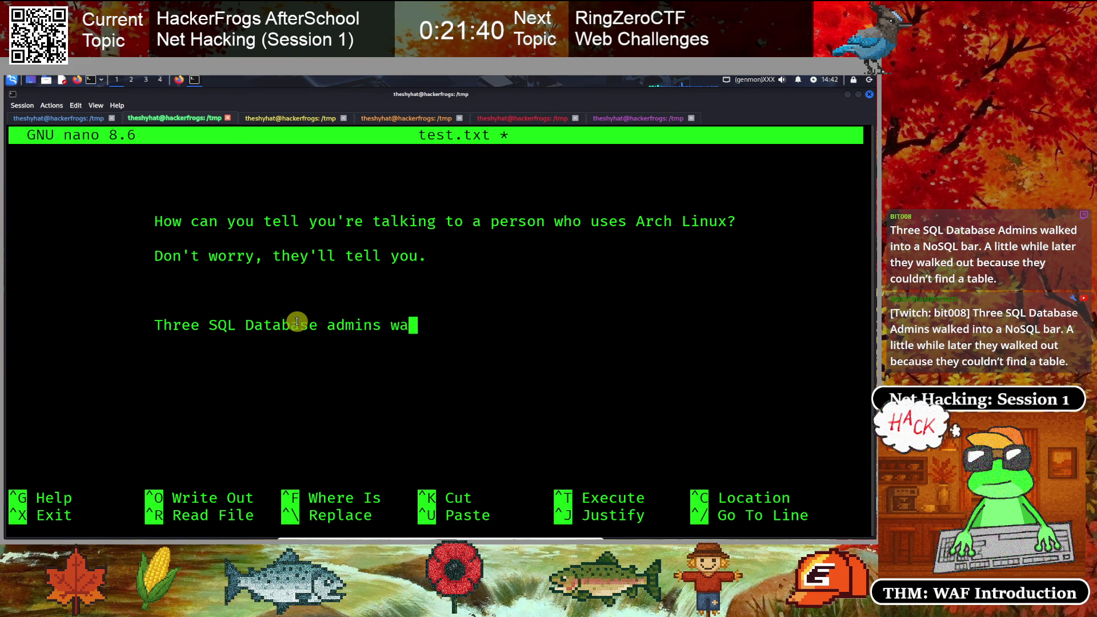
pyautogui.write('into a NoS')
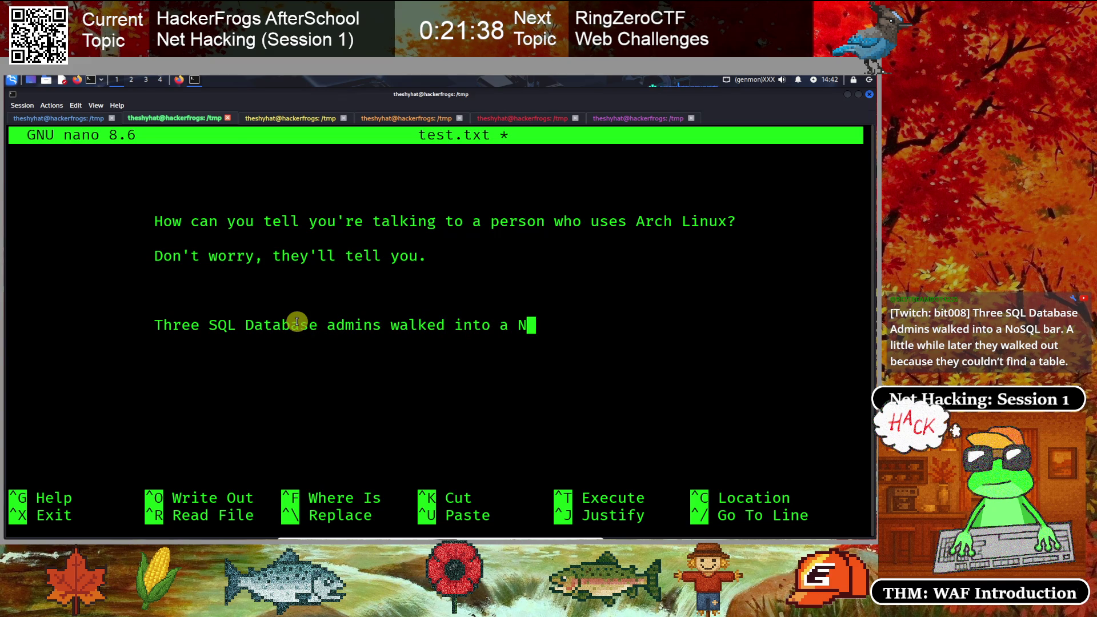
pyautogui.write('QL bar')
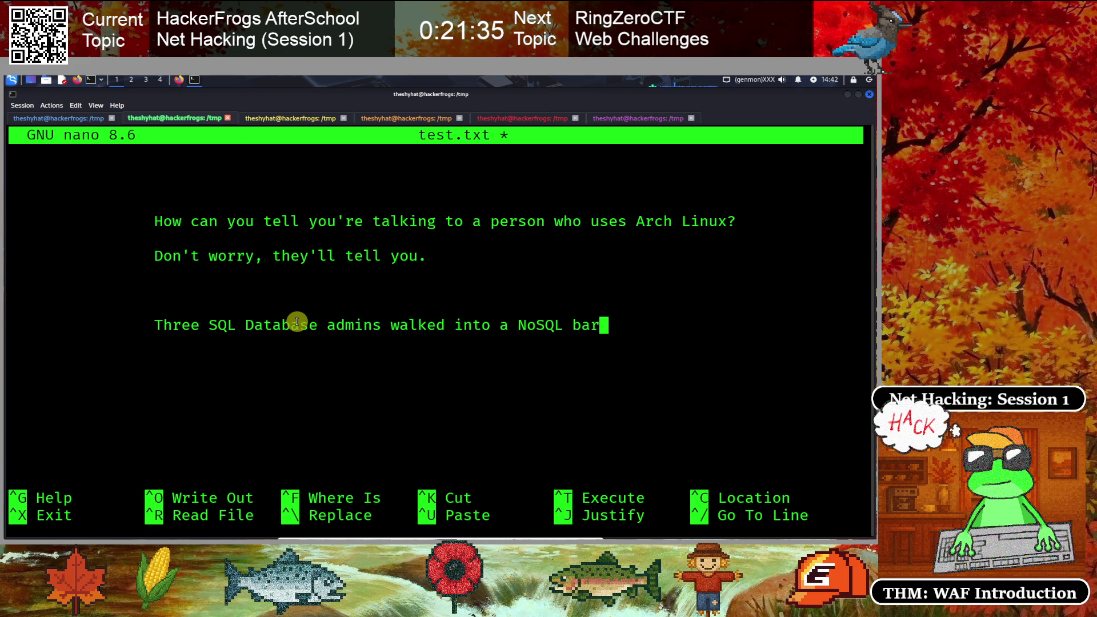
pyautogui.press('Tab')
pyautogui.press('Tab')
pyautogui.write('A little while later they walked ou')
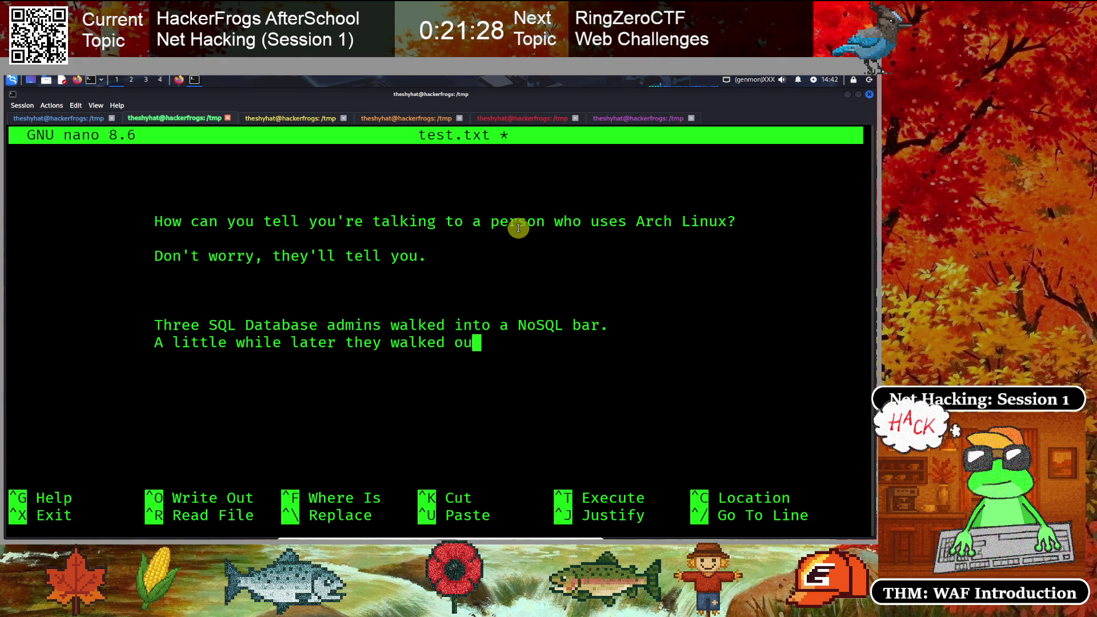
pyautogui.write('t because they could')
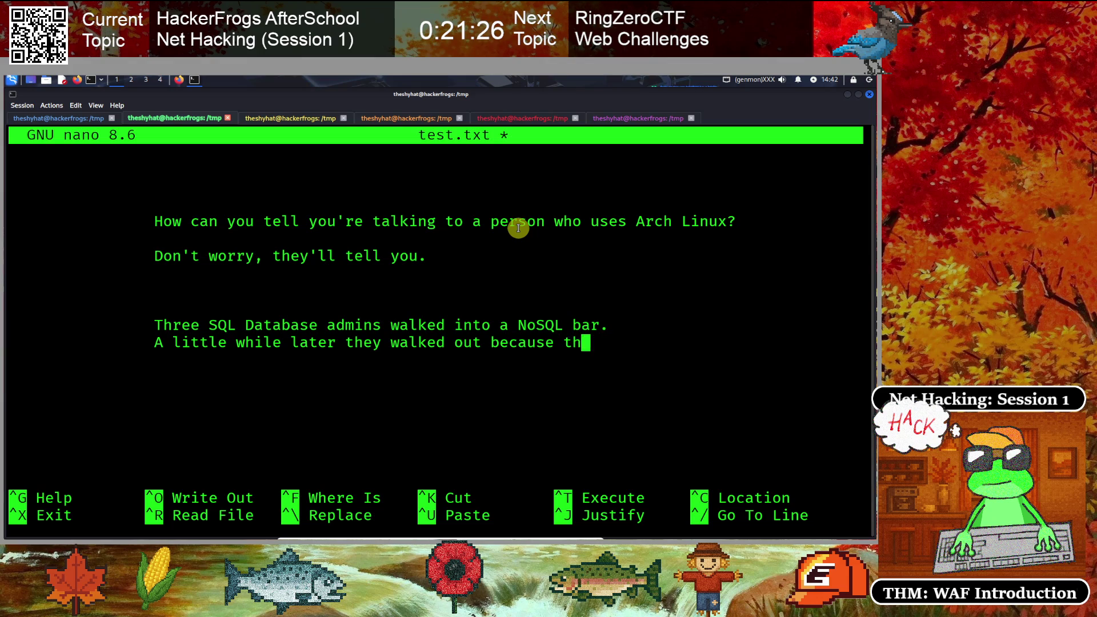
pyautogui.write("n't find a tabl")
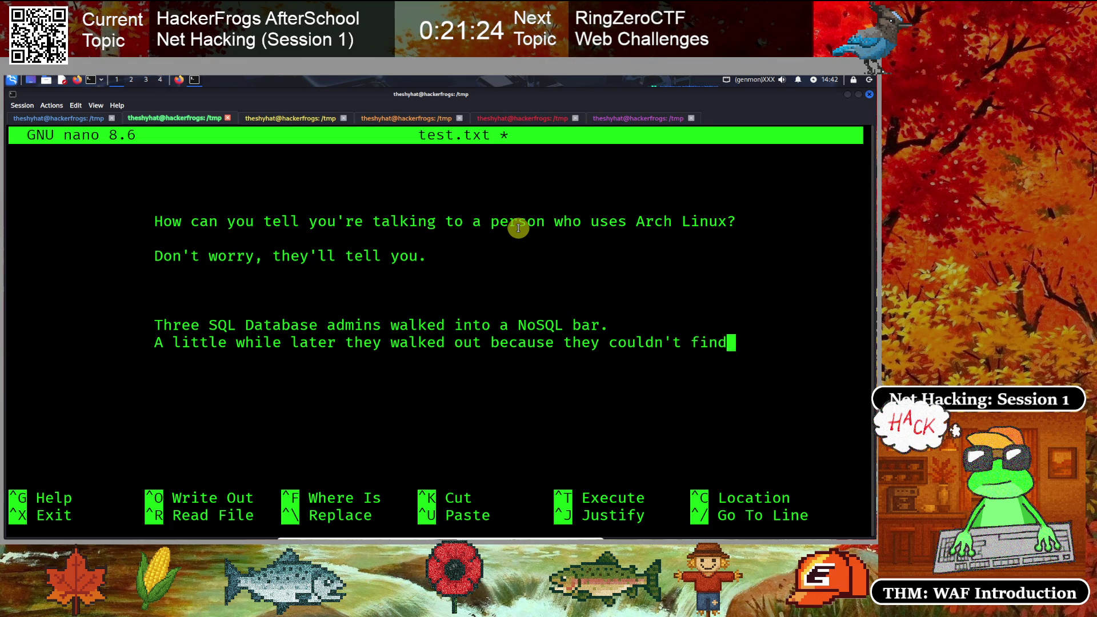
pyautogui.write('e.')
pyautogui.press('Return')
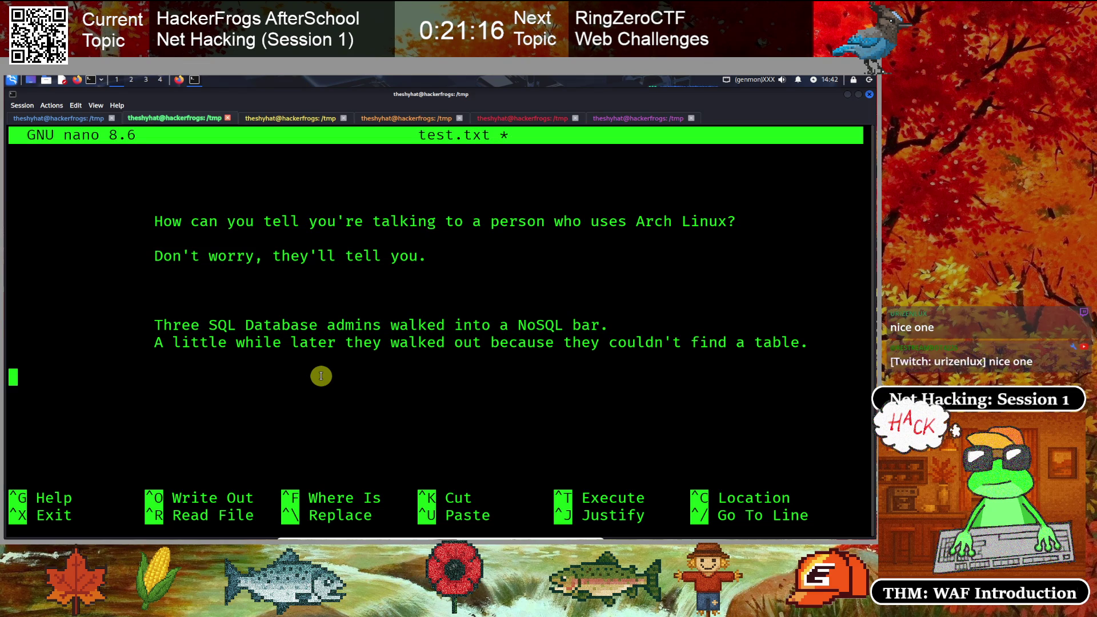
pyautogui.moveTo(519, 326); pyautogui.dragTo(563, 325)
pyautogui.click(559, 377)
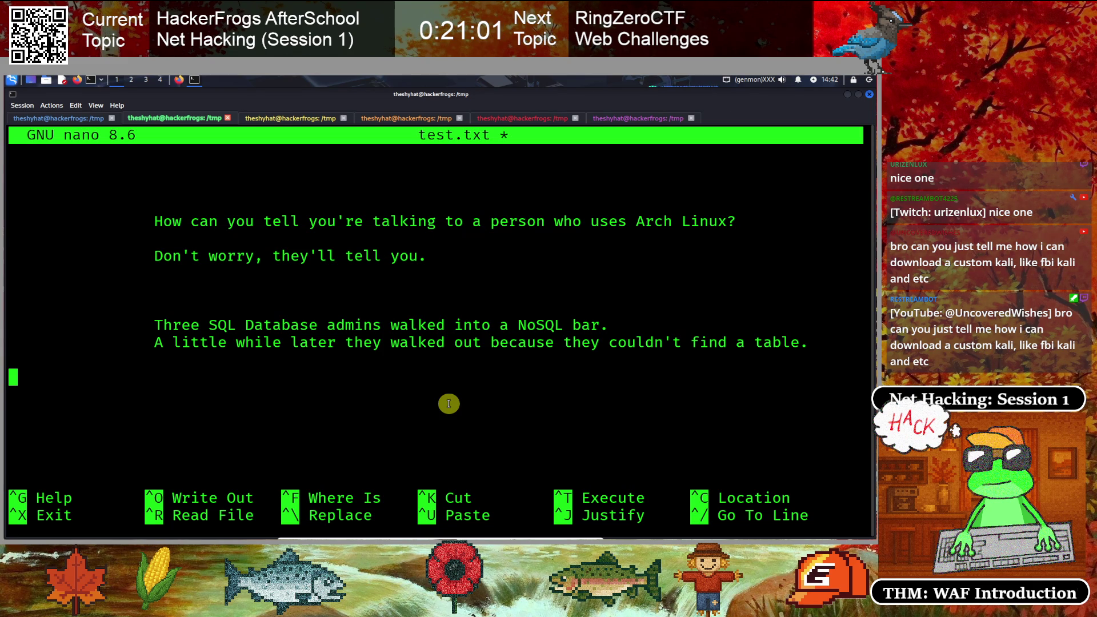
pyautogui.click(179, 80)
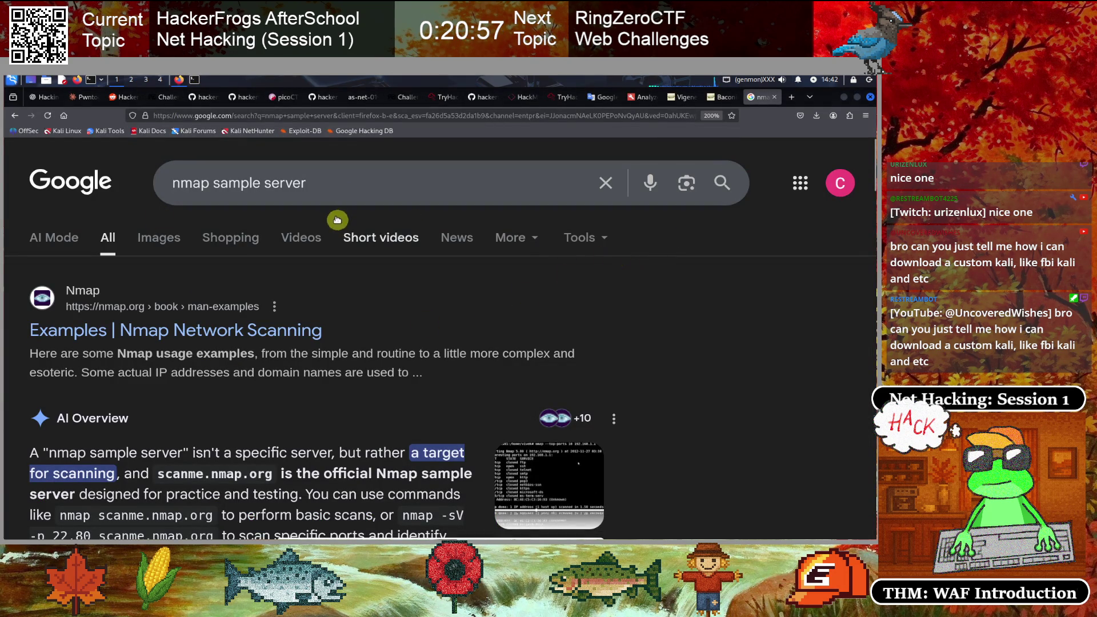
# Go to the suggested YouTube channel and search its videos for 'kali'
pyautogui.click(290, 117)
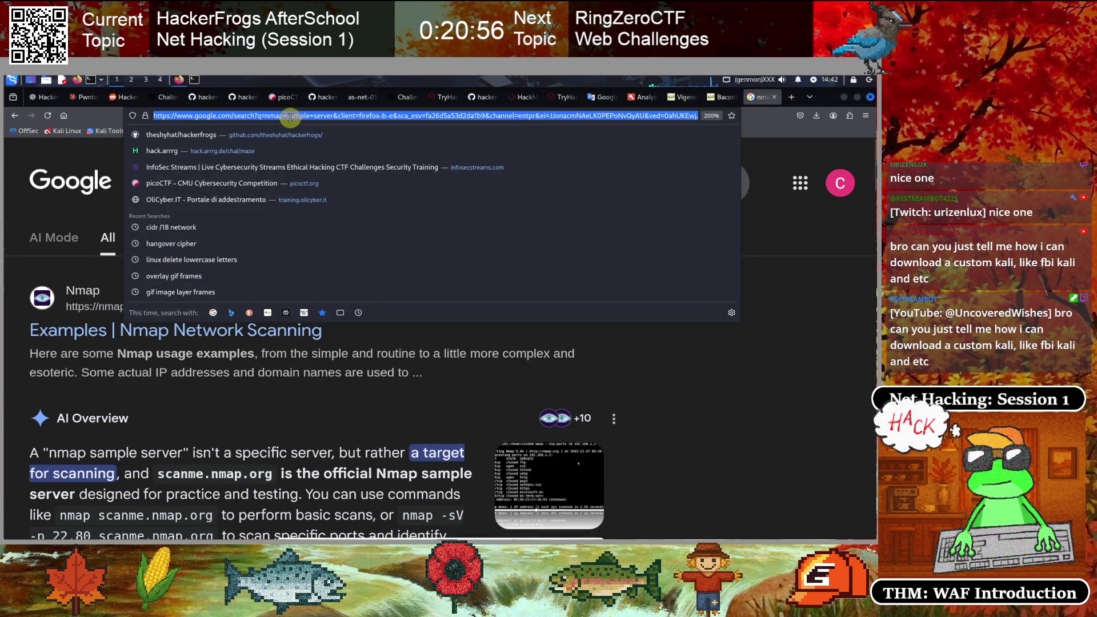
pyautogui.write('you')
pyautogui.press('Down')
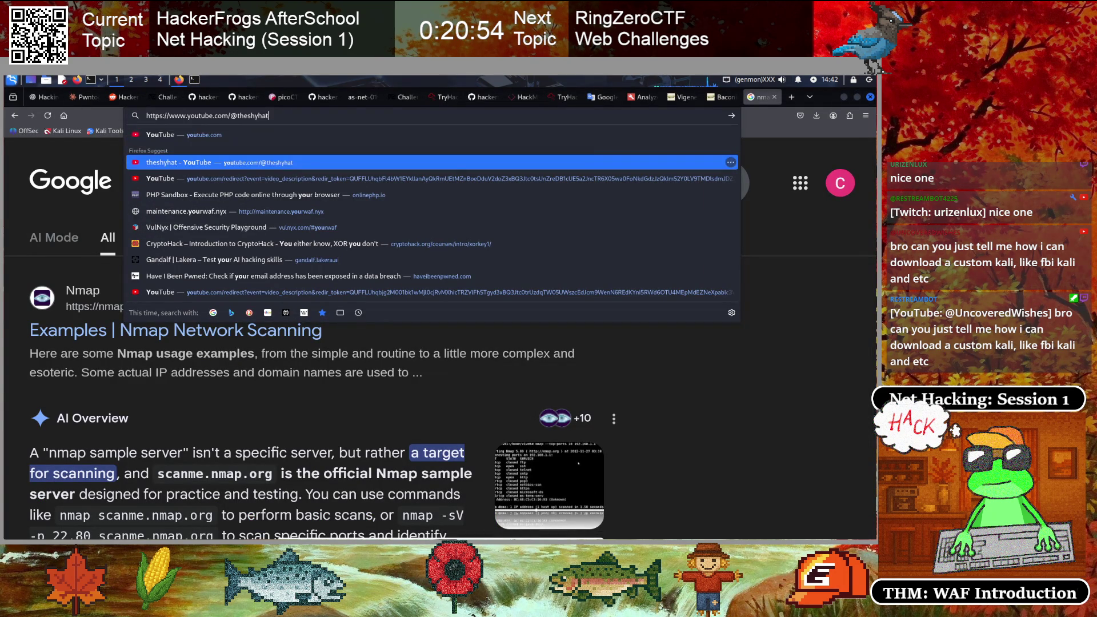
pyautogui.press('Return')
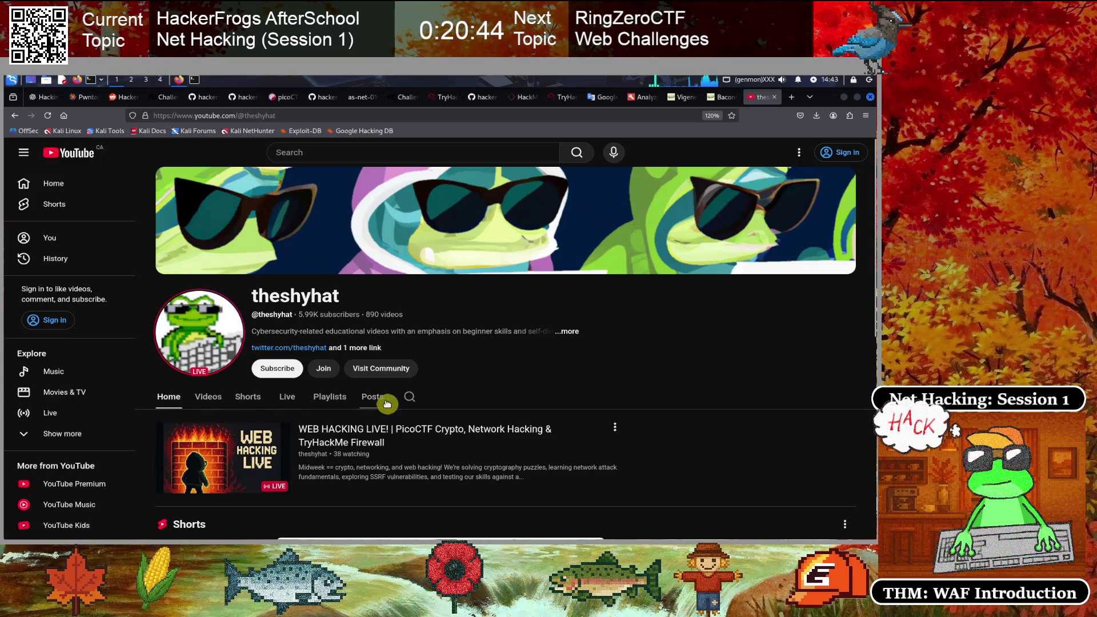
pyautogui.click(411, 397)
pyautogui.write('kali')
pyautogui.press('Return')
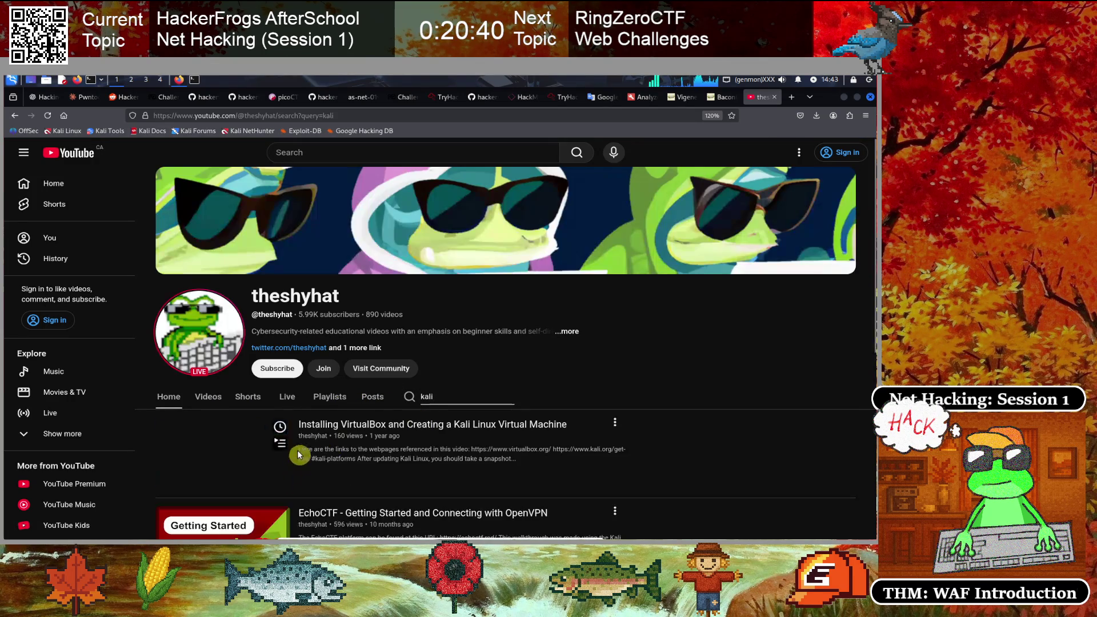
# Copy the link of the VirtualBox Kali Linux install video
pyautogui.scroll(-1, 358, 400)
pyautogui.scroll(1, 358, 440)
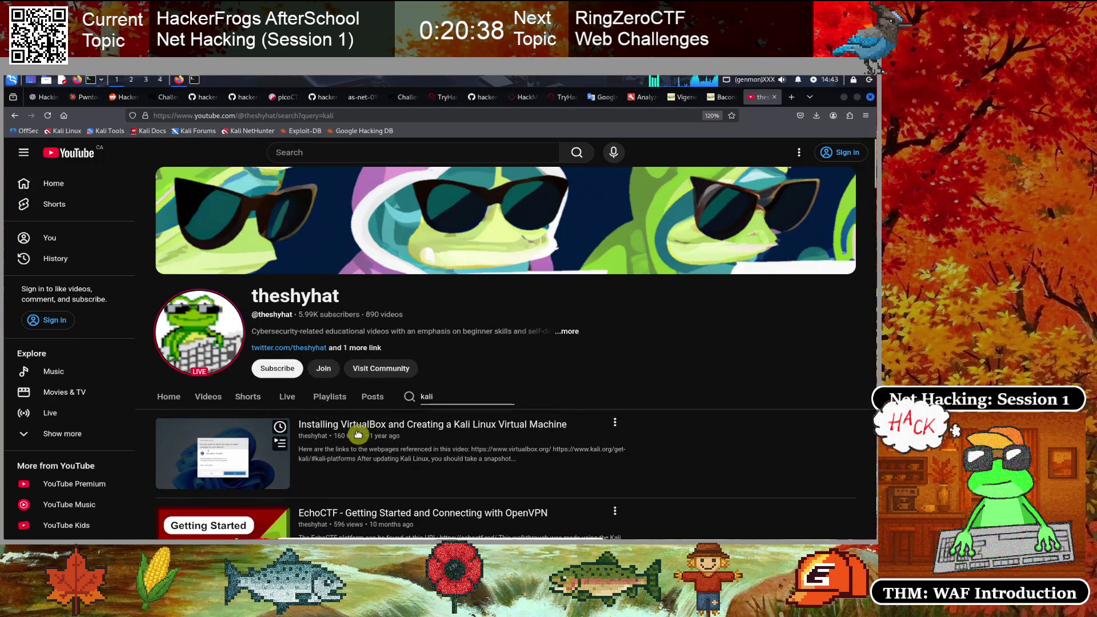
pyautogui.rightClick(367, 421)
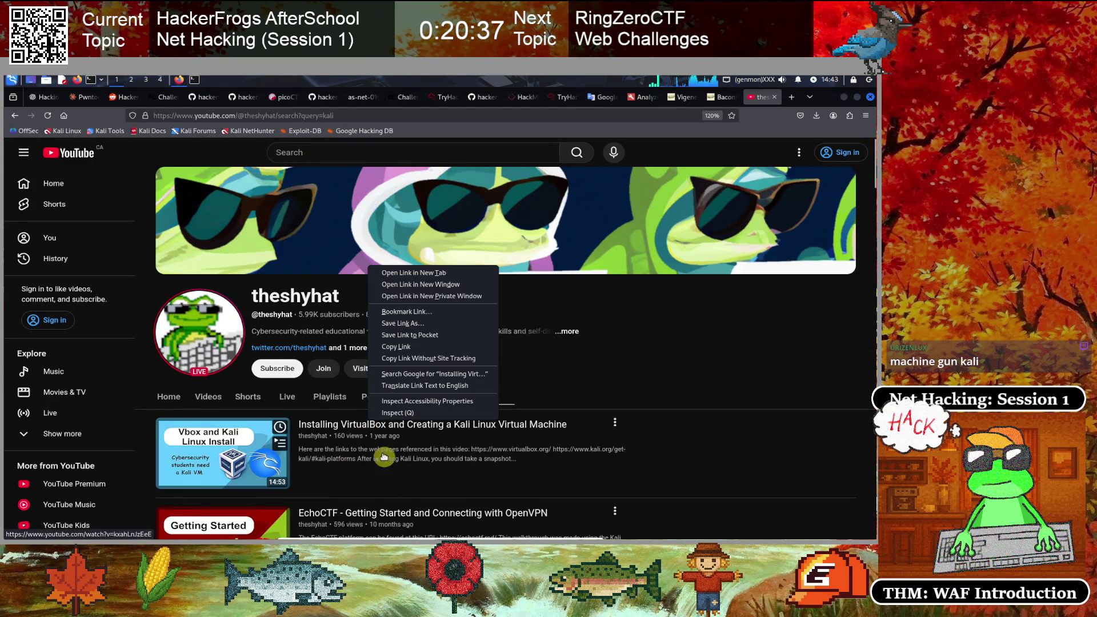
pyautogui.click(403, 348)
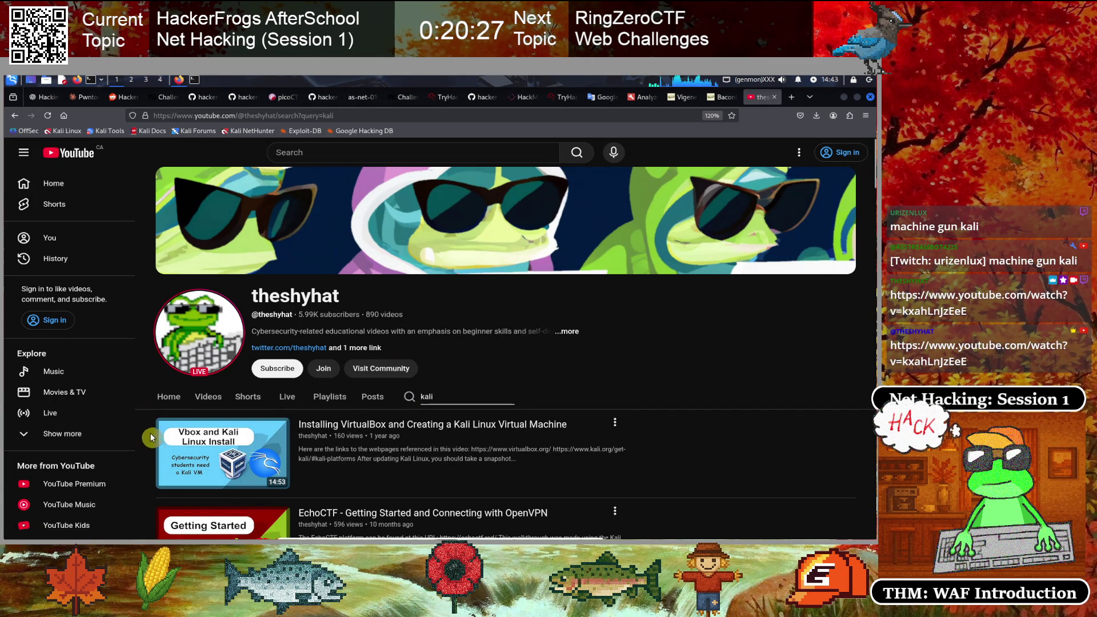
pyautogui.scroll(-2, 156, 446)
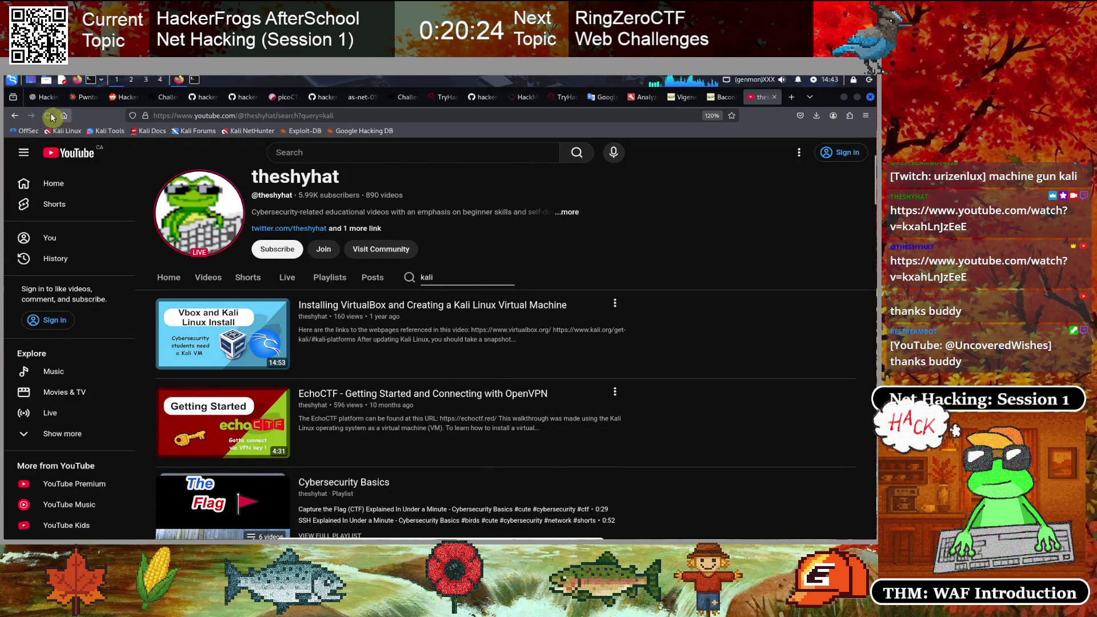
pyautogui.click(195, 81)
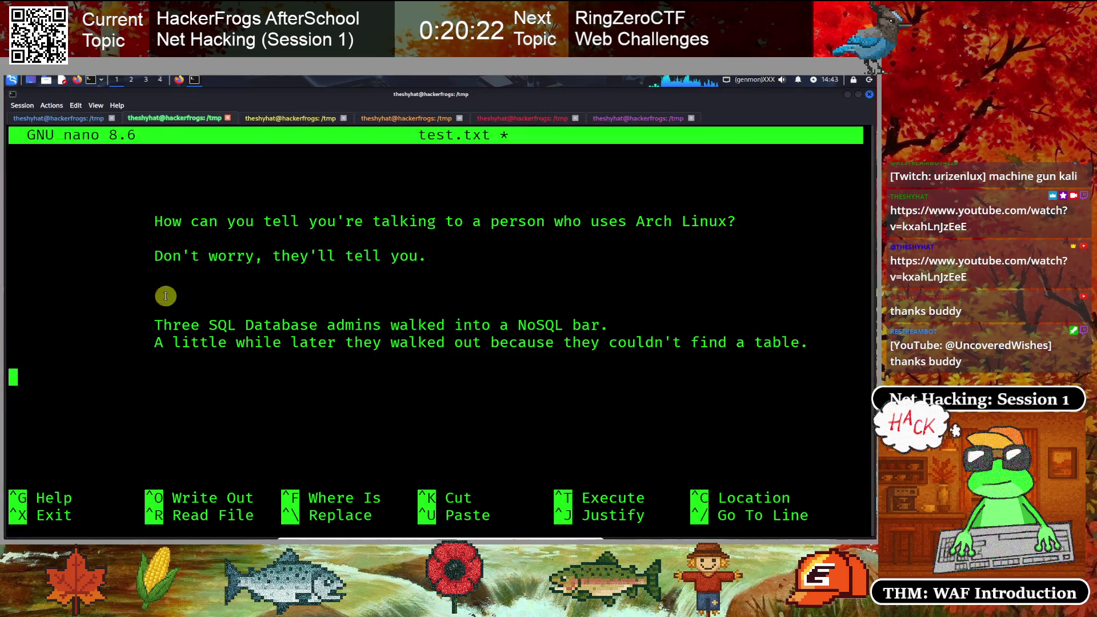
# Review the finished scanme.nmap.org port scan, highlighting the ssh and pop3s rows
pyautogui.click(78, 118)
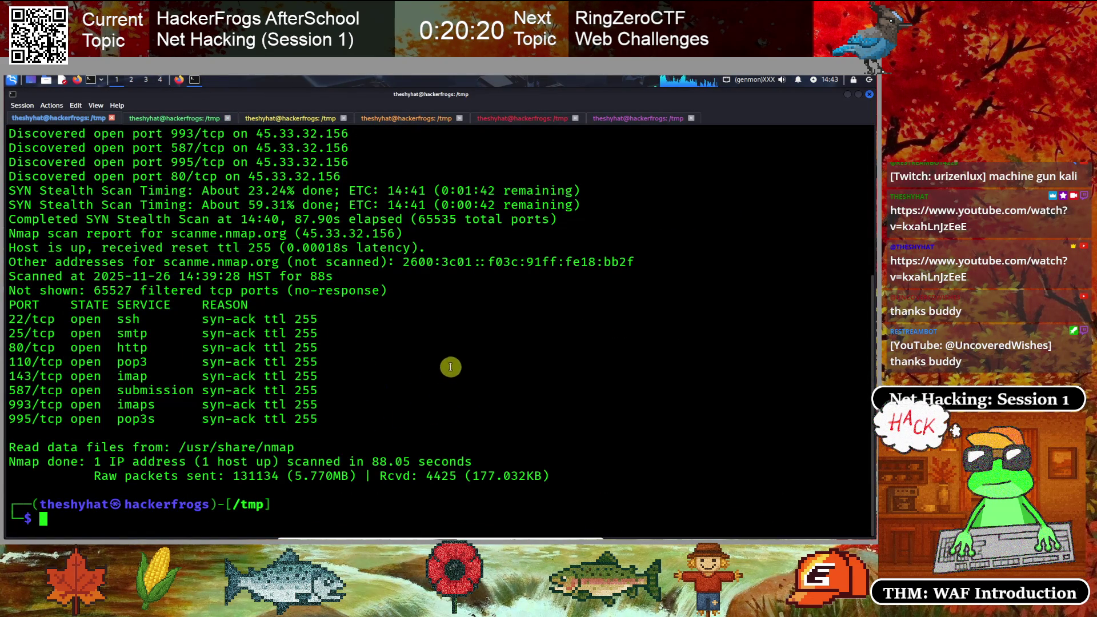
pyautogui.scroll(2, 114, 339)
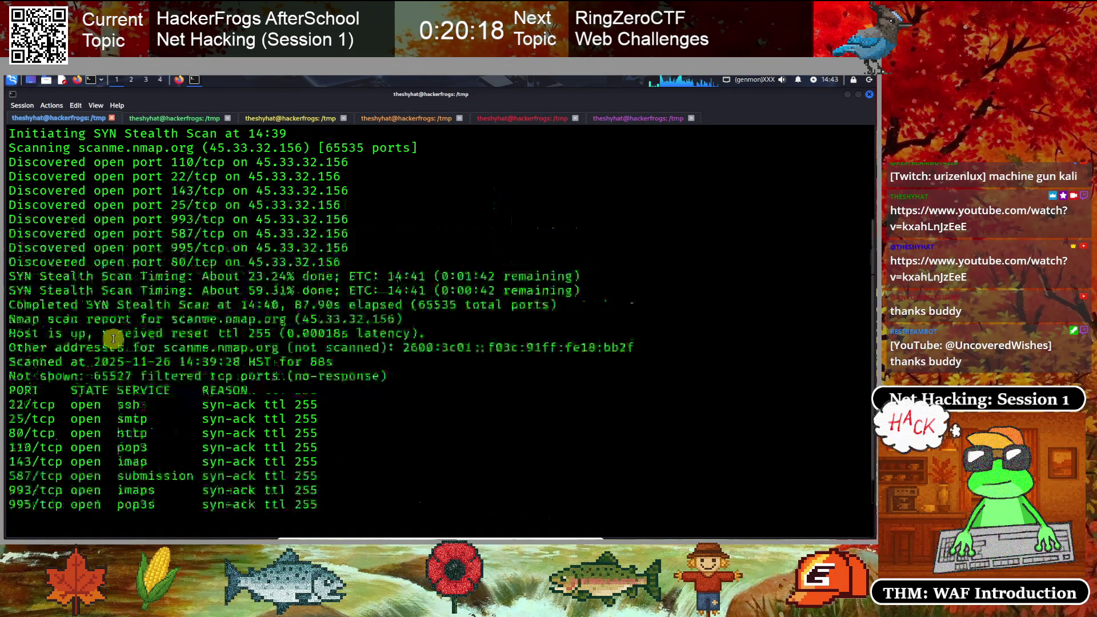
pyautogui.scroll(-2, 112, 334)
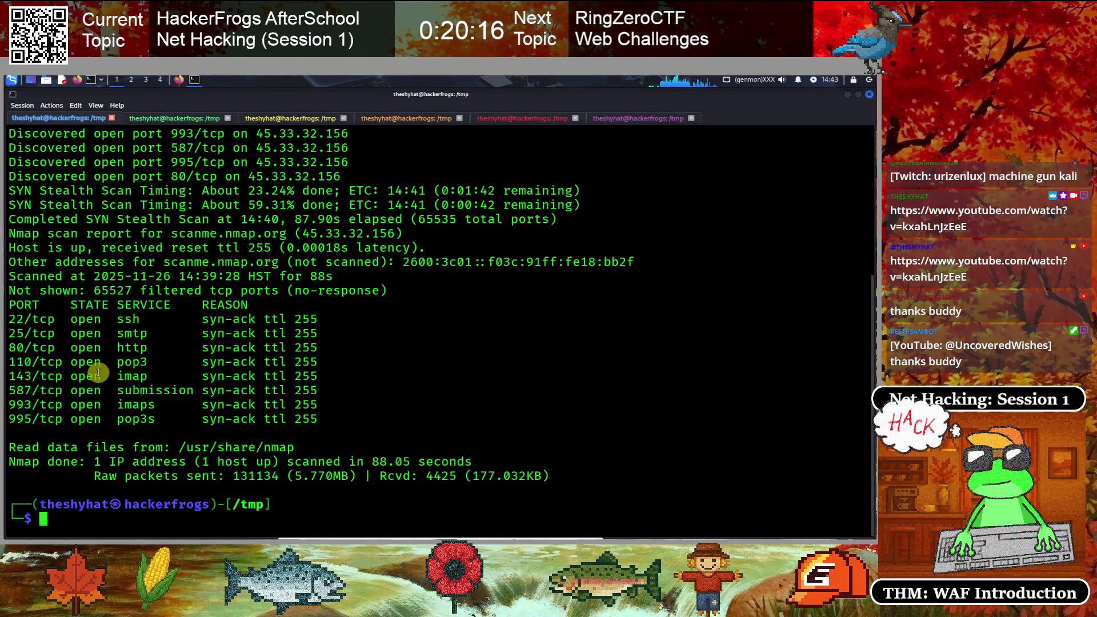
pyautogui.moveTo(11, 319)
pyautogui.mouseDown()
pyautogui.moveTo(74, 318)
pyautogui.moveTo(163, 350)
pyautogui.mouseUp()
pyautogui.click(155, 356)
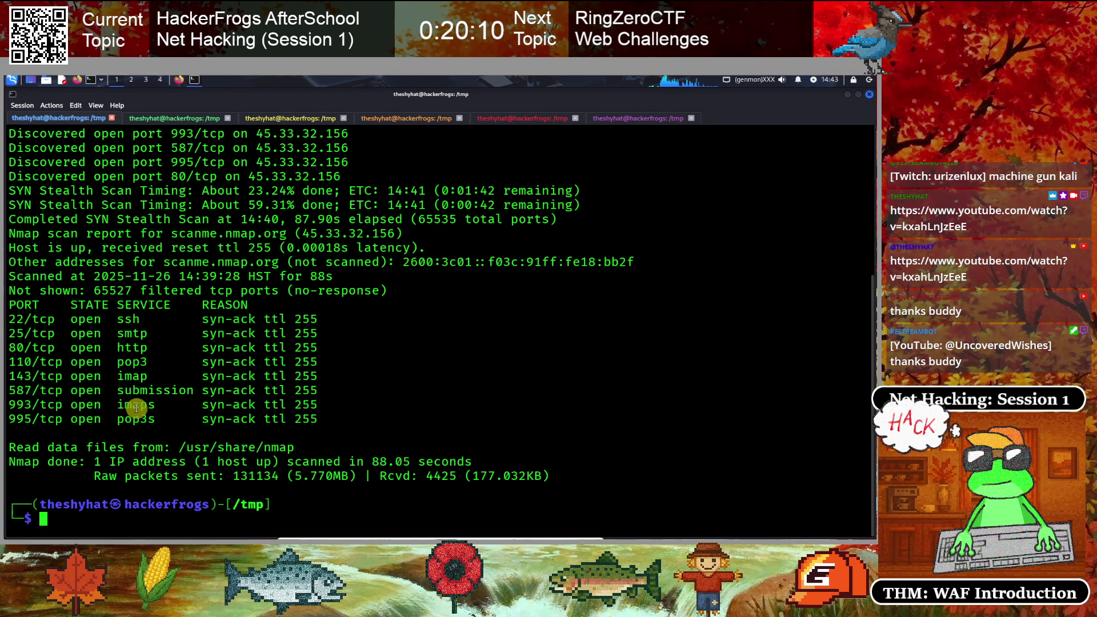
pyautogui.doubleClick(118, 421)
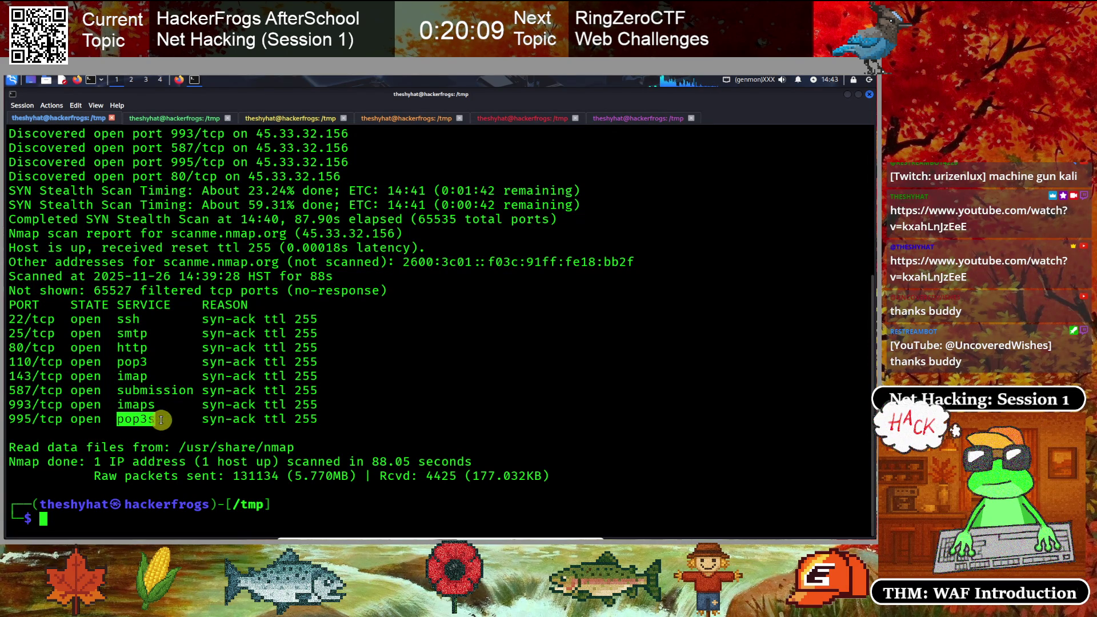
pyautogui.click(315, 370)
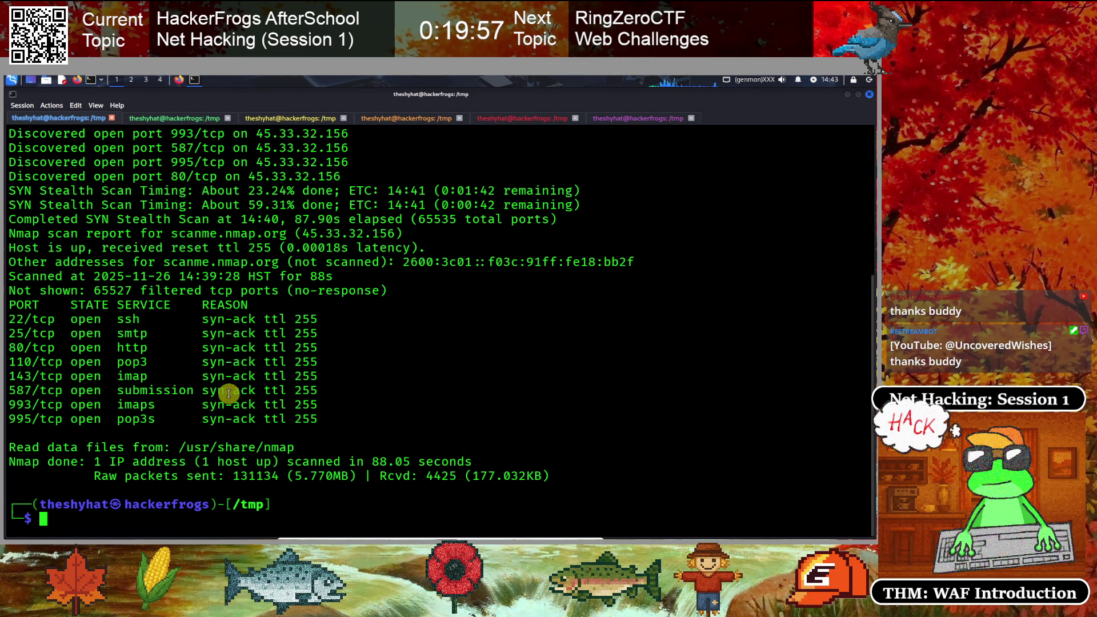
# Rerun the nmap command limited to ports 22,25,80,110,143,587,993,995 with -sV service detection
pyautogui.press('Up')
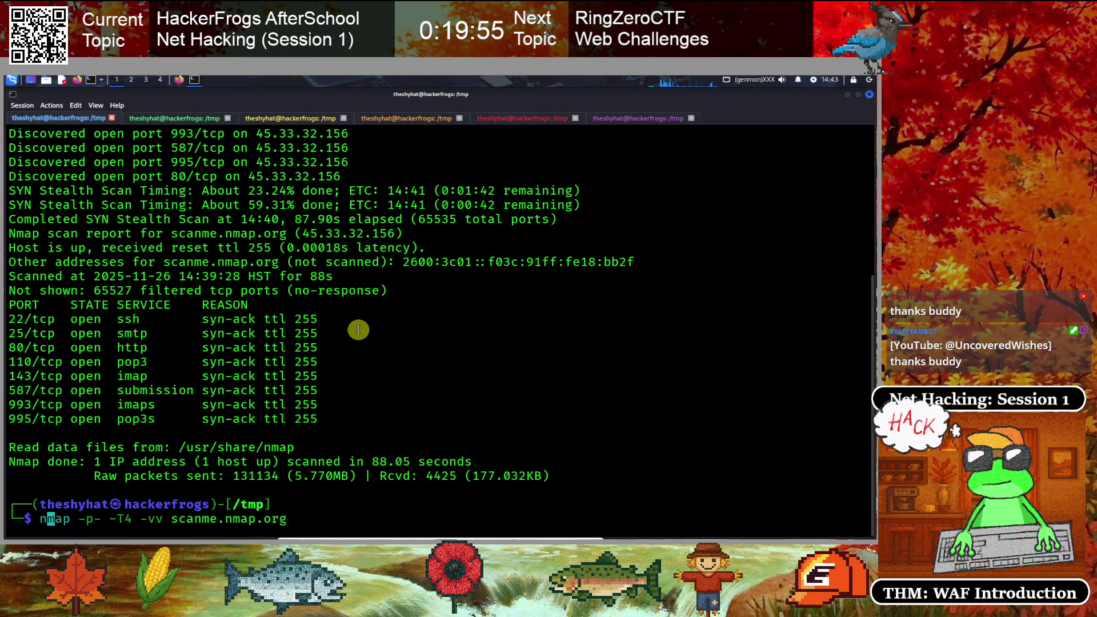
pyautogui.press('Right')
pyautogui.press('Right')
pyautogui.press('Right')
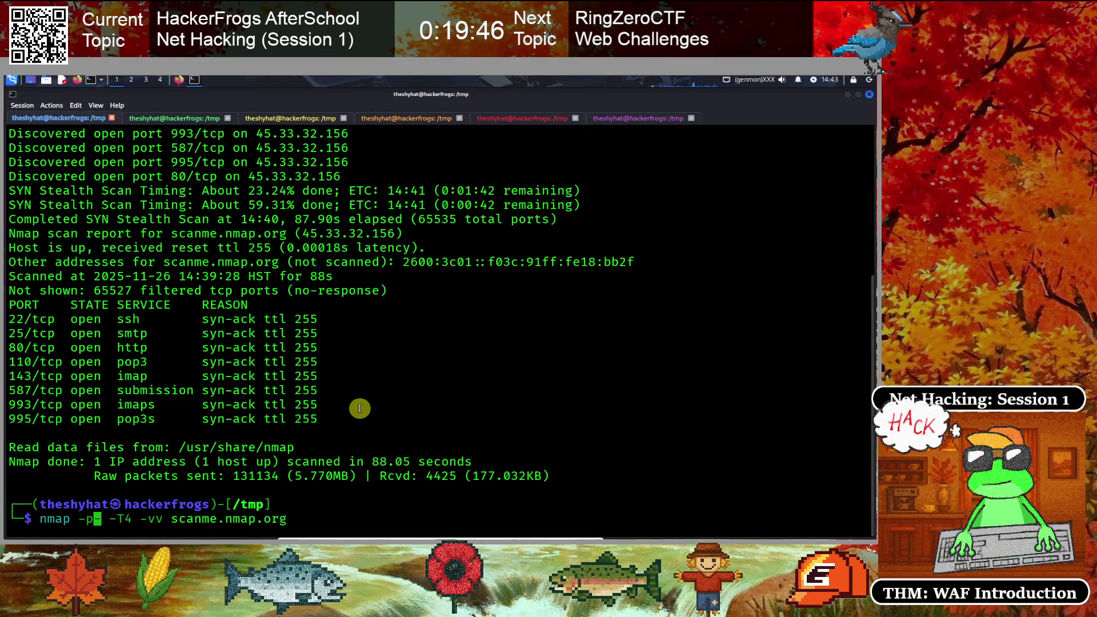
pyautogui.press('Delete')
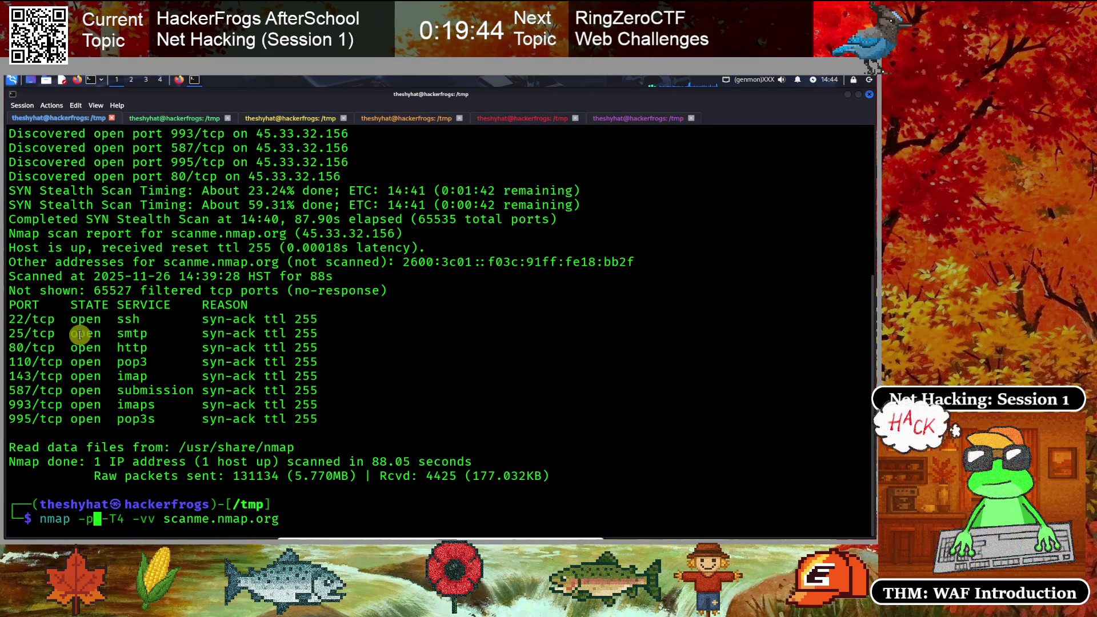
pyautogui.write('22,')
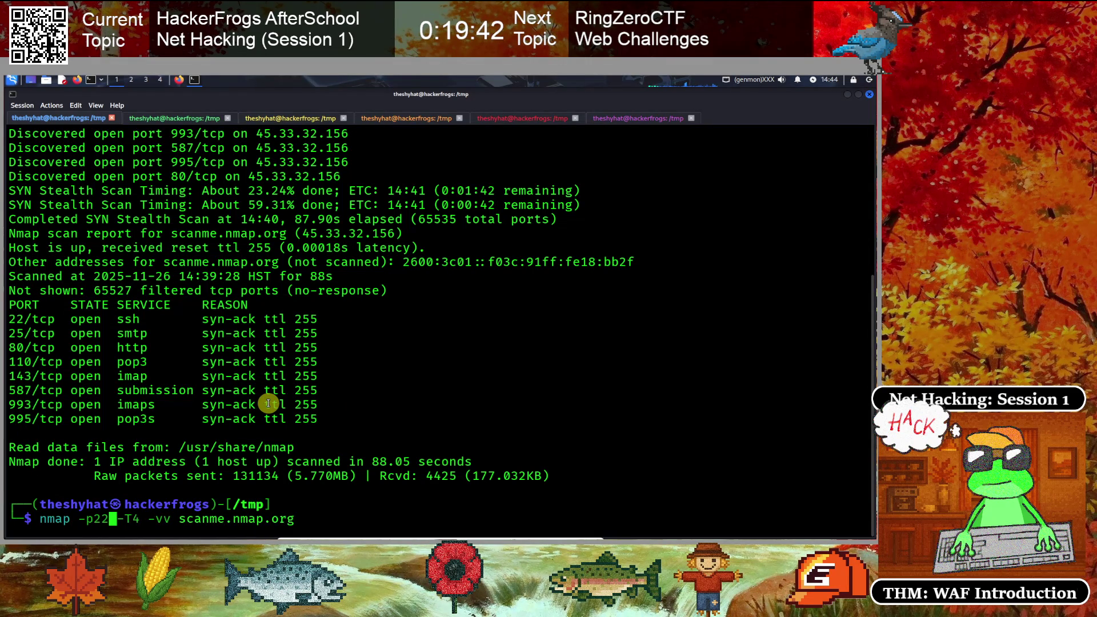
pyautogui.write('25,')
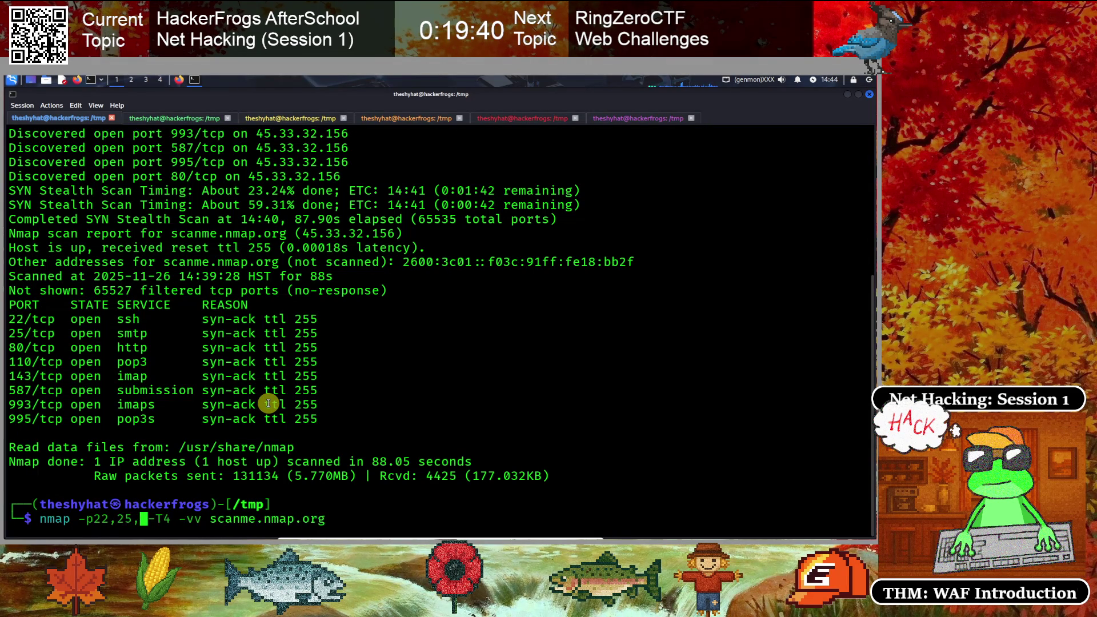
pyautogui.write('80,110,14')
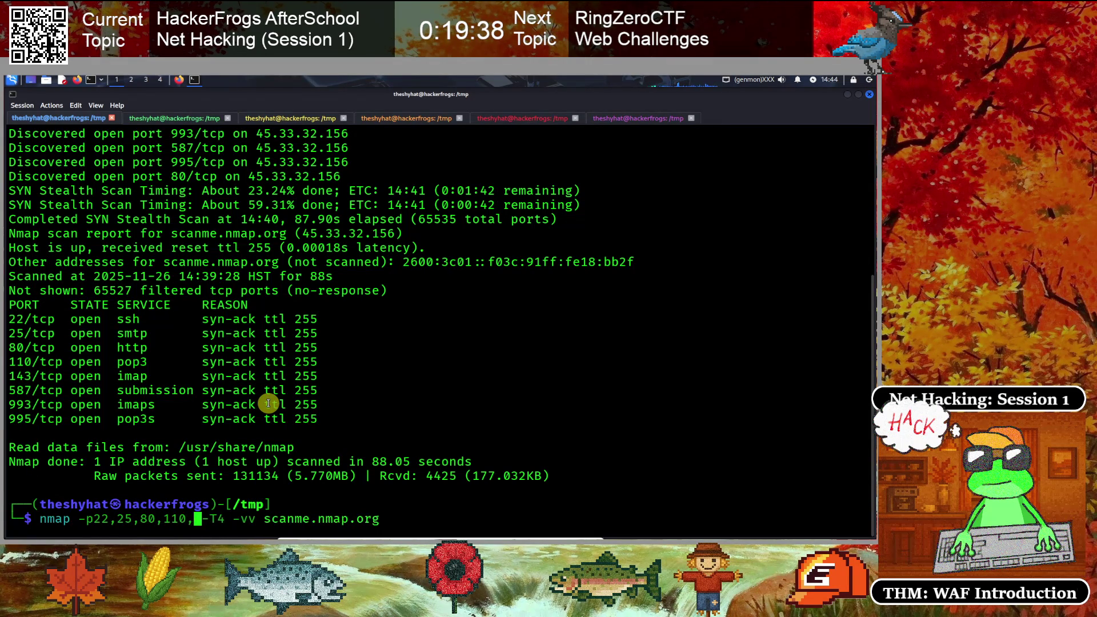
pyautogui.write('3,')
pyautogui.write('587,')
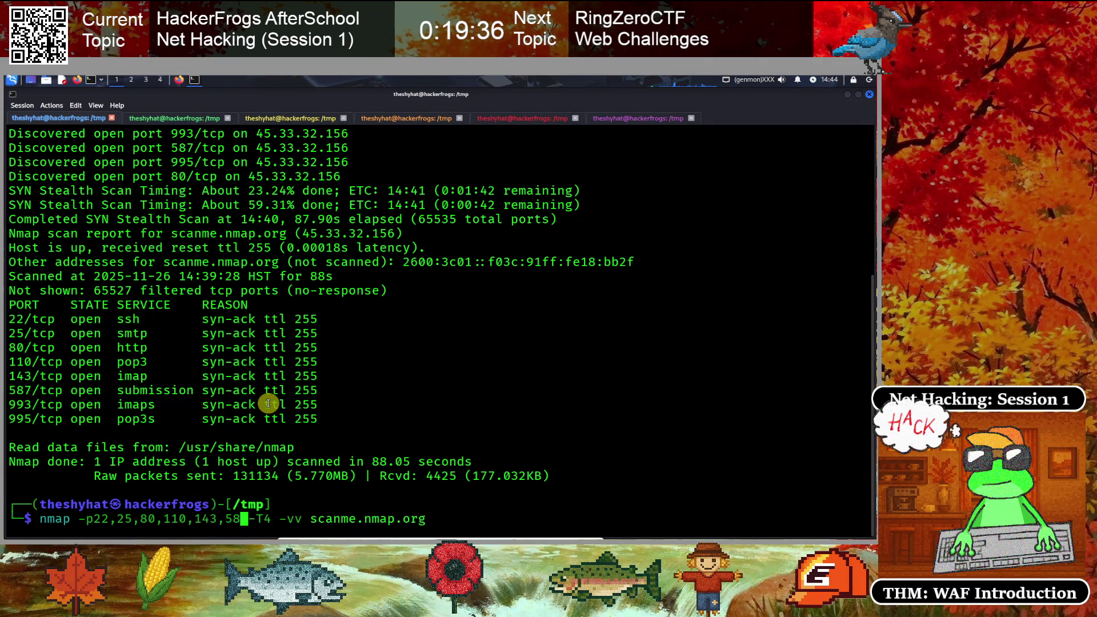
pyautogui.write('993,995 ')
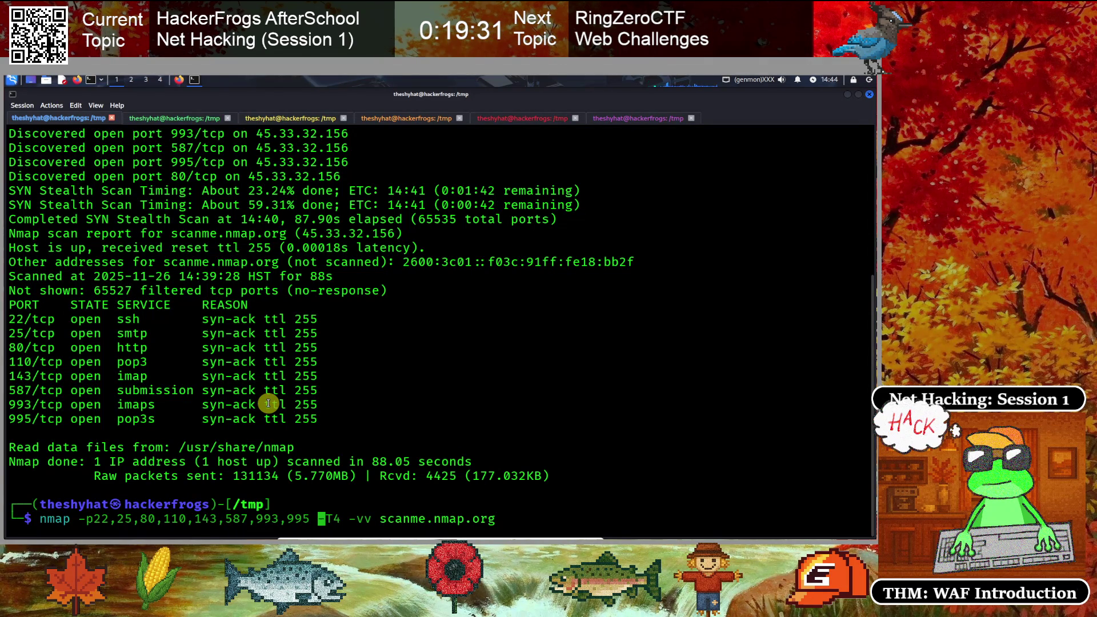
pyautogui.write('-sV -')
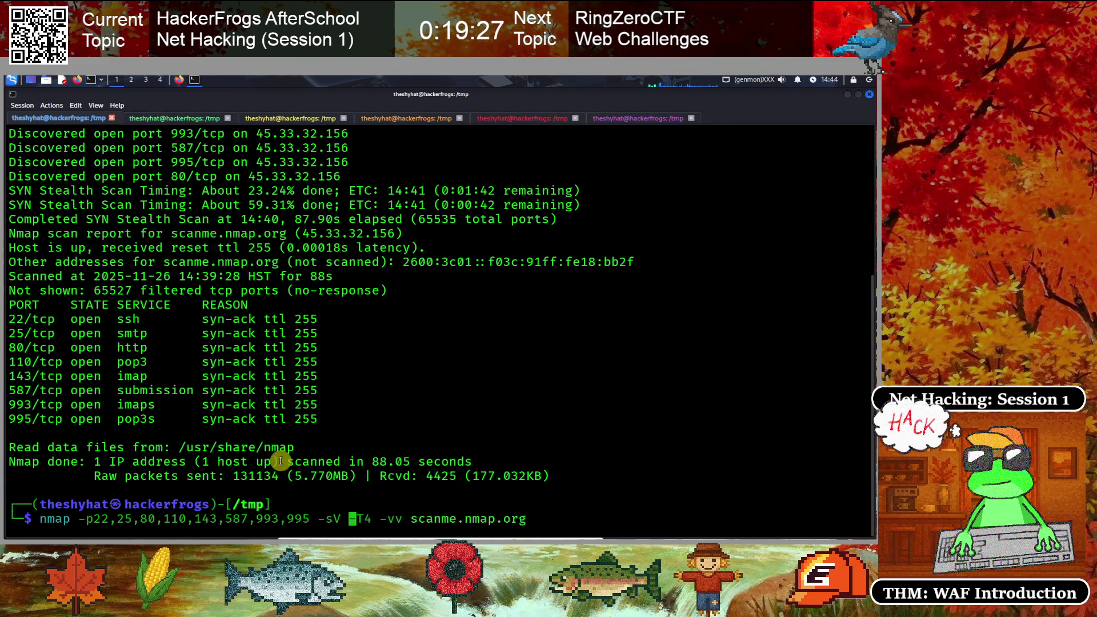
pyautogui.doubleClick(320, 518)
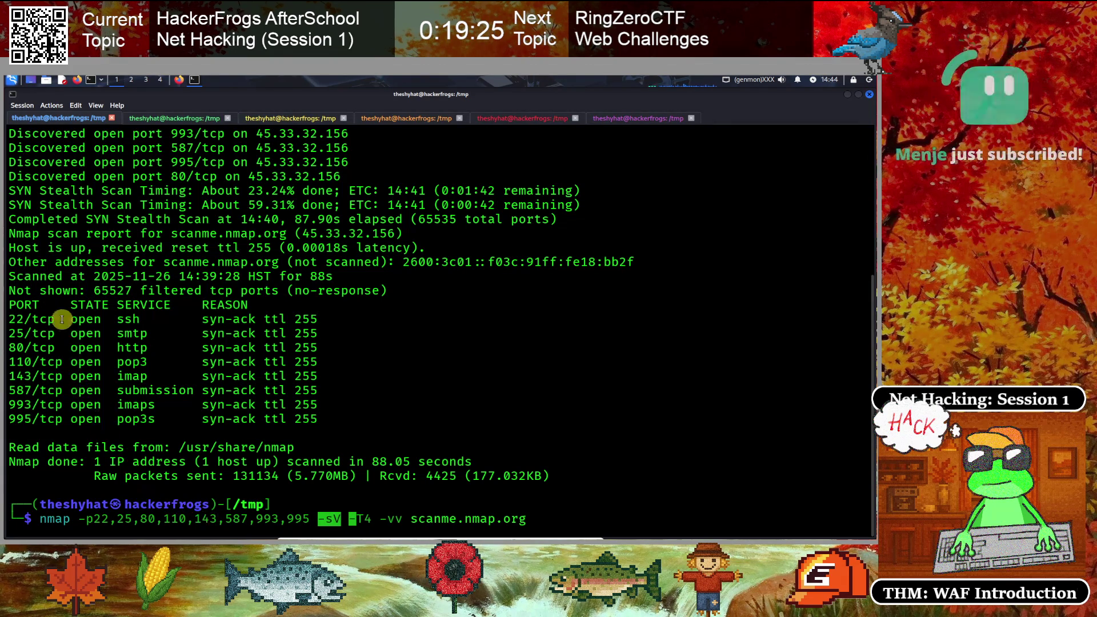
pyautogui.click(348, 391)
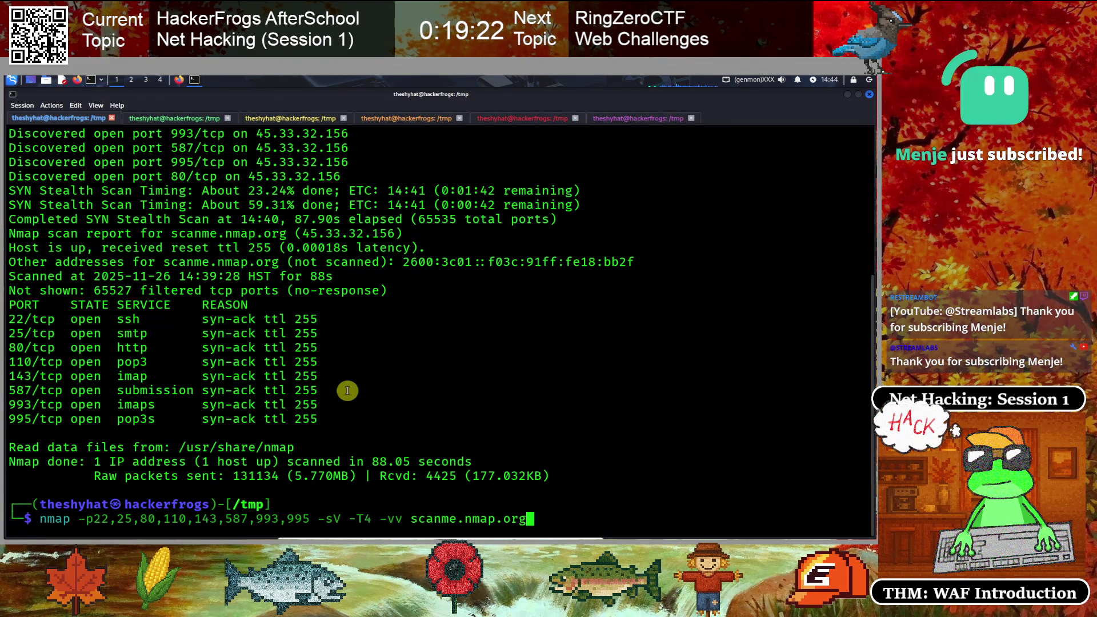
pyautogui.press('Return')
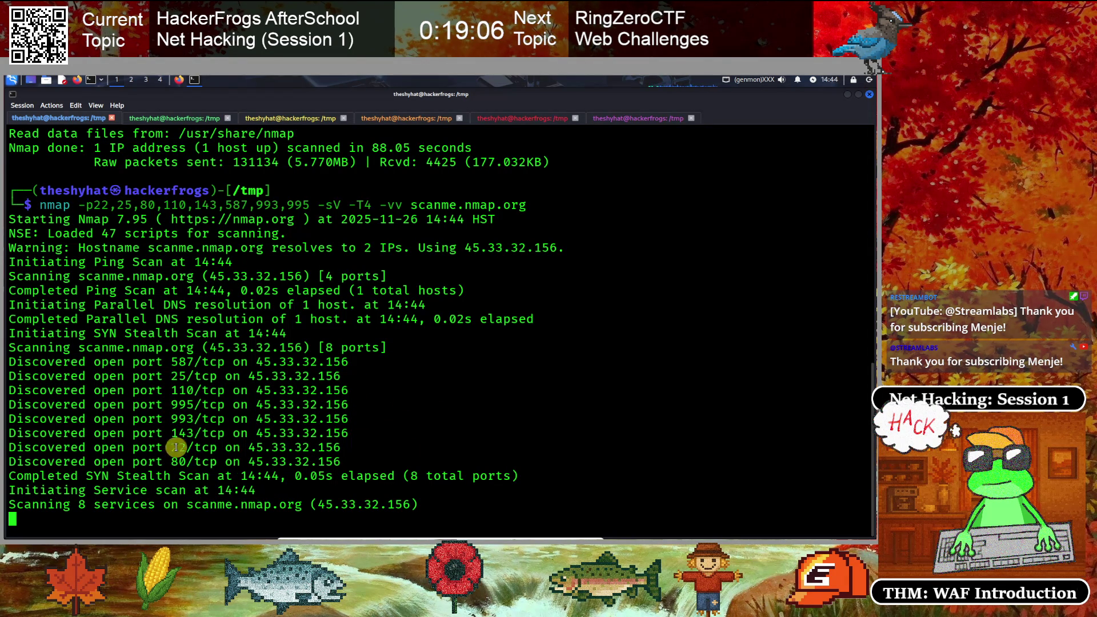
# Highlight the open port lines, the target name, and the IPs on the 25/tcp and 587/tcp lines
pyautogui.moveTo(133, 361)
pyautogui.mouseDown()
pyautogui.moveTo(289, 428)
pyautogui.moveTo(293, 460)
pyautogui.mouseUp()
pyautogui.click(207, 467)
pyautogui.press('Return')
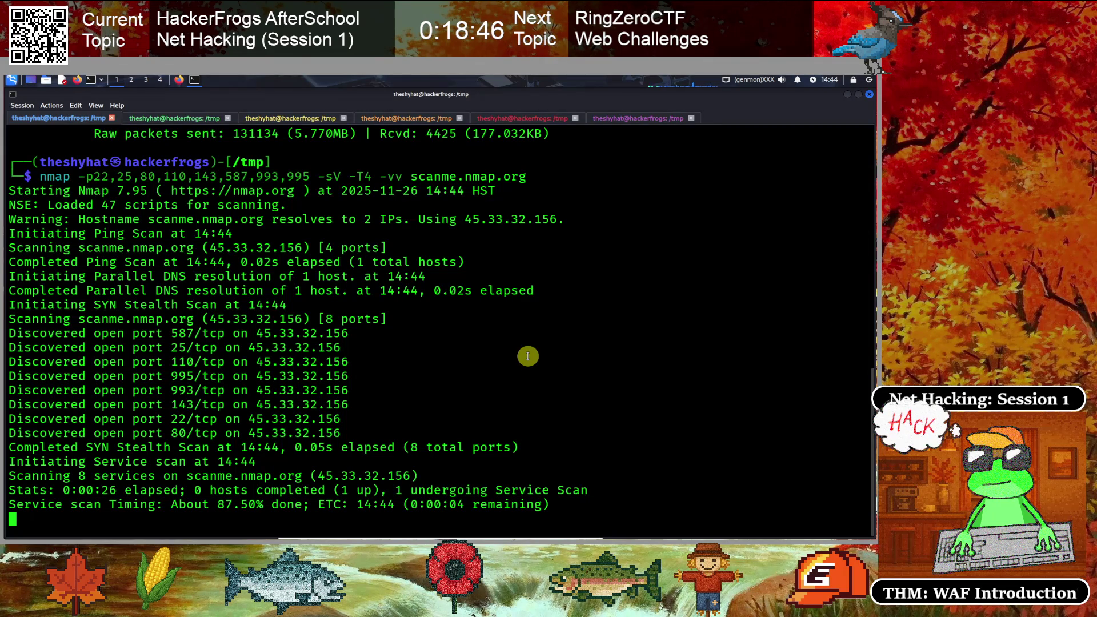
pyautogui.moveTo(247, 345); pyautogui.dragTo(344, 348)
pyautogui.click(317, 361)
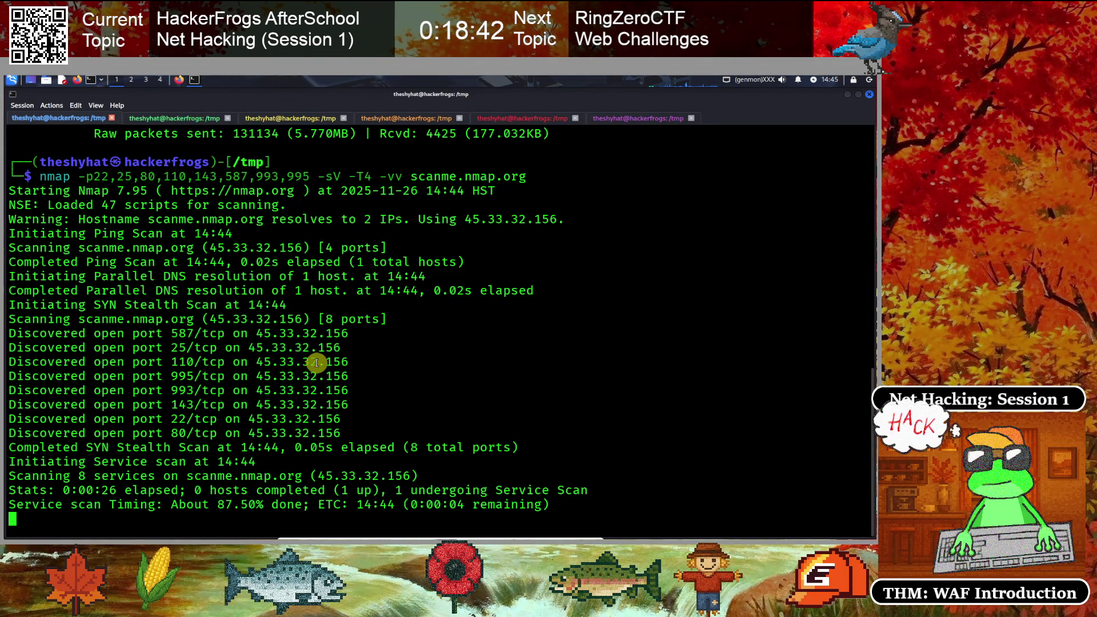
pyautogui.moveTo(412, 174); pyautogui.dragTo(530, 177)
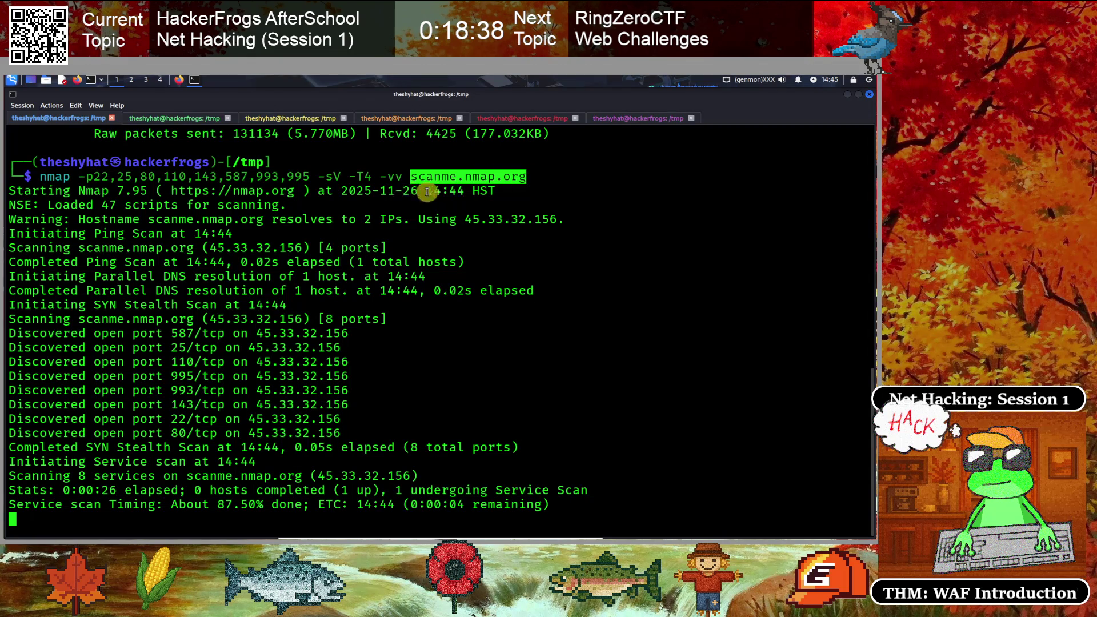
pyautogui.click(266, 375)
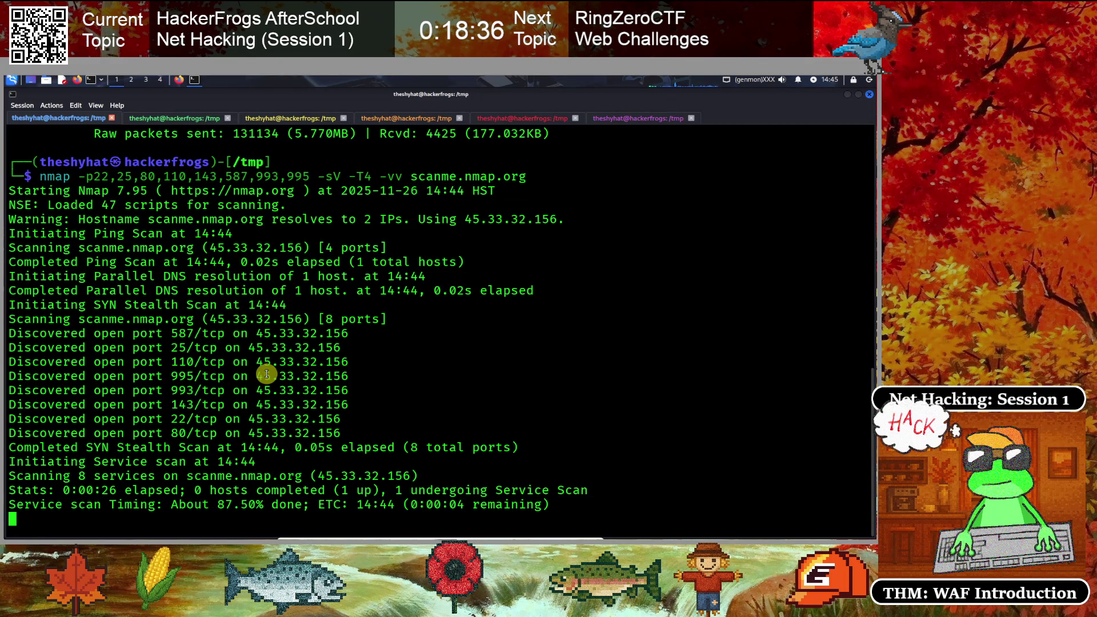
pyautogui.moveTo(256, 334); pyautogui.dragTo(336, 334)
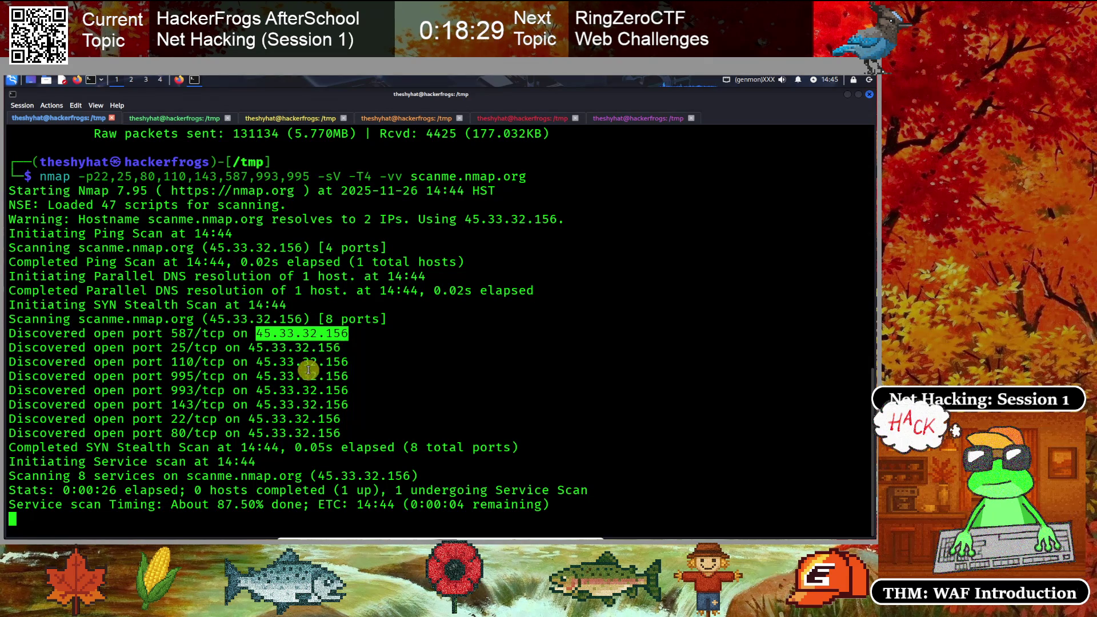
pyautogui.click(439, 328)
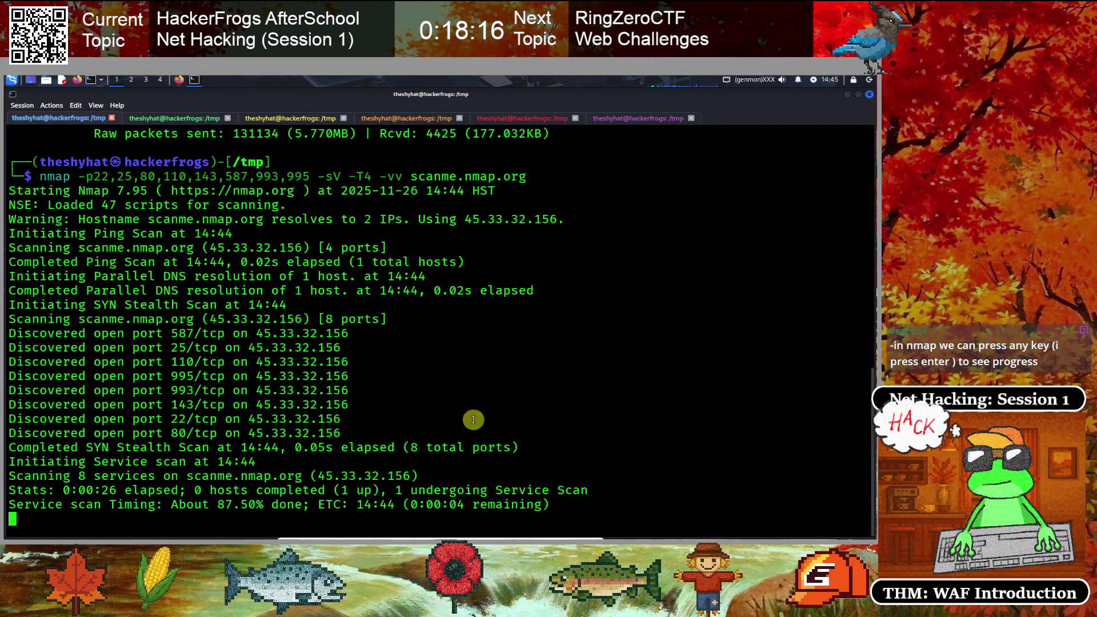
# Print another progress update and highlight the 0:00:10 remaining estimate and the 995/tcp IP
pyautogui.press('Return')
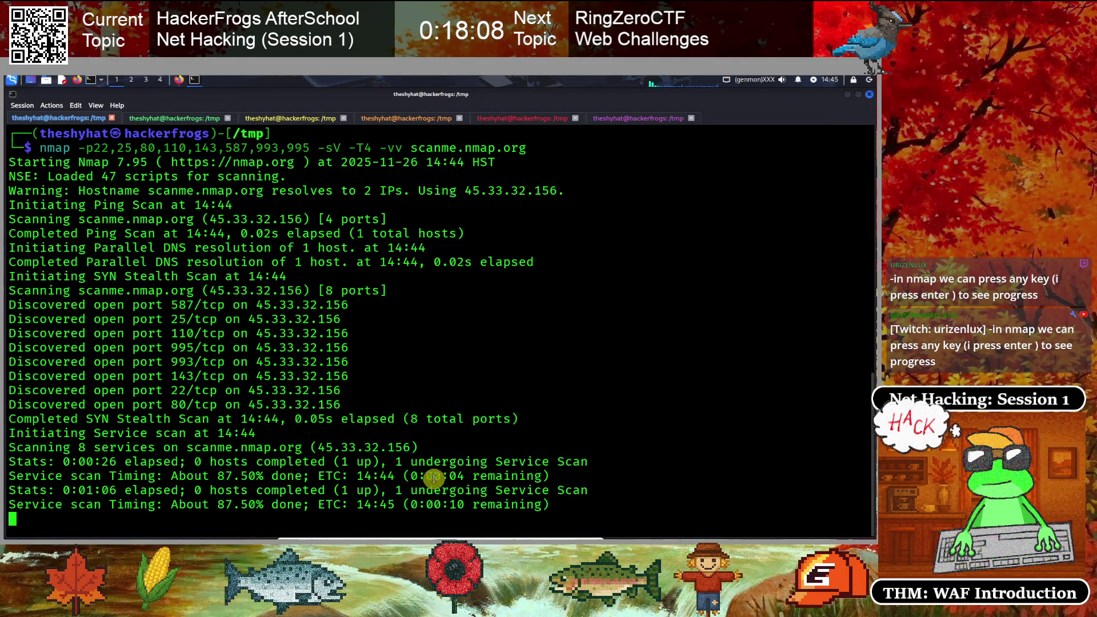
pyautogui.moveTo(403, 476)
pyautogui.mouseDown()
pyautogui.moveTo(540, 475)
pyautogui.moveTo(475, 489)
pyautogui.mouseUp()
pyautogui.click(400, 497)
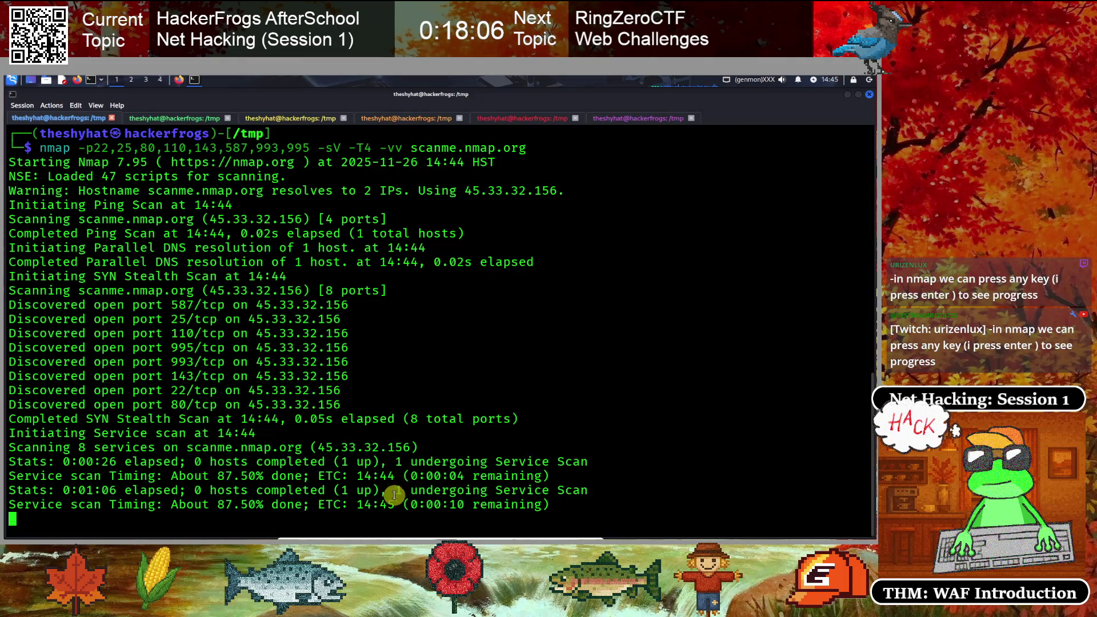
pyautogui.moveTo(403, 504); pyautogui.dragTo(540, 505)
pyautogui.click(374, 452)
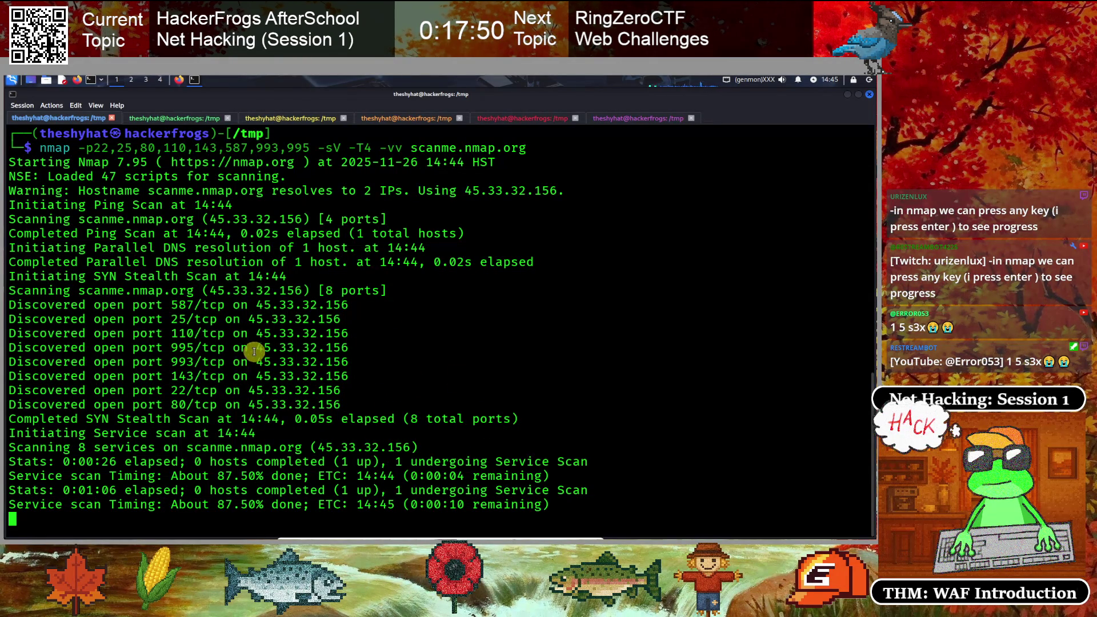
pyautogui.moveTo(256, 347); pyautogui.dragTo(347, 349)
pyautogui.rightClick(347, 349)
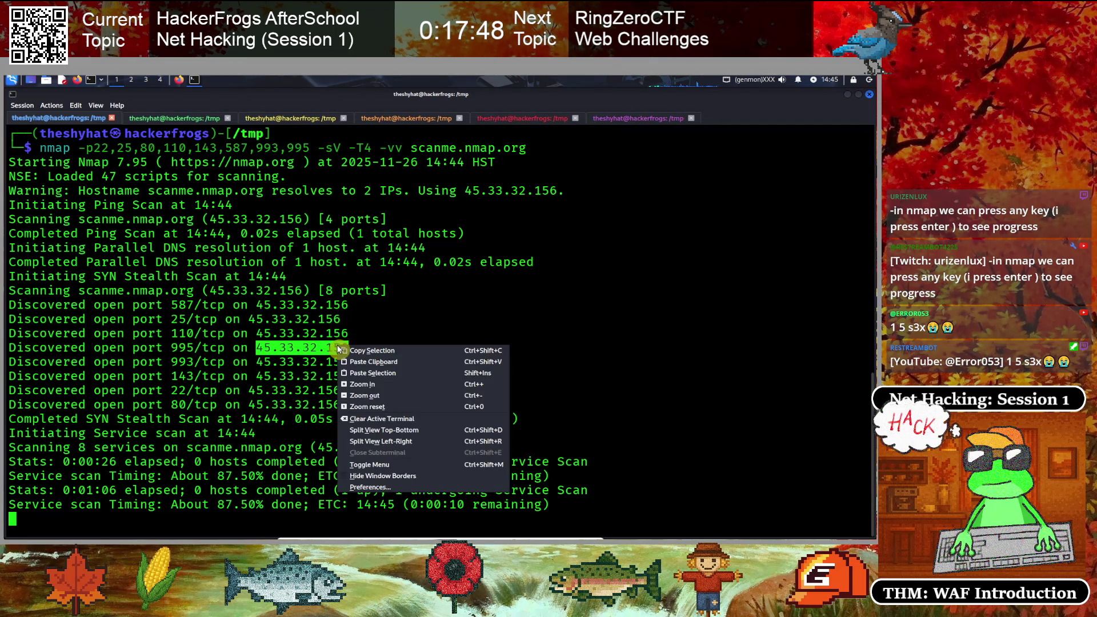
pyautogui.click(347, 349)
pyautogui.click(347, 349)
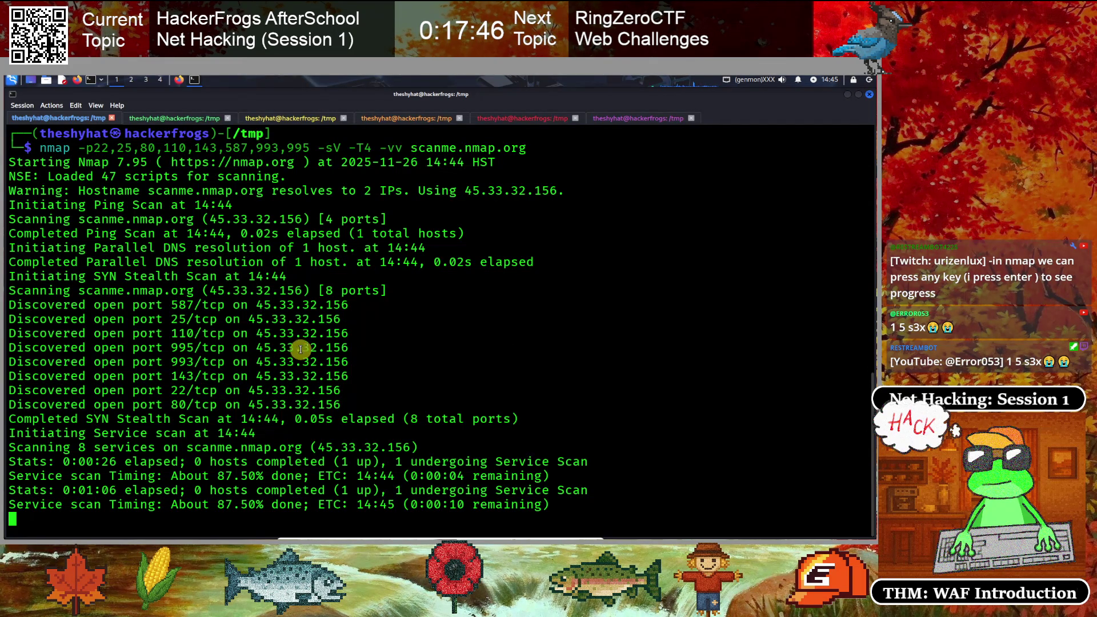
pyautogui.click(174, 118)
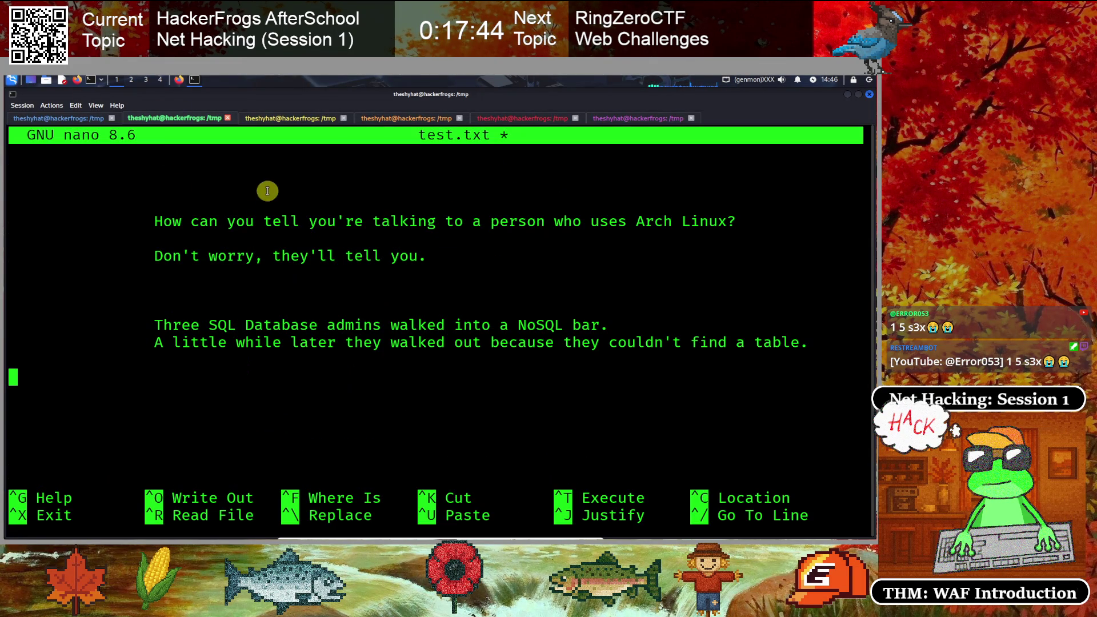
# Ping 45.33.32.156 with four packets
pyautogui.click(266, 119)
pyautogui.write('ping -c ')
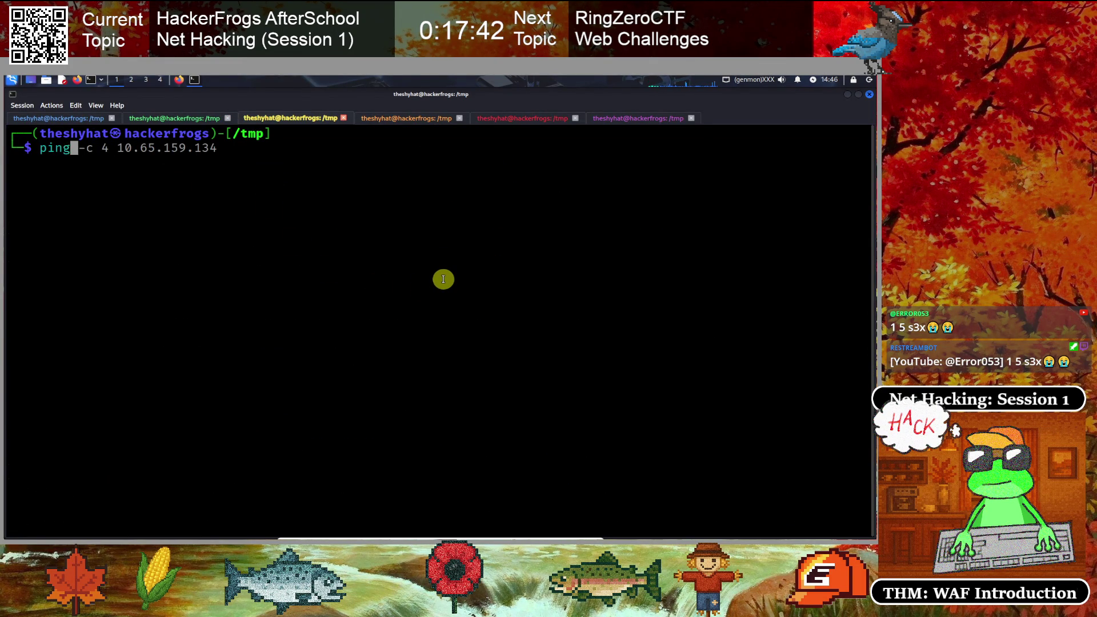
pyautogui.write('4 45.33.32.156')
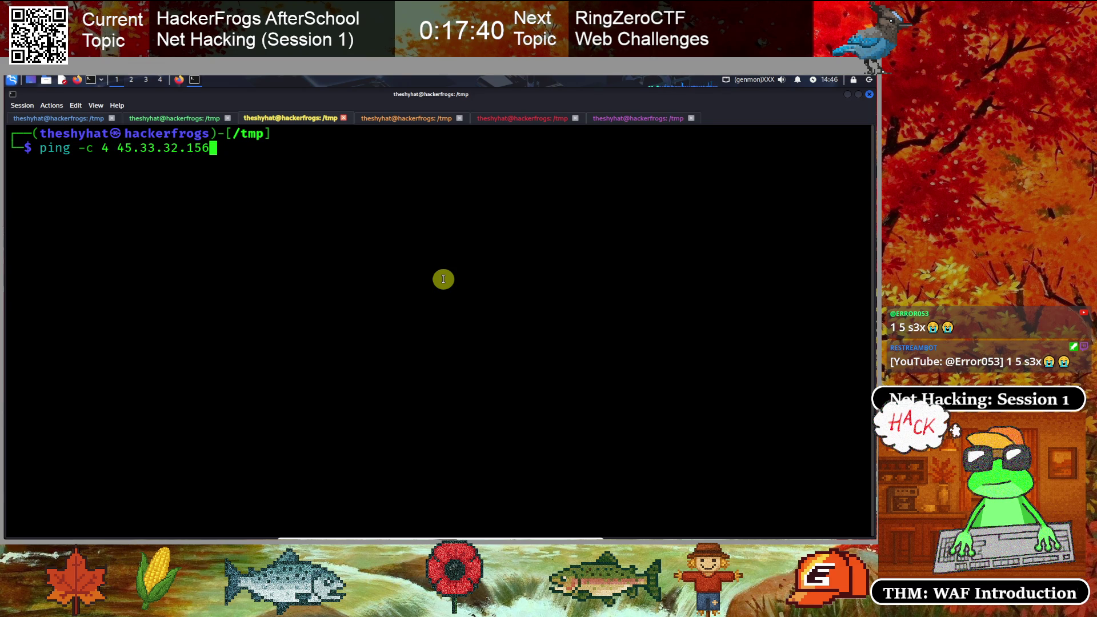
pyautogui.press('Return')
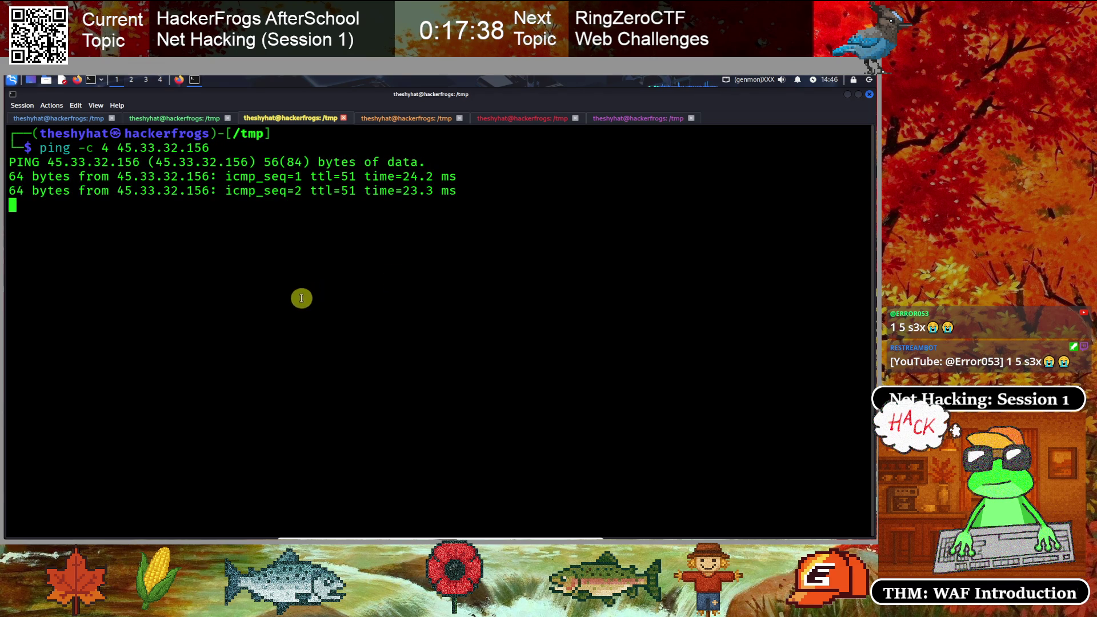
pyautogui.press('Return')
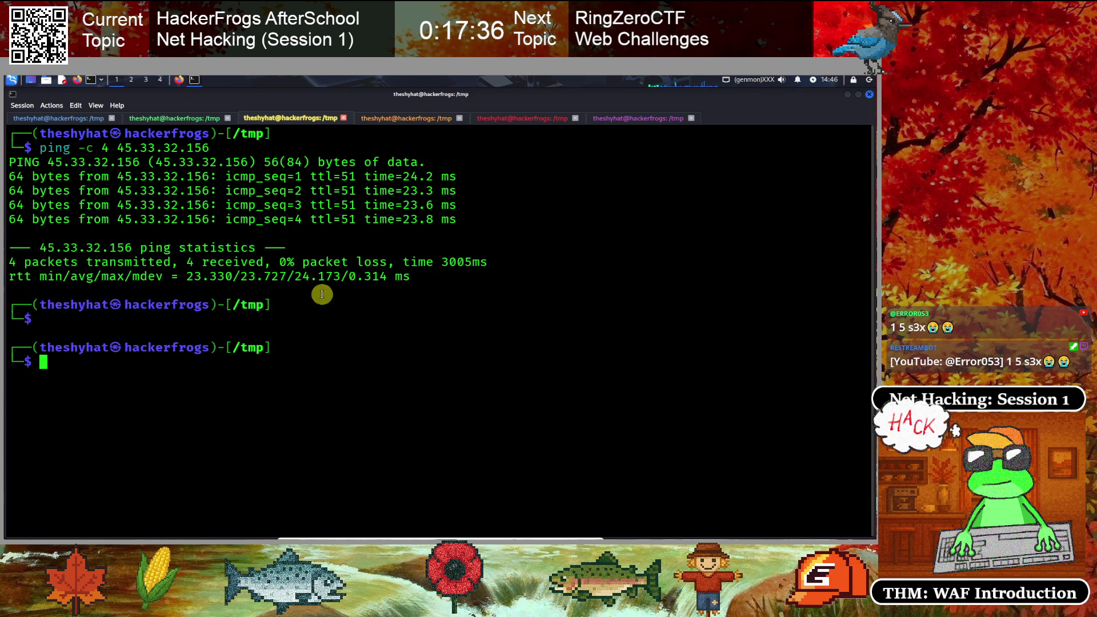
# Ping scanme.nmap.org with four packets, getting four replies and 0% packet loss
pyautogui.press('Up')
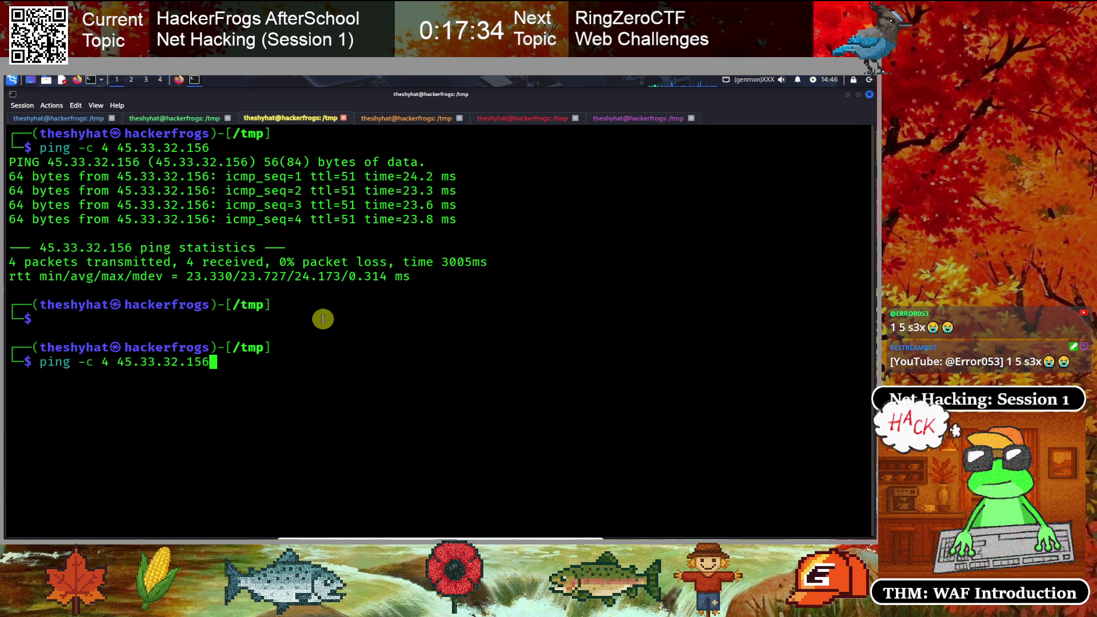
pyautogui.press('Left')
pyautogui.press('Left')
pyautogui.press('Left')
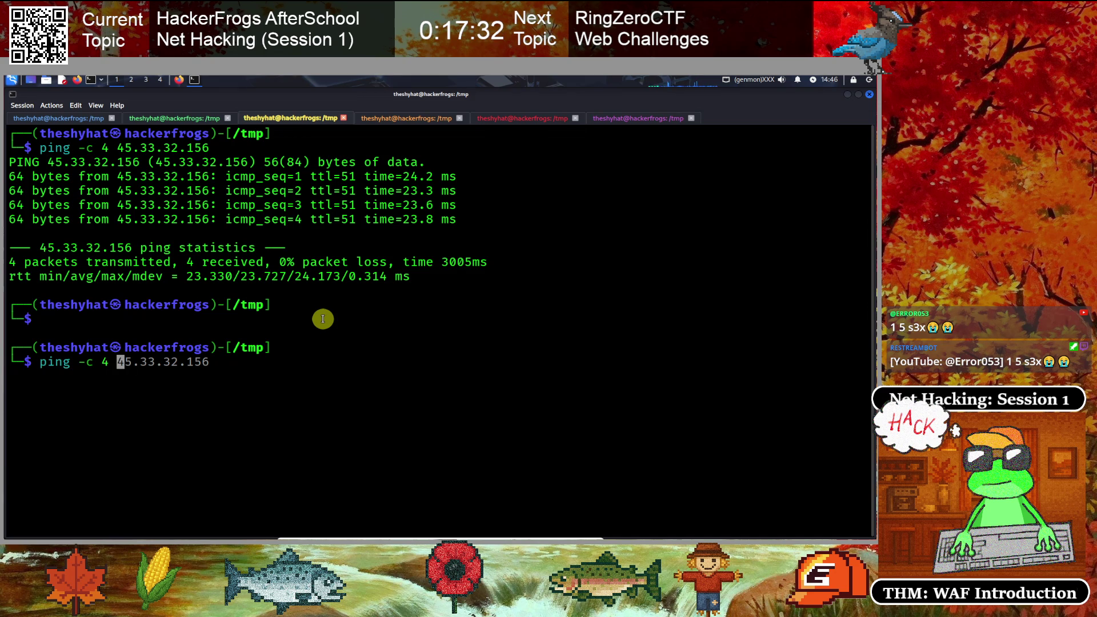
pyautogui.hotkey('ctrl', 'k')
pyautogui.write('scanme')
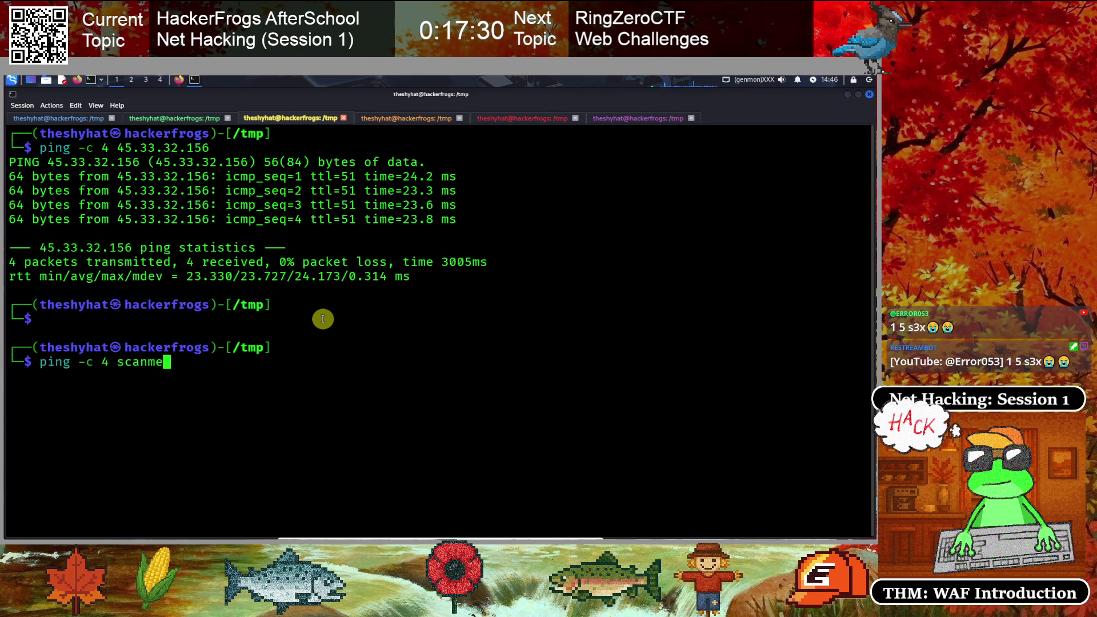
pyautogui.write('.nmap.org')
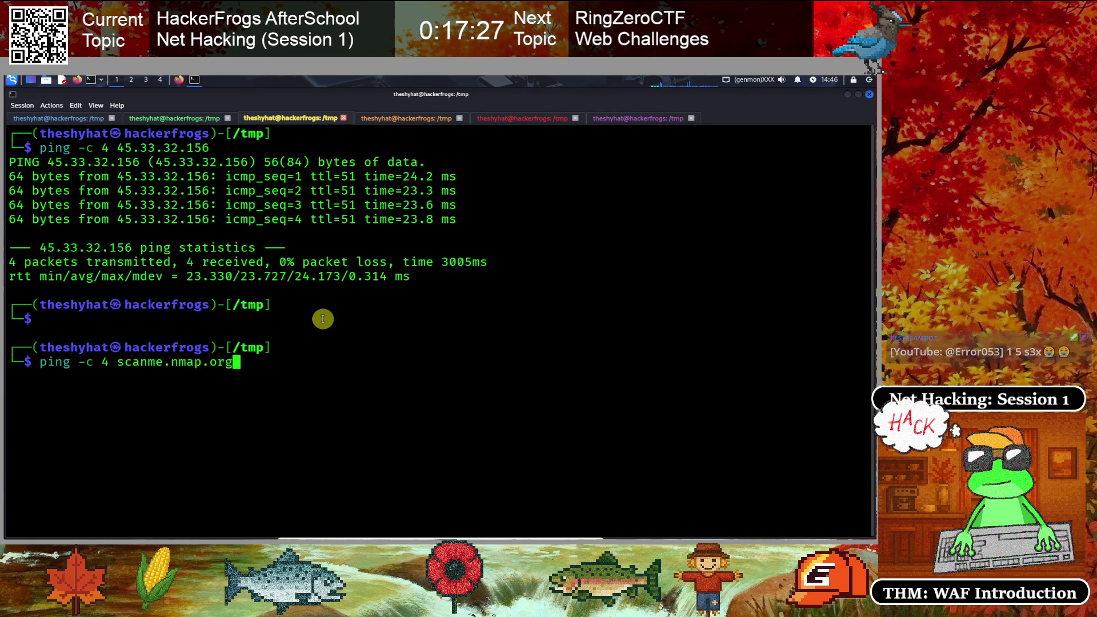
pyautogui.press('Return')
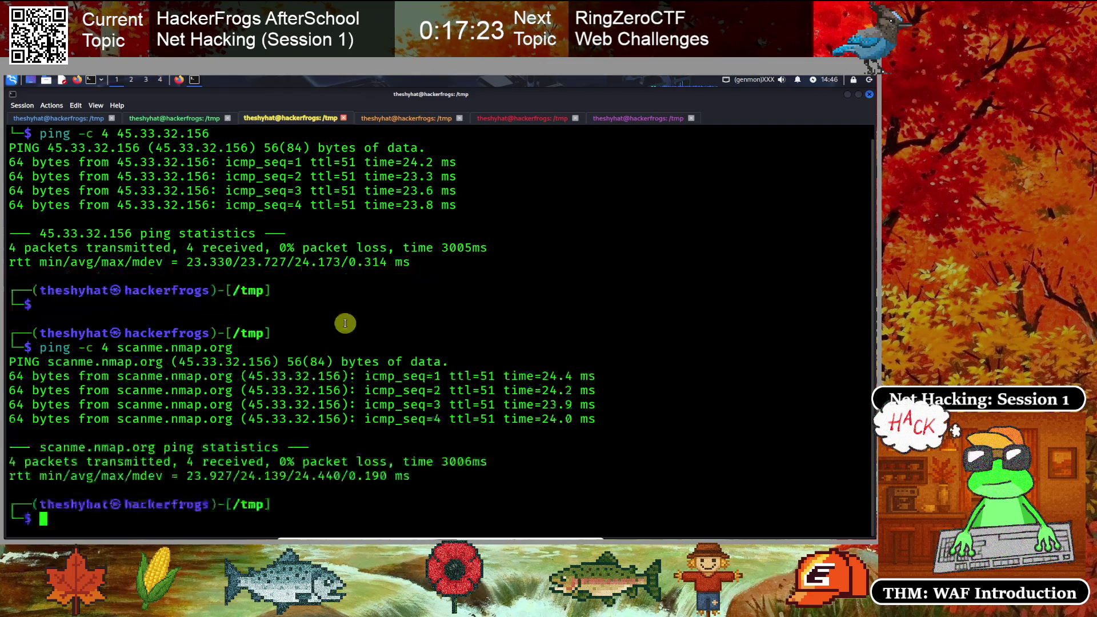
pyautogui.click(139, 119)
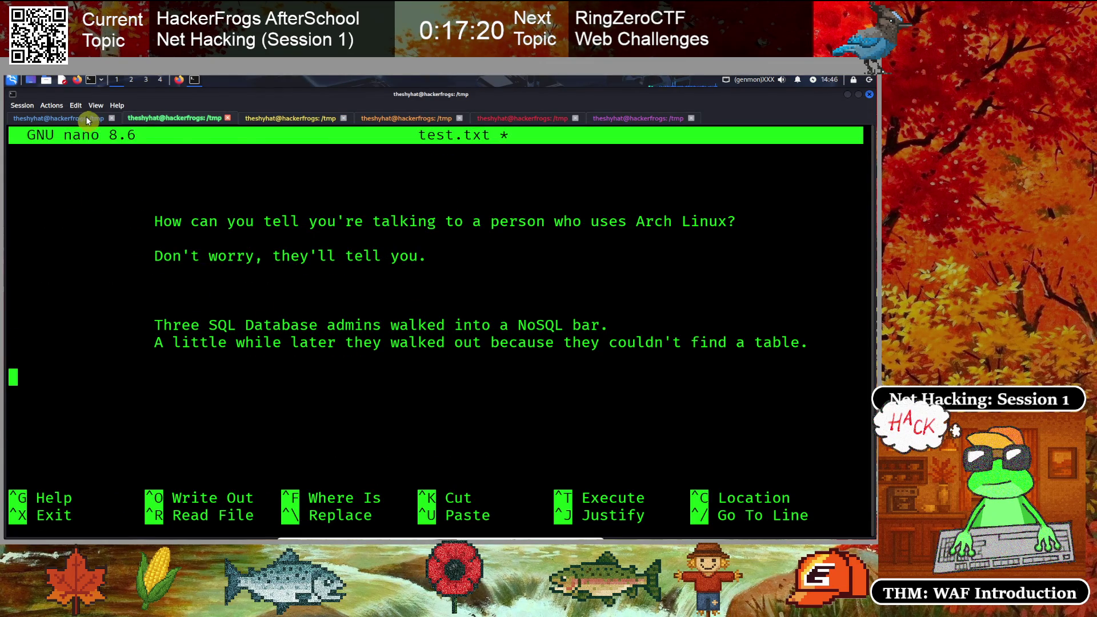
# Check the running nmap service scan's progress, which stands at 87.50%
pyautogui.click(81, 118)
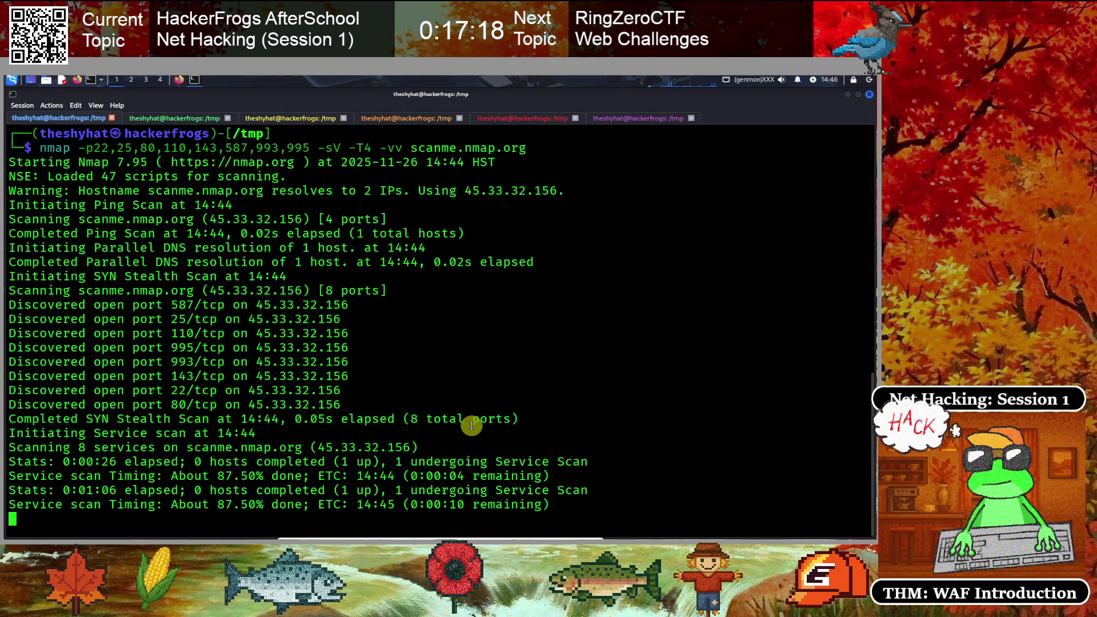
pyautogui.press('Return')
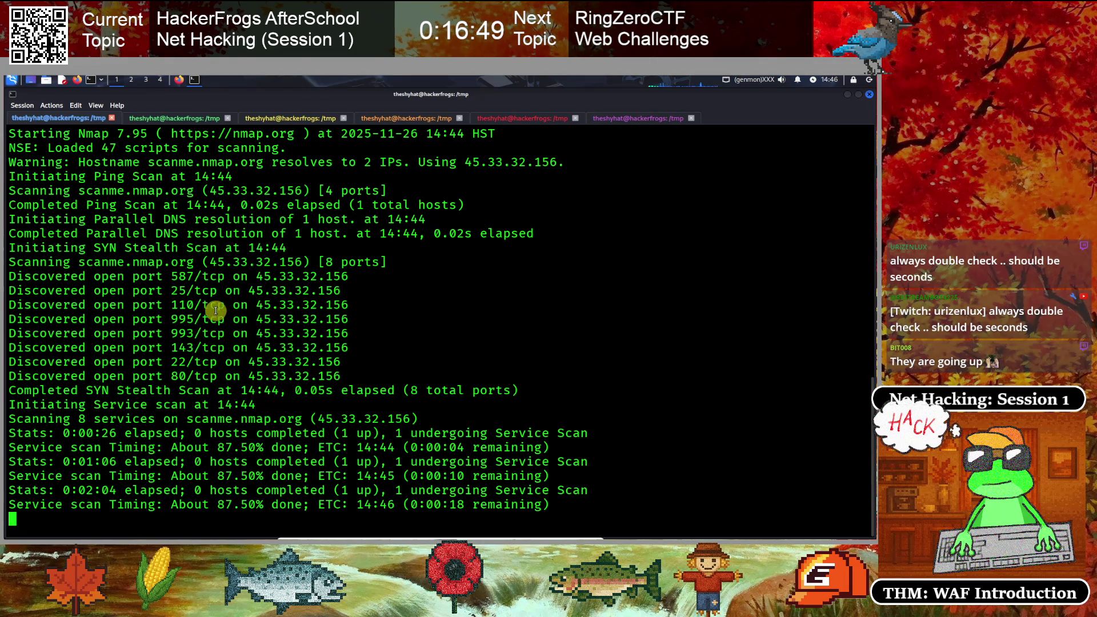
pyautogui.click(179, 80)
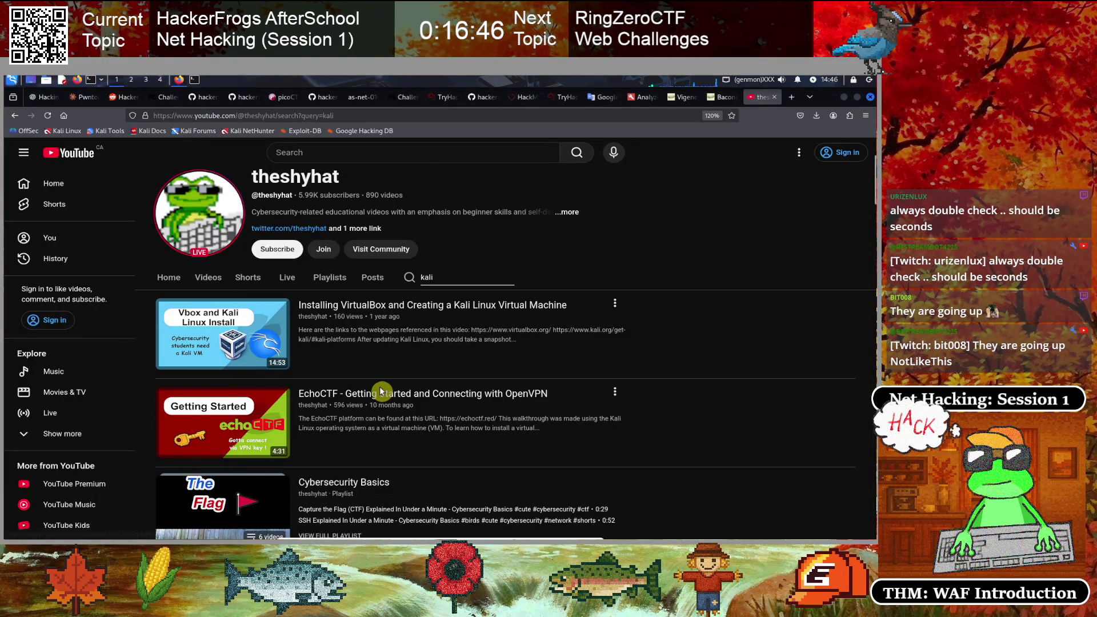
# Load the scanme.nmap.org welcome page in Firefox and zoom the page in
pyautogui.scroll(2, 380, 388)
pyautogui.click(434, 115)
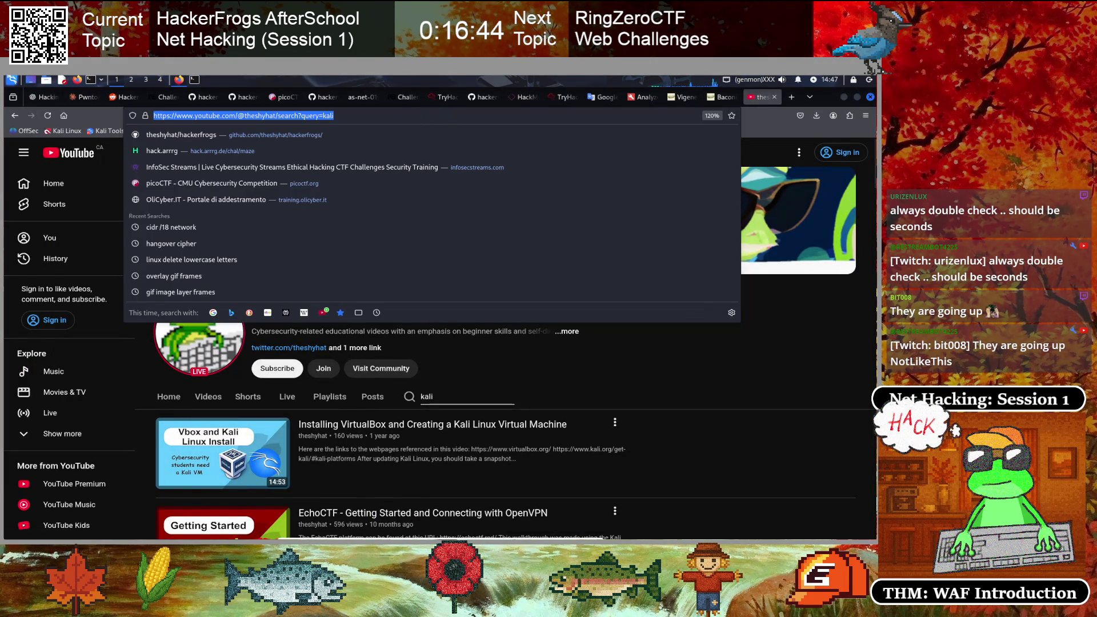
pyautogui.write('scanme.nmap.org')
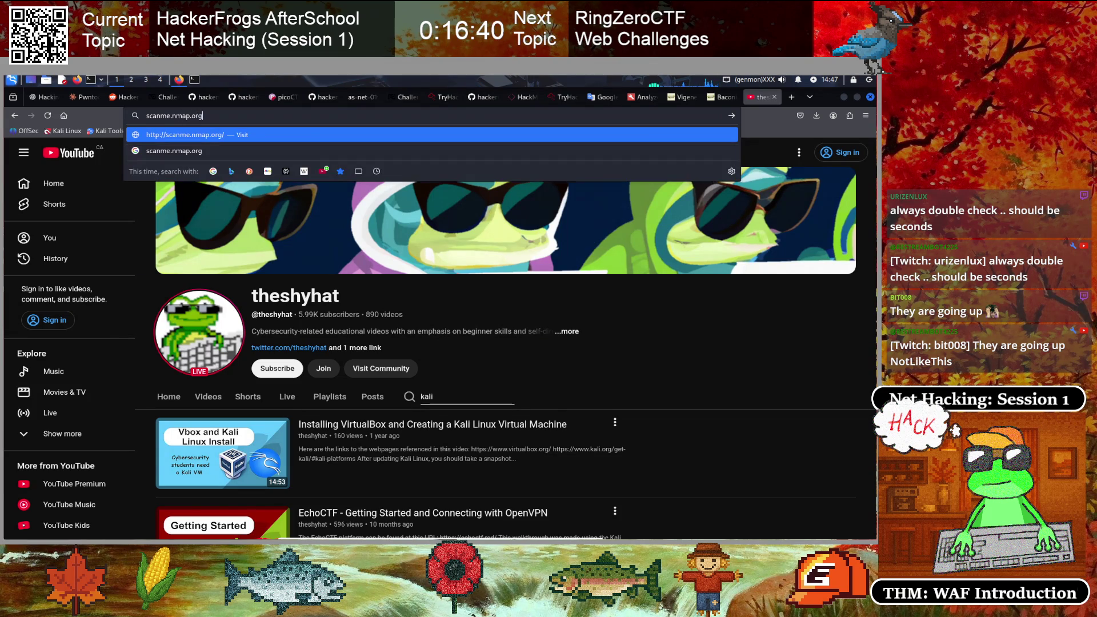
pyautogui.write('http://')
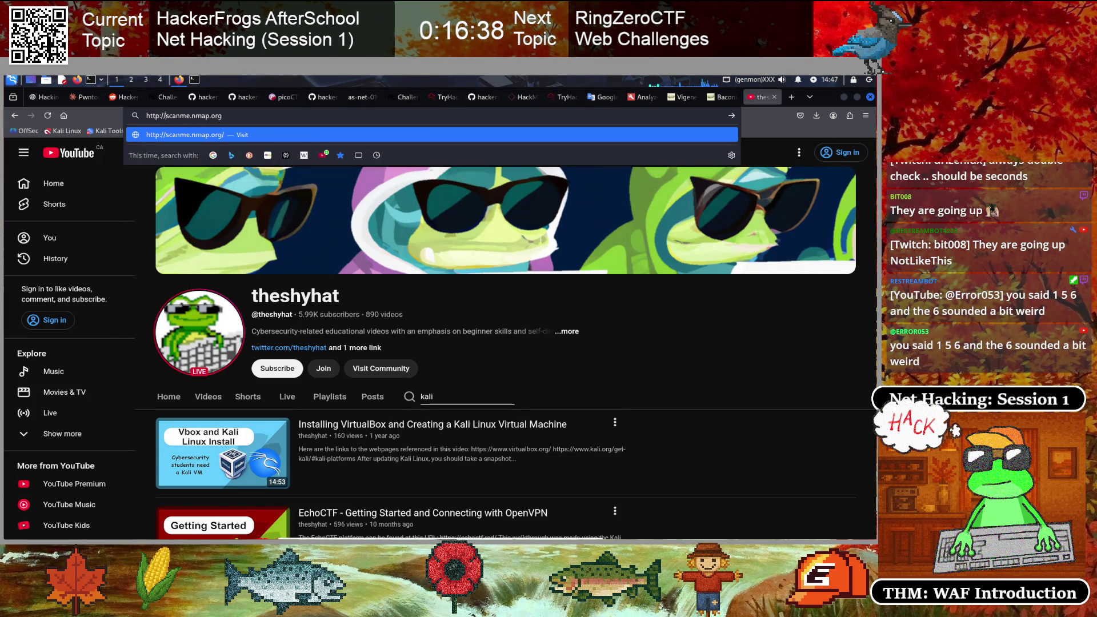
pyautogui.press('Return')
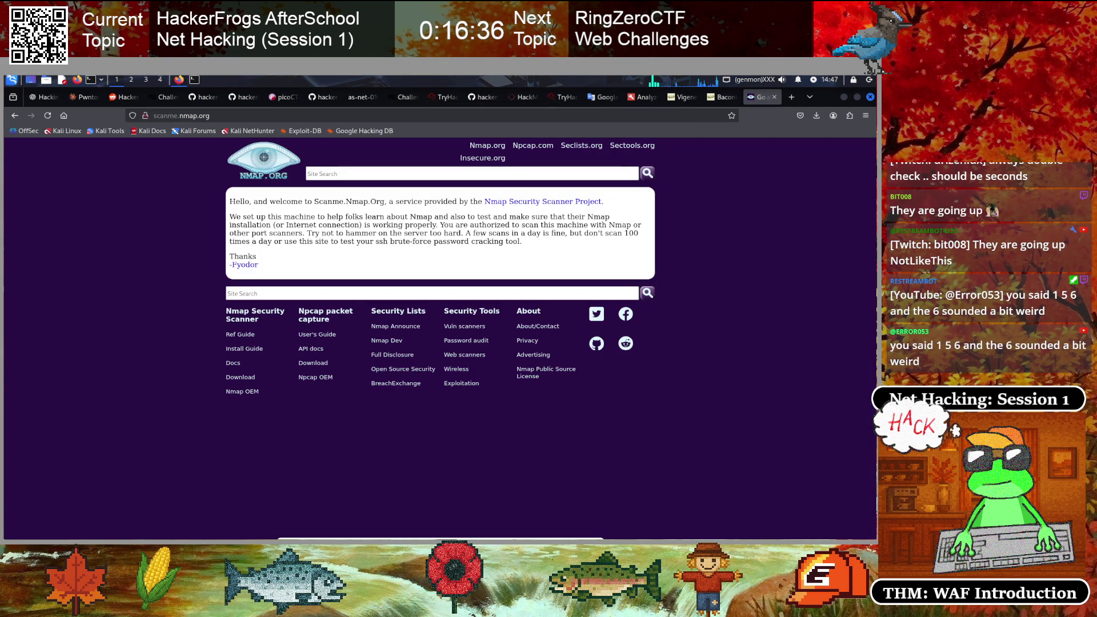
pyautogui.hotkey('ctrl', '+')
pyautogui.hotkey('ctrl', '+')
pyautogui.hotkey('ctrl', '+')
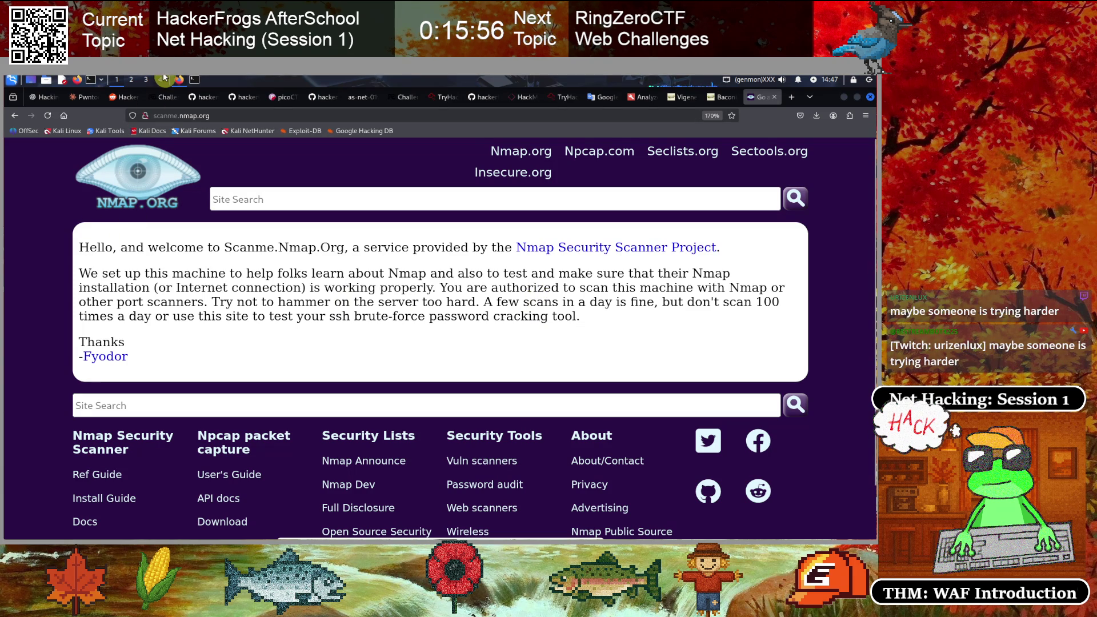
pyautogui.click(181, 82)
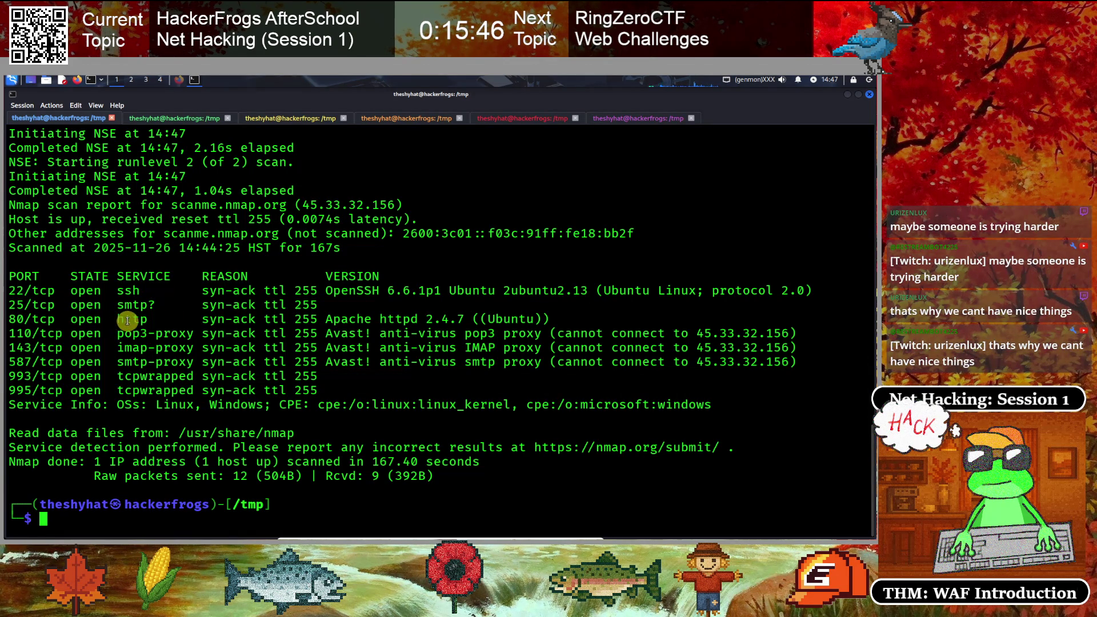
# Mark the smtp?, pop3-proxy, http, imap-proxy and tcpwrapped services in the nmap results
pyautogui.moveTo(109, 305); pyautogui.dragTo(162, 304)
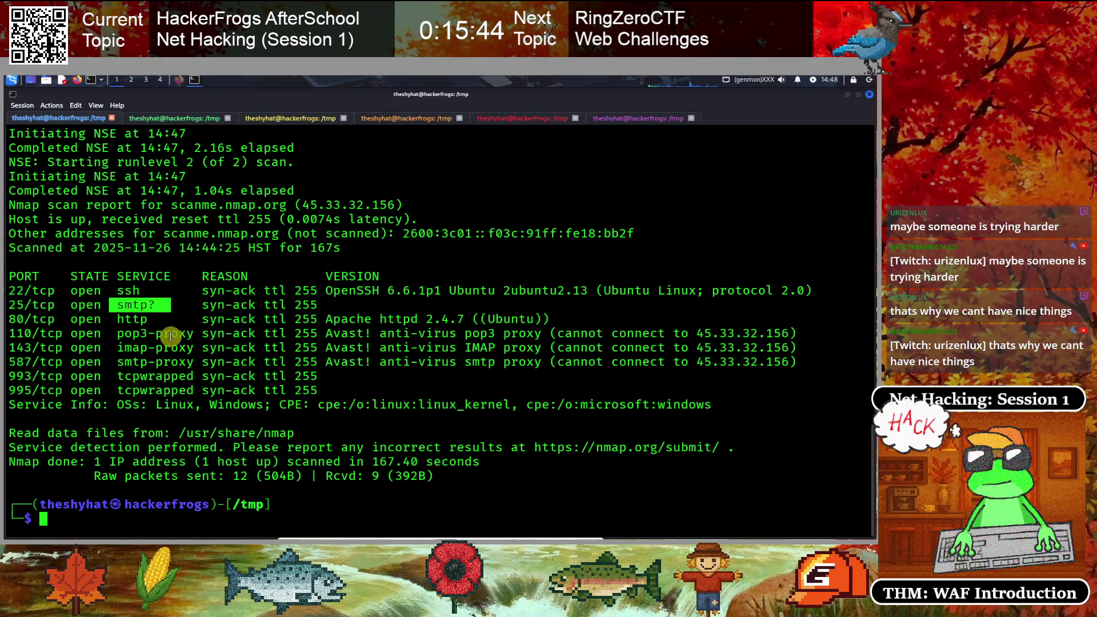
pyautogui.click(148, 333)
pyautogui.moveTo(110, 334); pyautogui.dragTo(198, 334)
pyautogui.click(141, 359)
pyautogui.moveTo(111, 319)
pyautogui.mouseDown()
pyautogui.moveTo(148, 319)
pyautogui.moveTo(178, 355)
pyautogui.mouseUp()
pyautogui.click(151, 377)
pyautogui.click(140, 366)
pyautogui.click(153, 393)
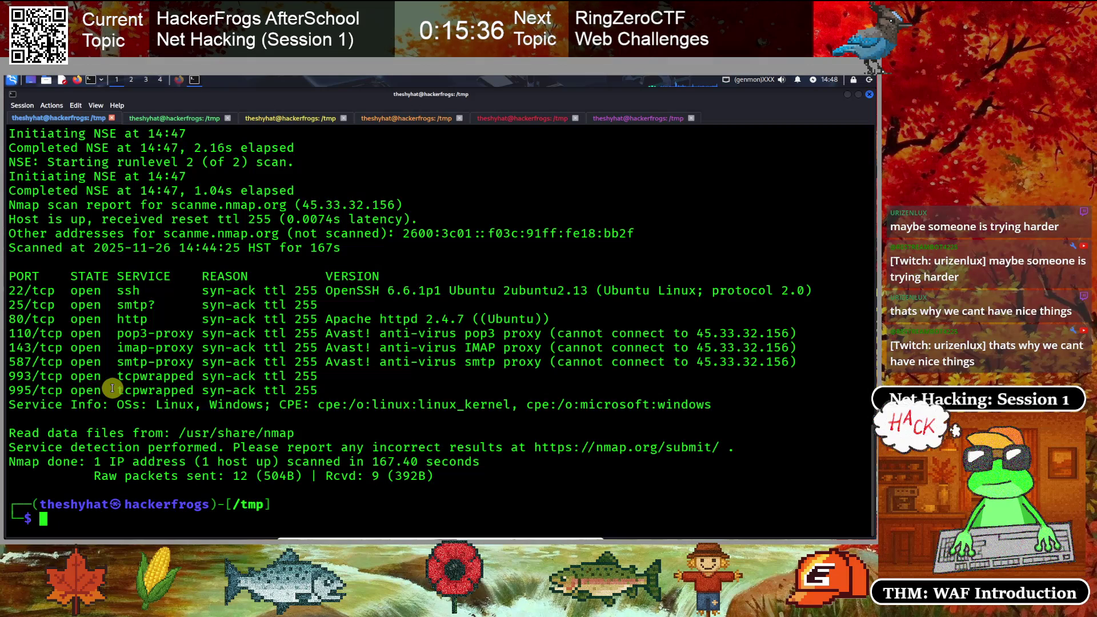
pyautogui.moveTo(110, 376); pyautogui.dragTo(195, 379)
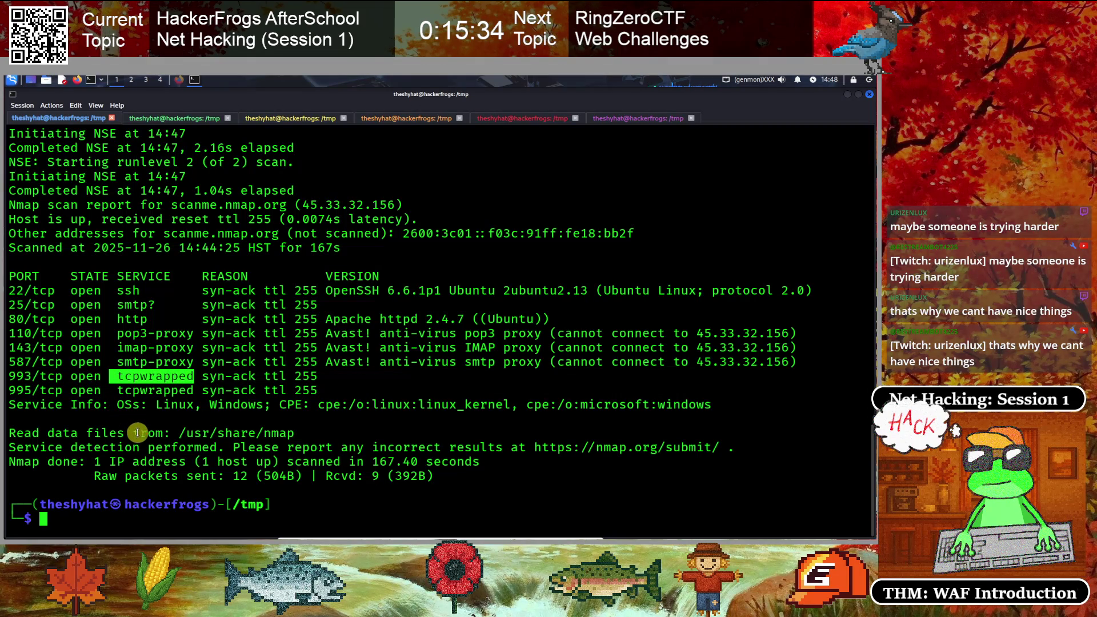
pyautogui.click(310, 392)
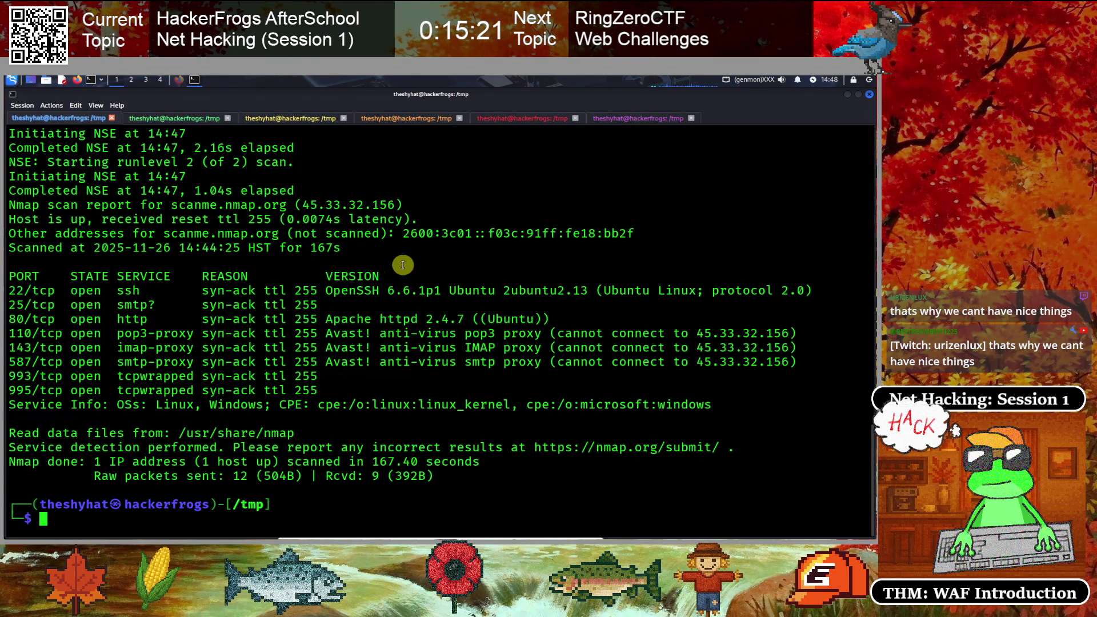
pyautogui.scroll(4, 353, 386)
pyautogui.scroll(-4, 353, 388)
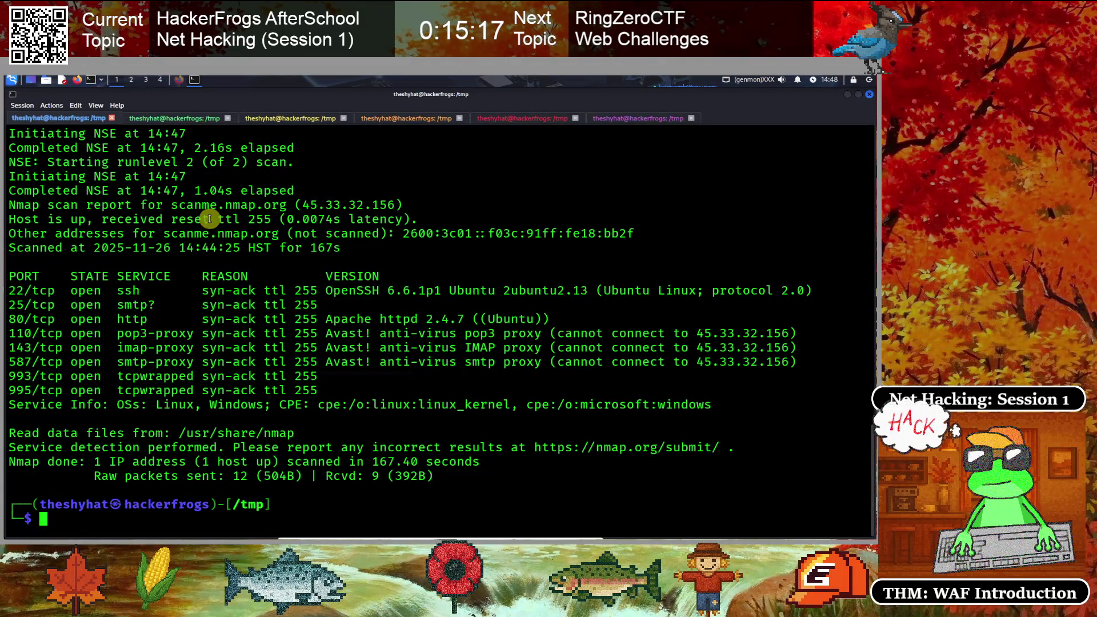
pyautogui.click(179, 79)
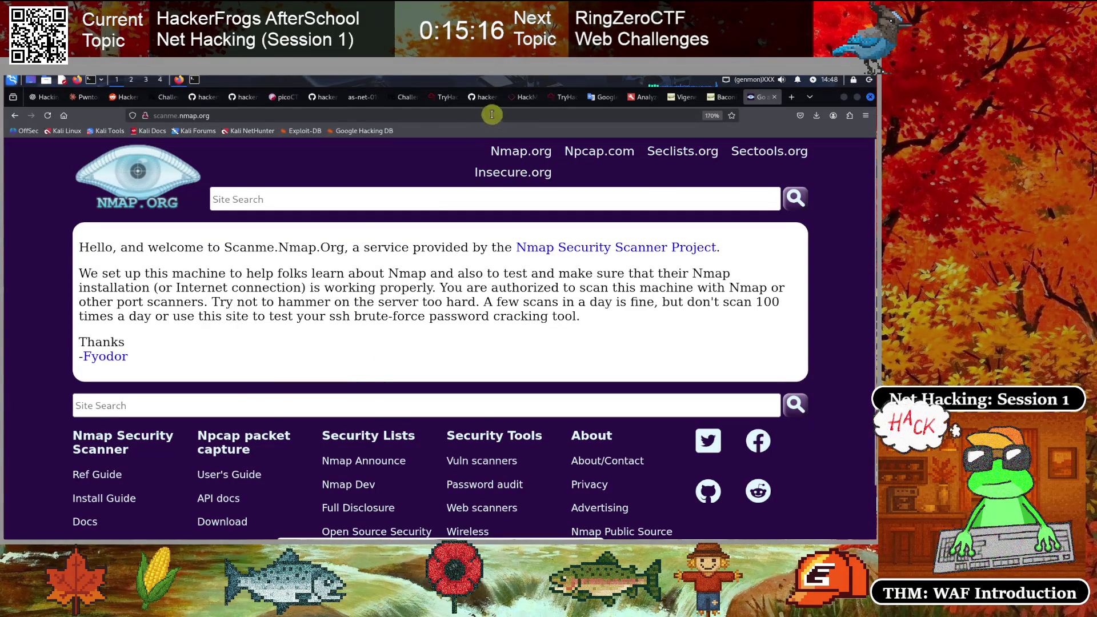
# On the AttackBox, run nmap -vv -sCV -p- -T4 against 10.64.190.77
pyautogui.click(443, 97)
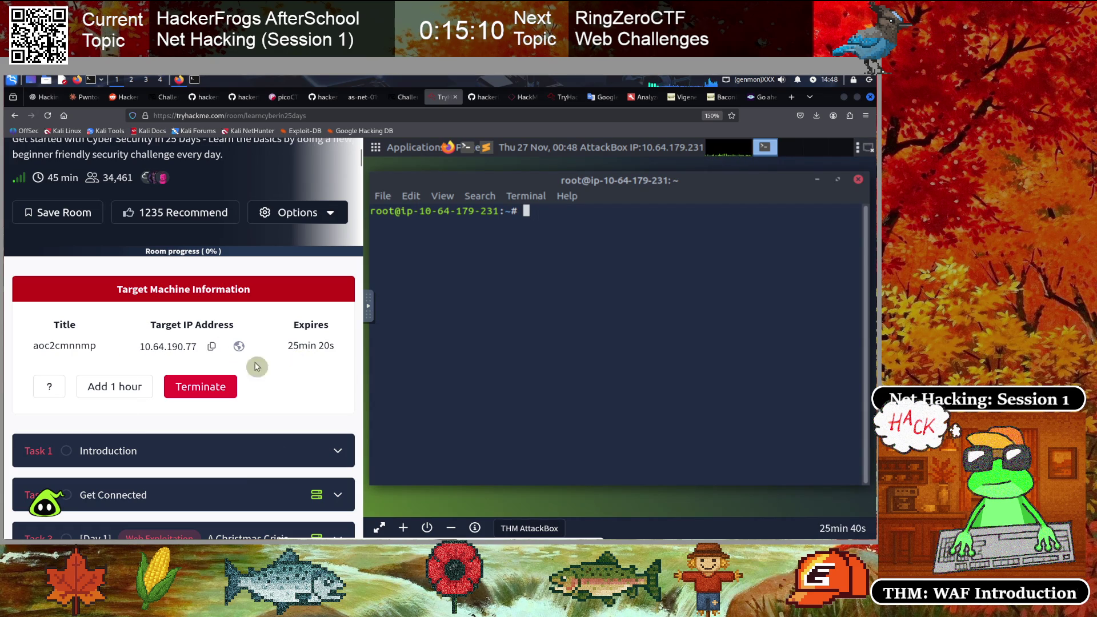
pyautogui.write('s')
pyautogui.press('Return')
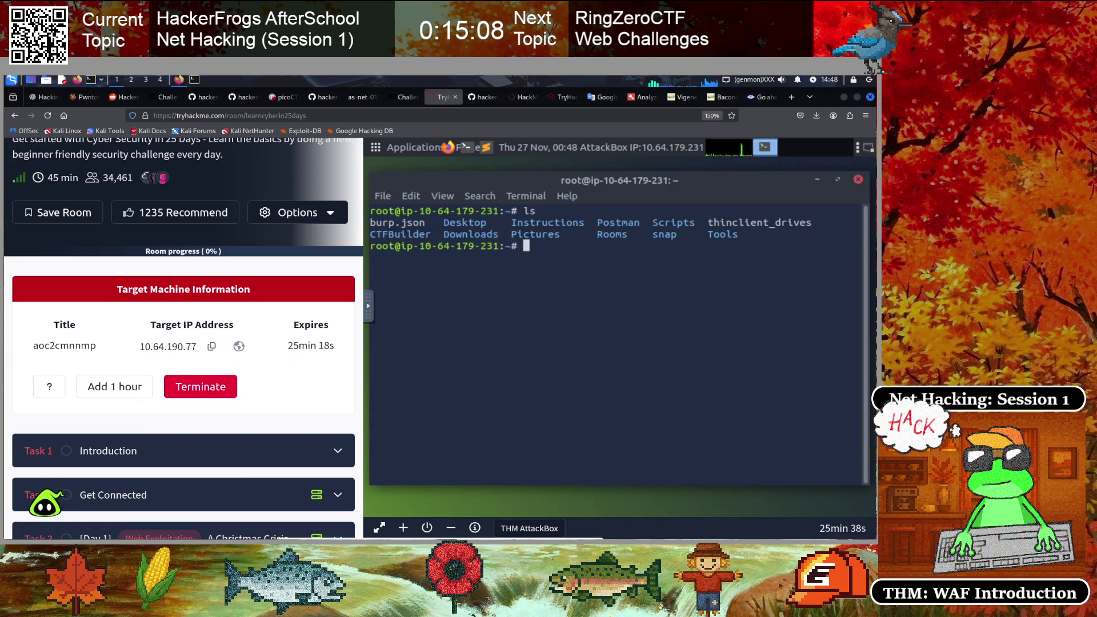
pyautogui.write('nmap -vv -sCV -p- -T4 10.64.190.77')
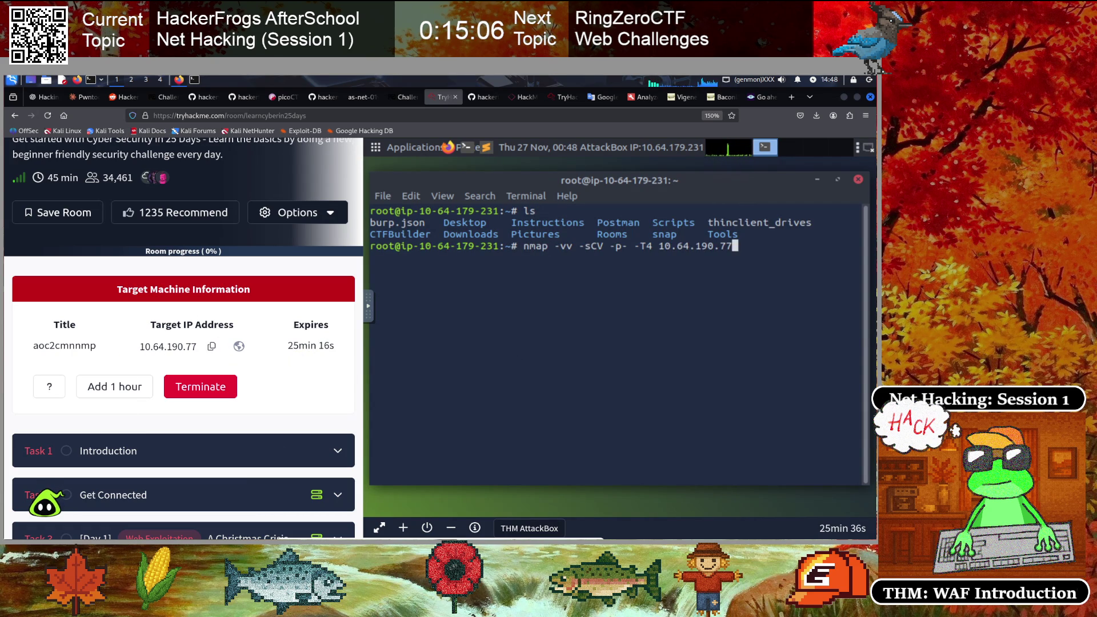
pyautogui.press('Return')
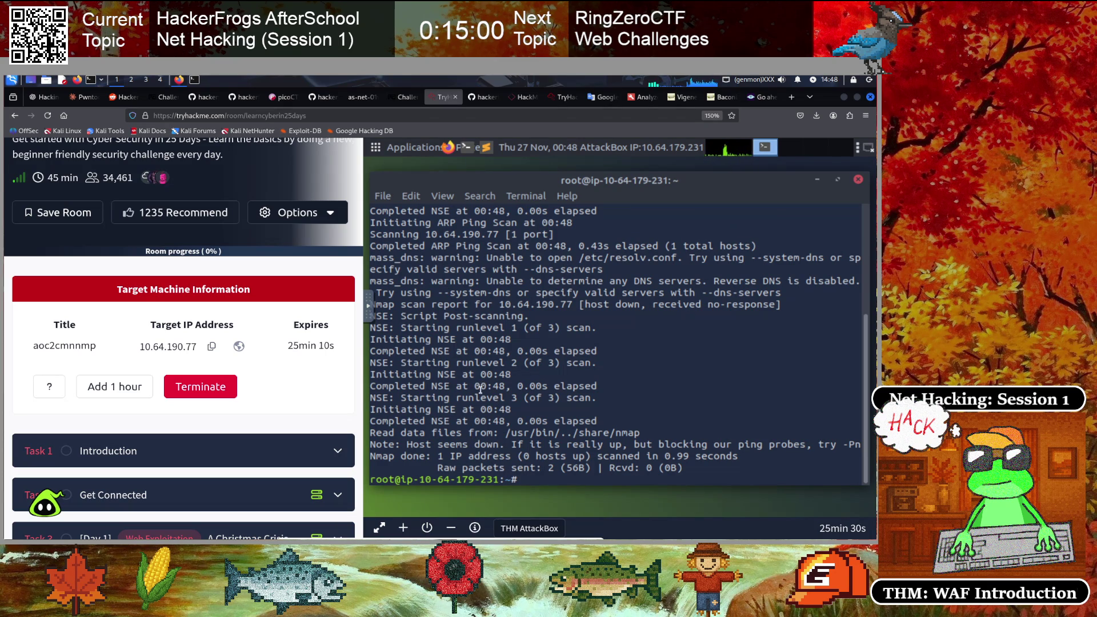
# Clear the screen and rerun the scan trimmed to nmap -vv -T4, which reports the host down
pyautogui.scroll(5, 480, 390)
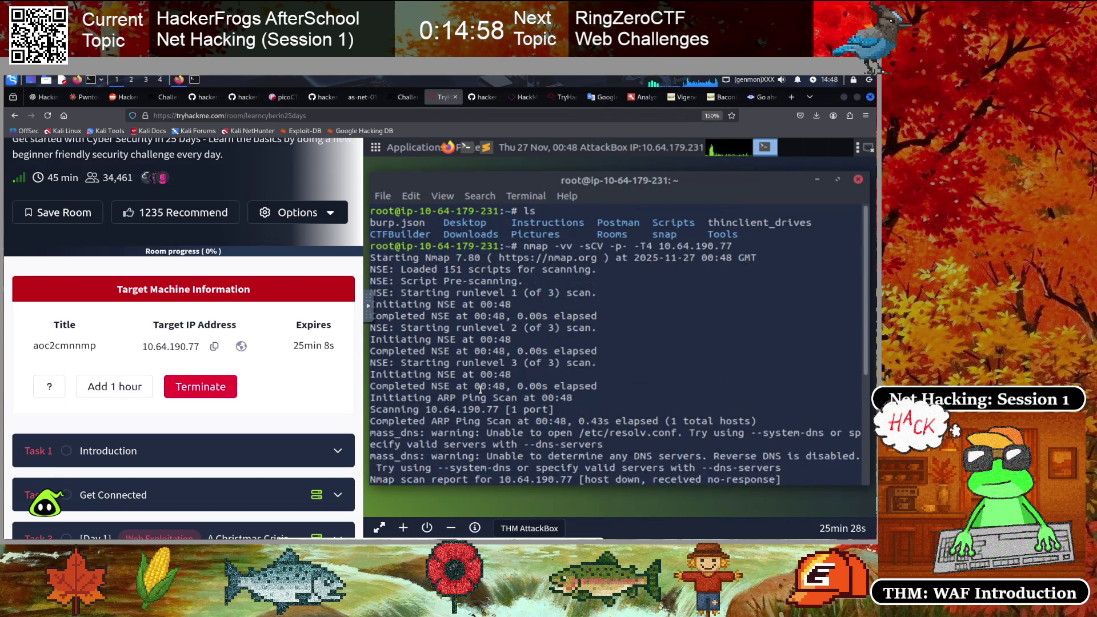
pyautogui.scroll(-5, 480, 390)
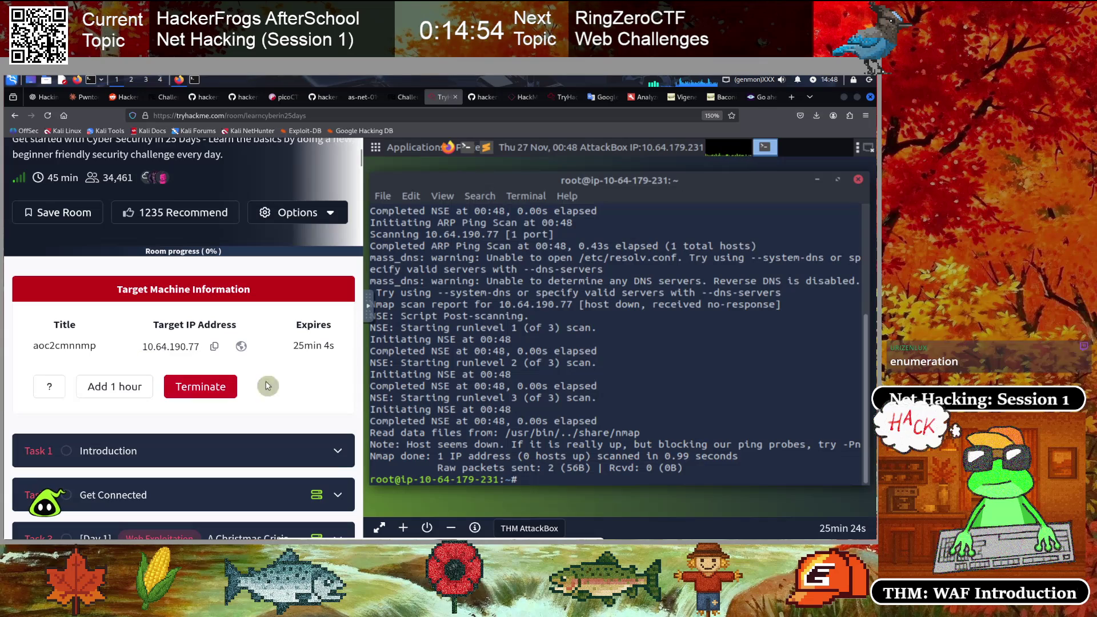
pyautogui.write('r')
pyautogui.press('Return')
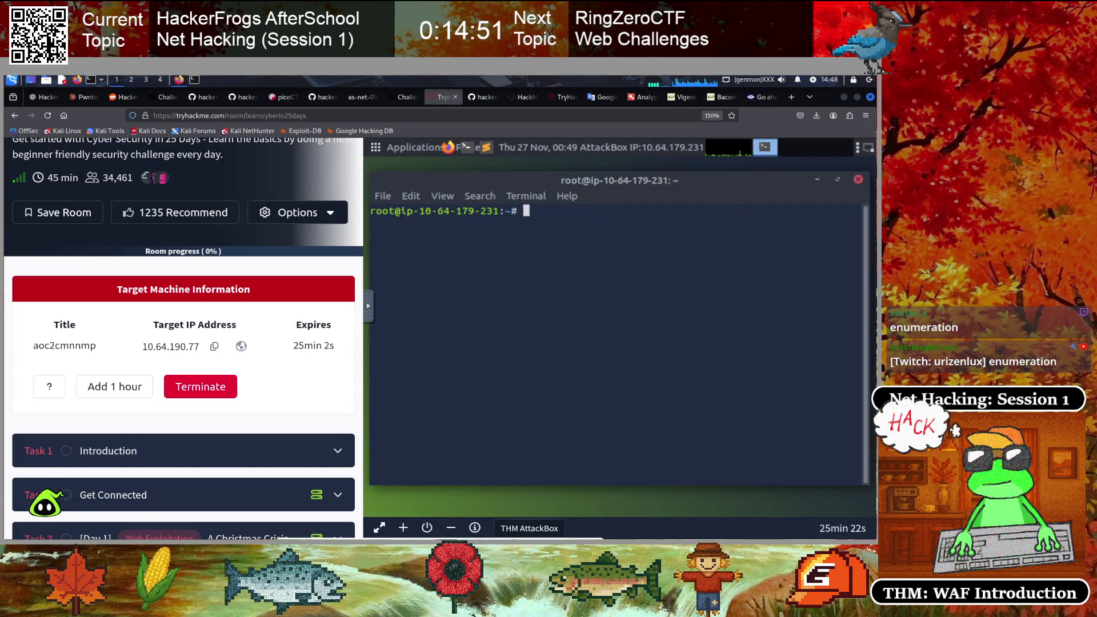
pyautogui.write('ls')
pyautogui.press('Up')
pyautogui.press('Up')
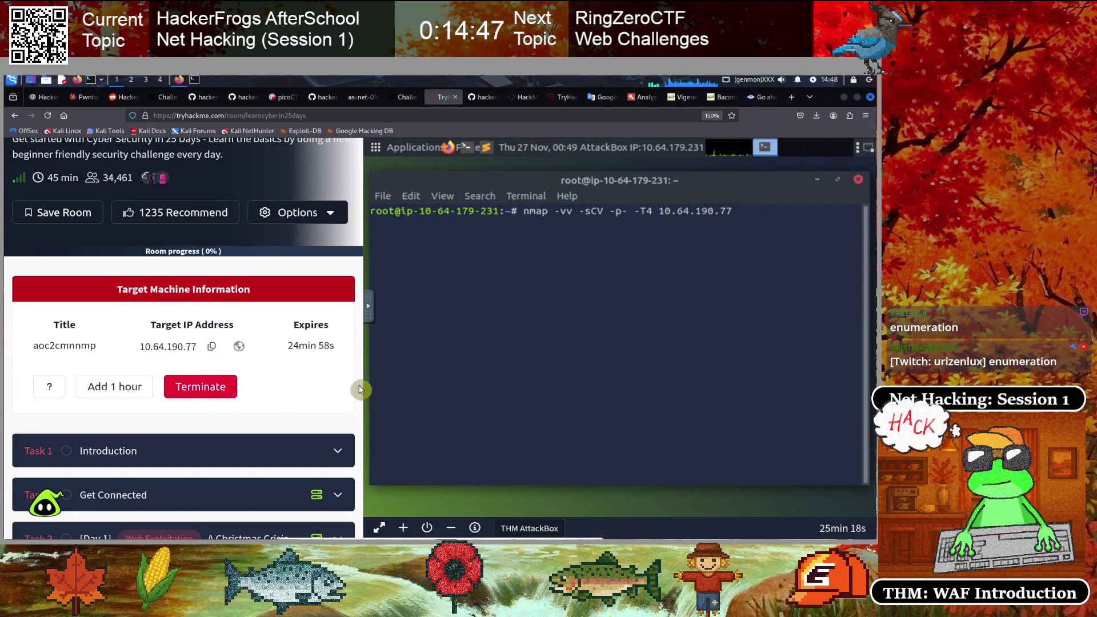
pyautogui.click(206, 347)
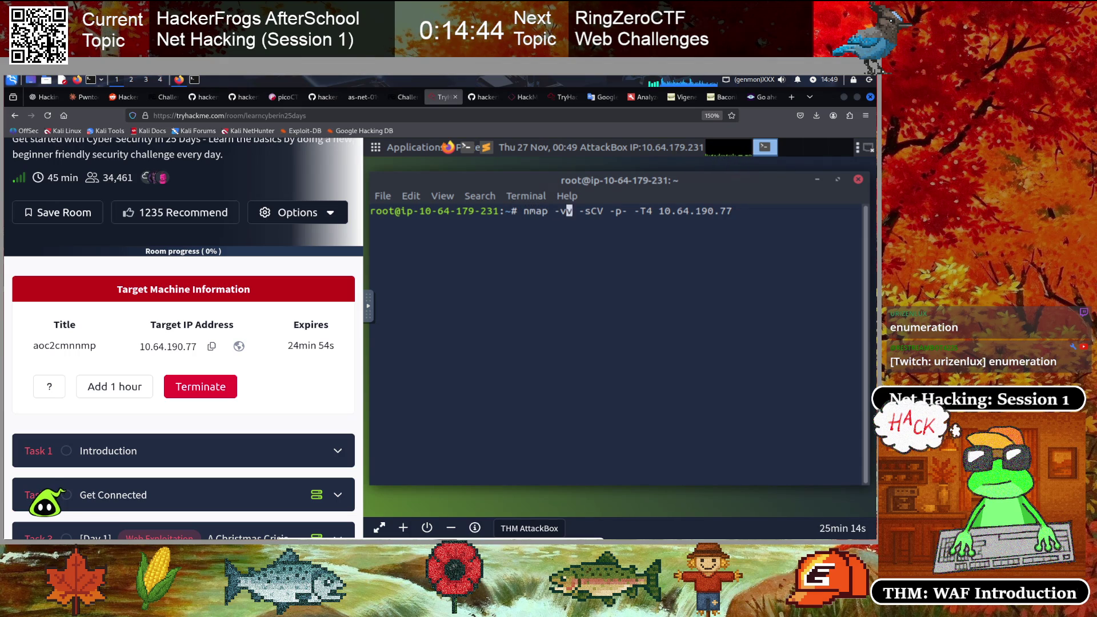
pyautogui.press('Right')
pyautogui.press('Delete')
pyautogui.press('Delete')
pyautogui.press('Delete')
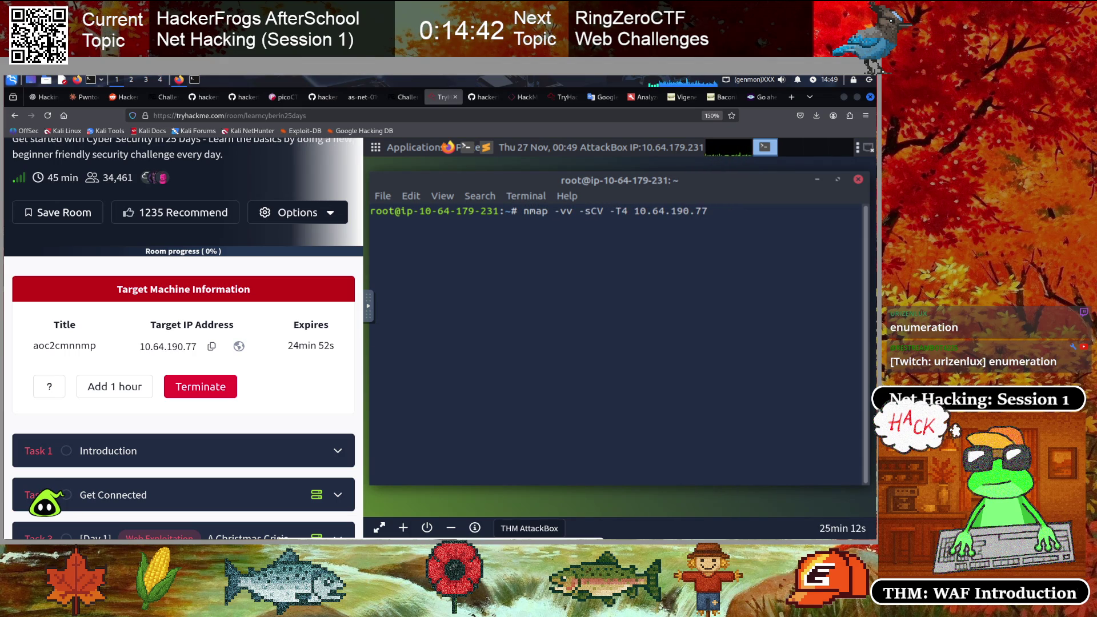
pyautogui.press('Delete')
pyautogui.press('Delete')
pyautogui.press('Delete')
pyautogui.press('Return')
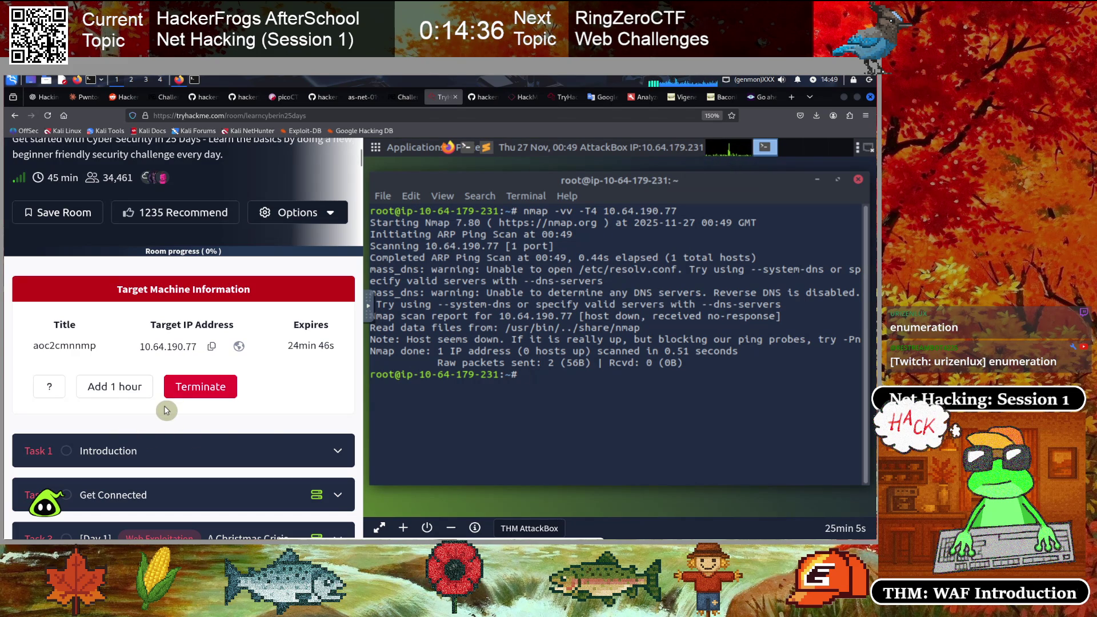
# Terminate the aoc2cmnnmp target machine and confirm it
pyautogui.scroll(-2, 109, 383)
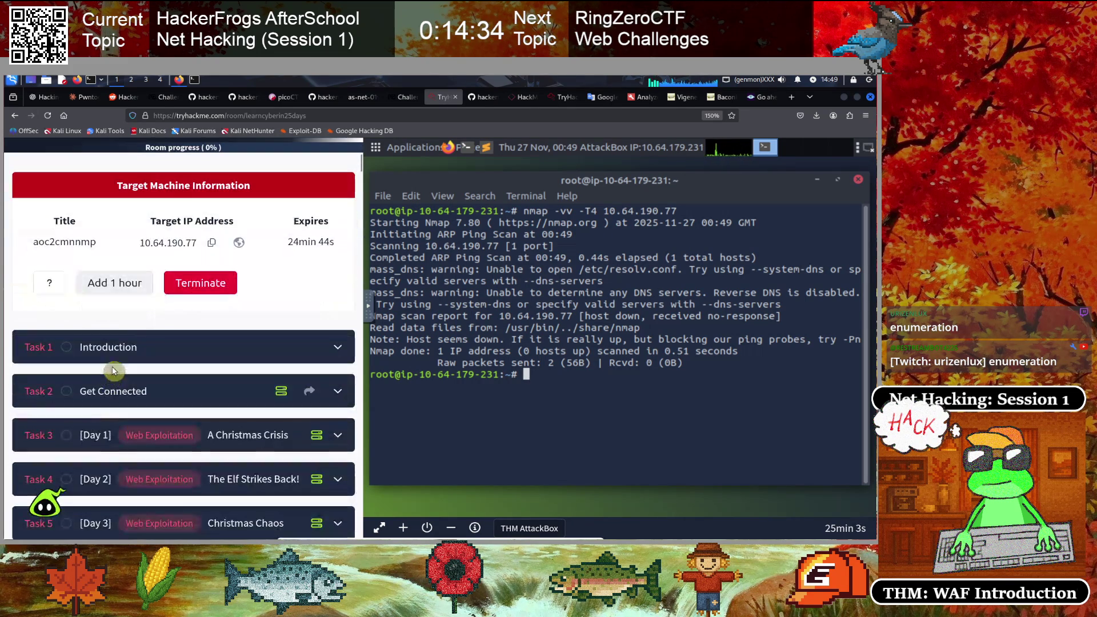
pyautogui.click(191, 287)
pyautogui.click(563, 383)
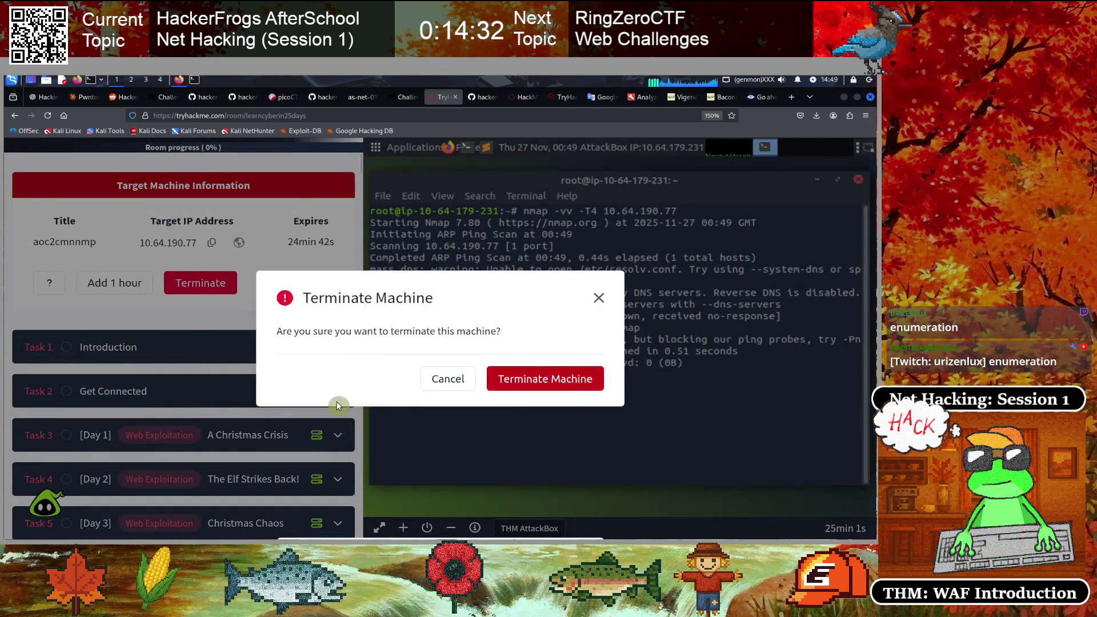
pyautogui.scroll(-4, 171, 380)
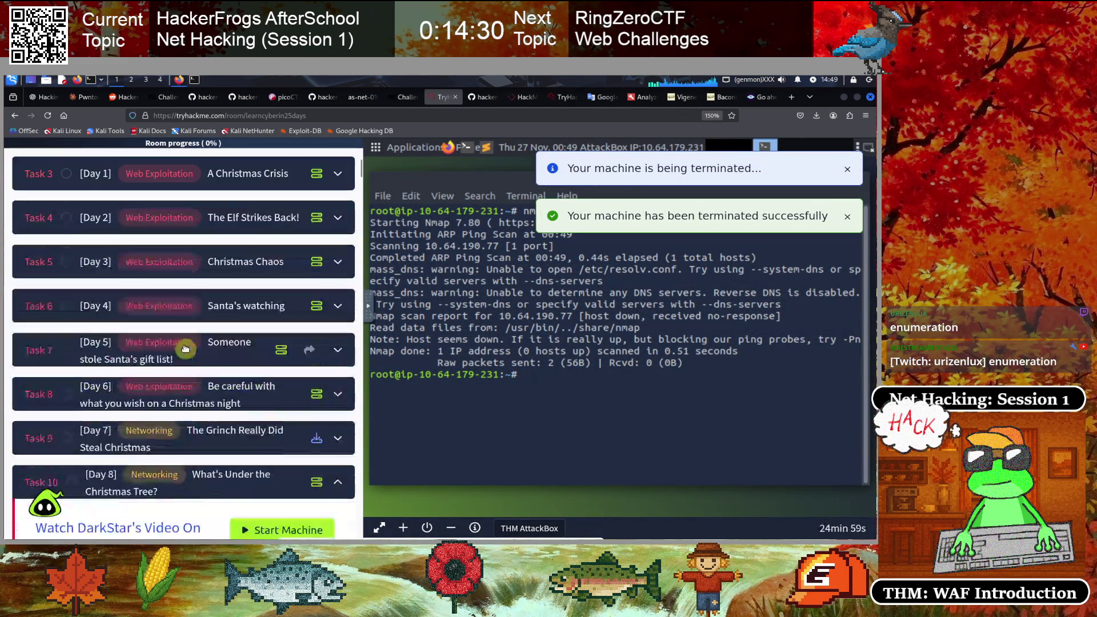
# Start a new aoc2cmnnmp target machine from the Day 8 task
pyautogui.scroll(-2, 246, 394)
pyautogui.click(263, 323)
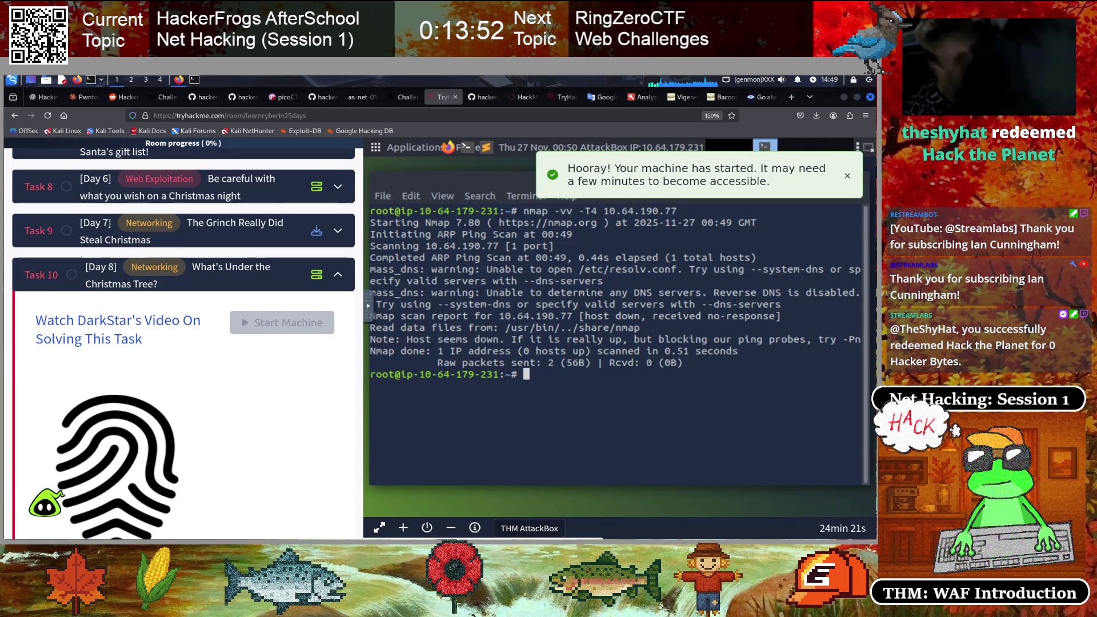
pyautogui.scroll(-3, 189, 436)
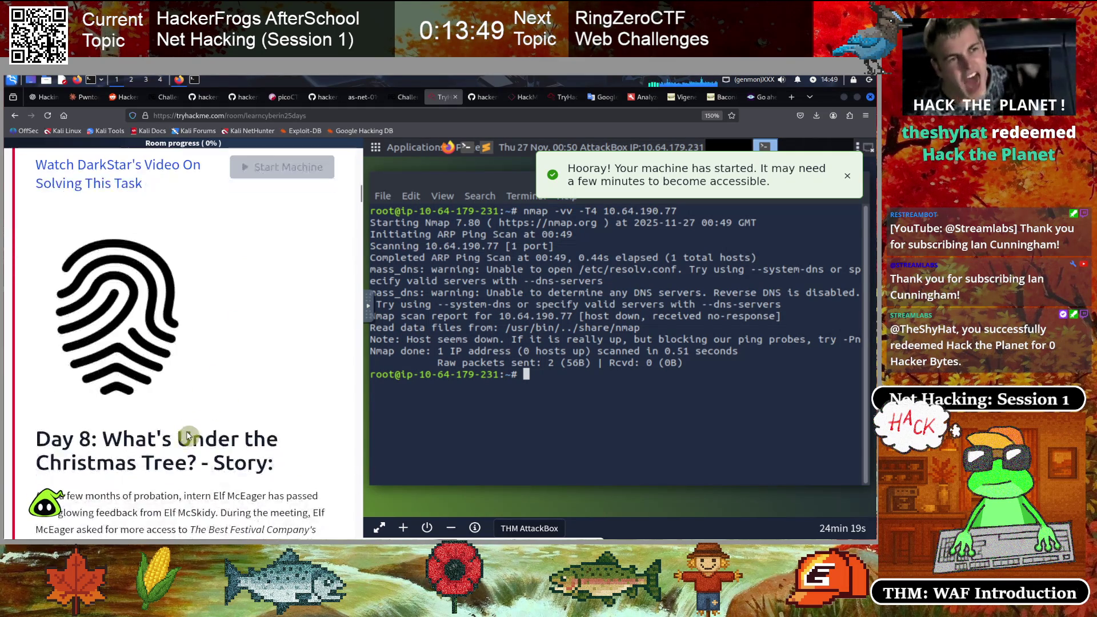
pyautogui.scroll(15, 188, 436)
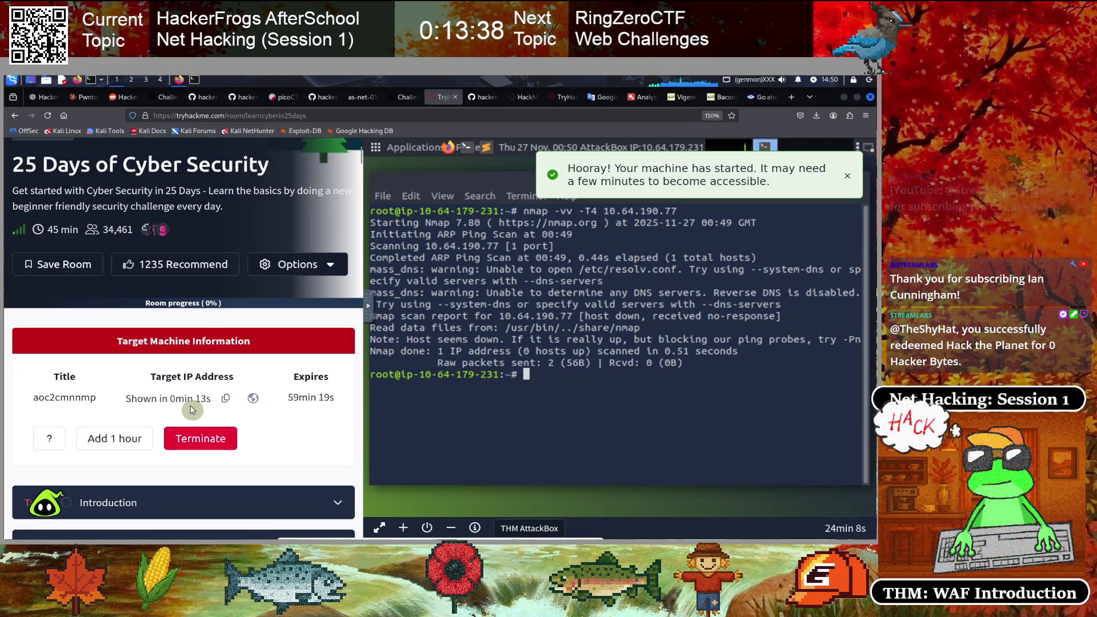
pyautogui.scroll(-2, 161, 390)
pyautogui.scroll(-1, 160, 390)
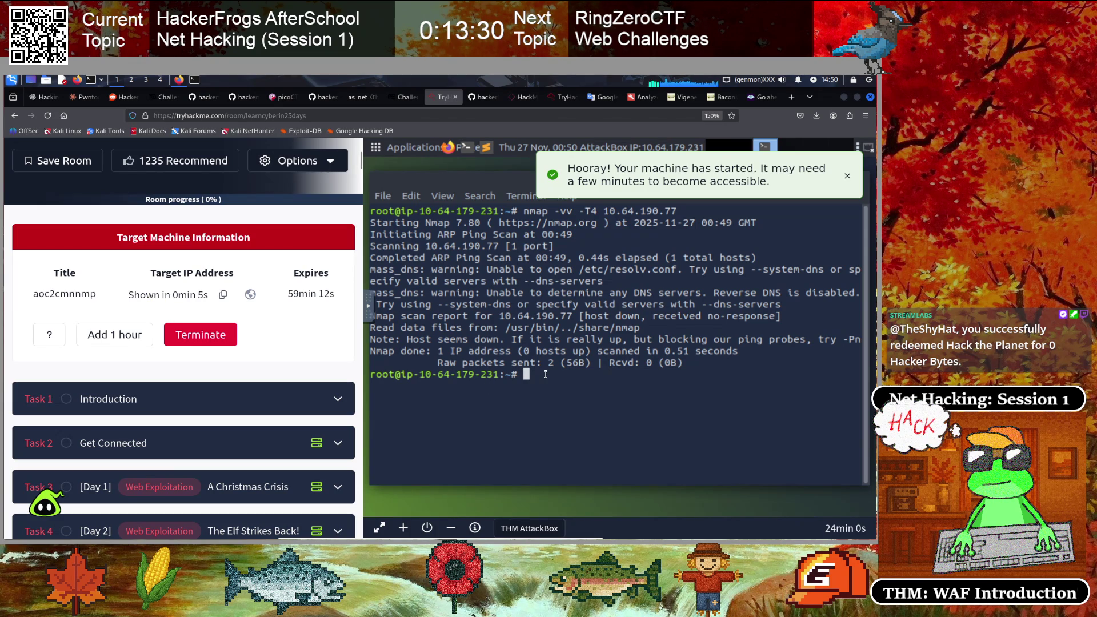
# Clear the terminal and send four pings to 10.64.179.88, getting all replies with 0% loss
pyautogui.write('ear')
pyautogui.press('Return')
pyautogui.write('ping')
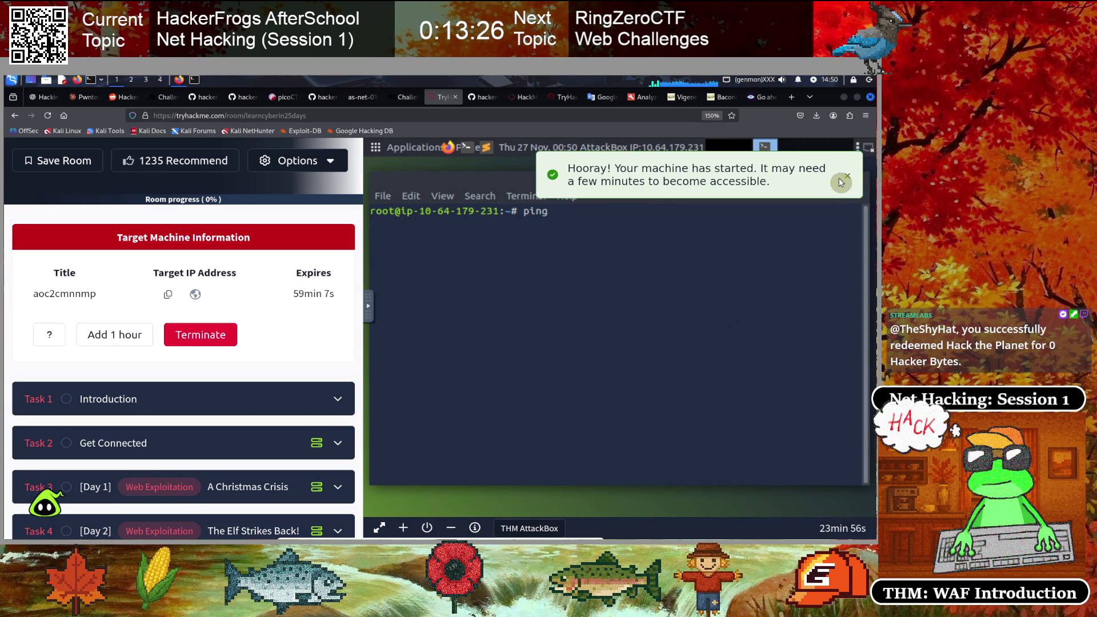
pyautogui.click(576, 308)
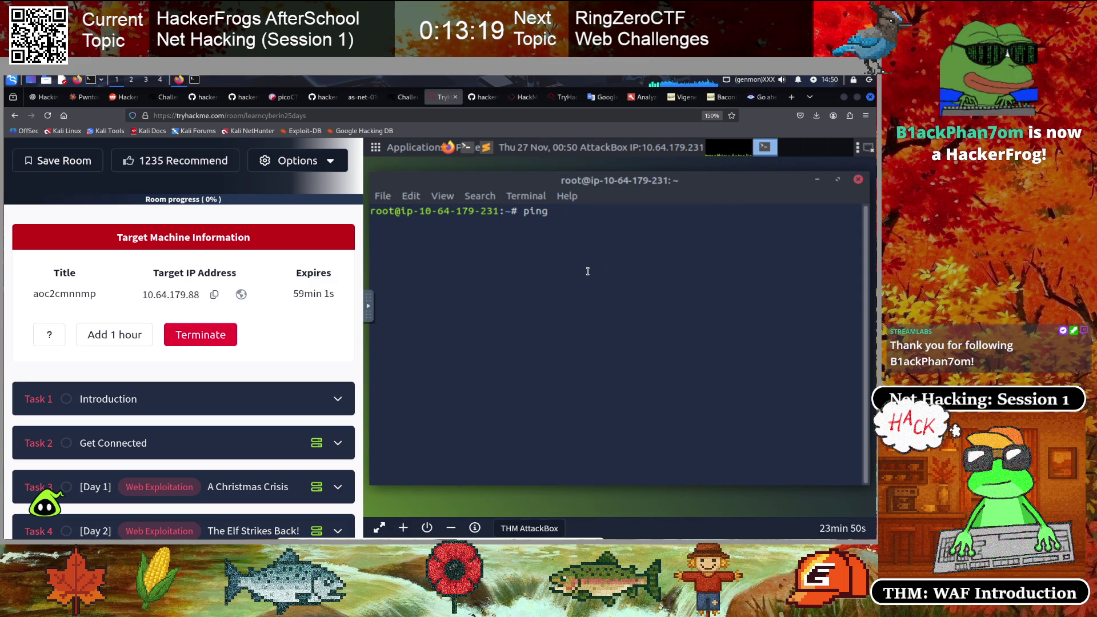
pyautogui.write('-c4 ')
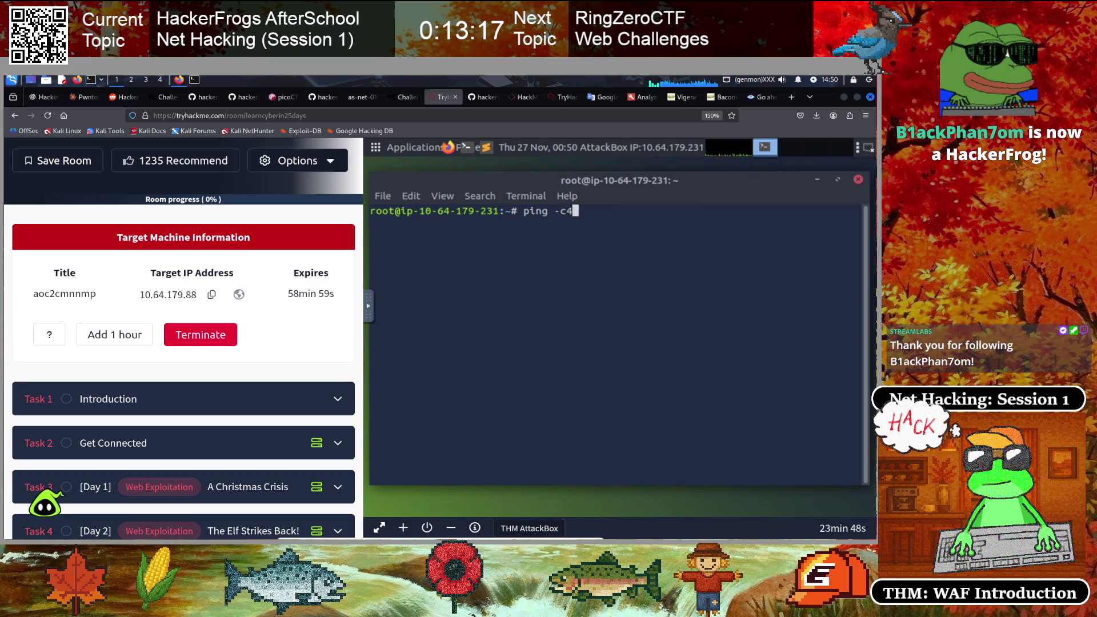
pyautogui.write('10.6')
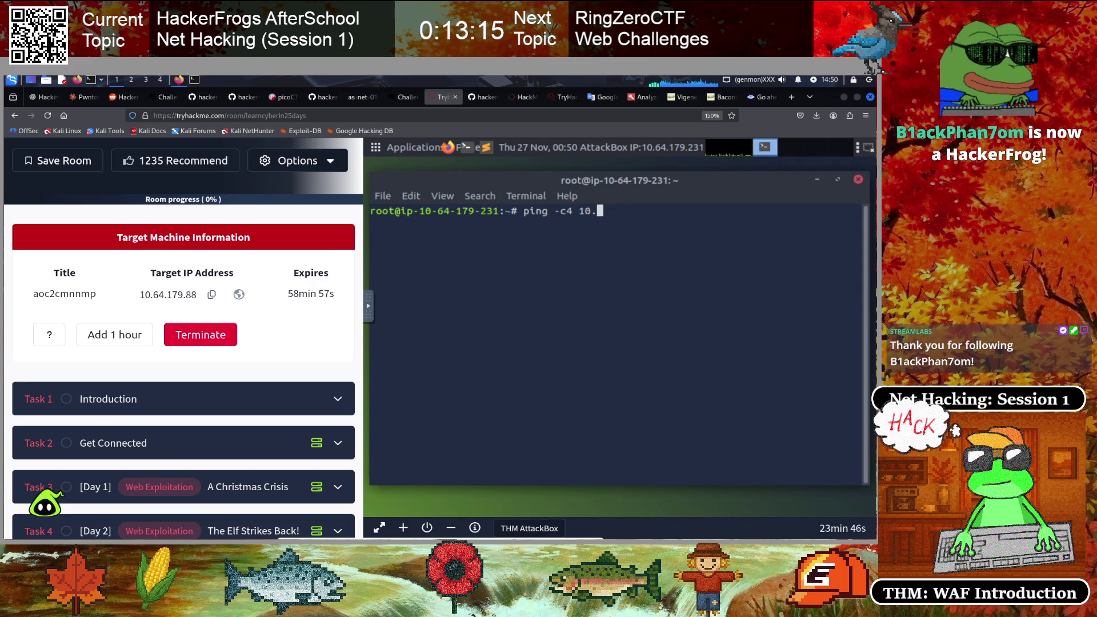
pyautogui.write('4.')
pyautogui.write('1')
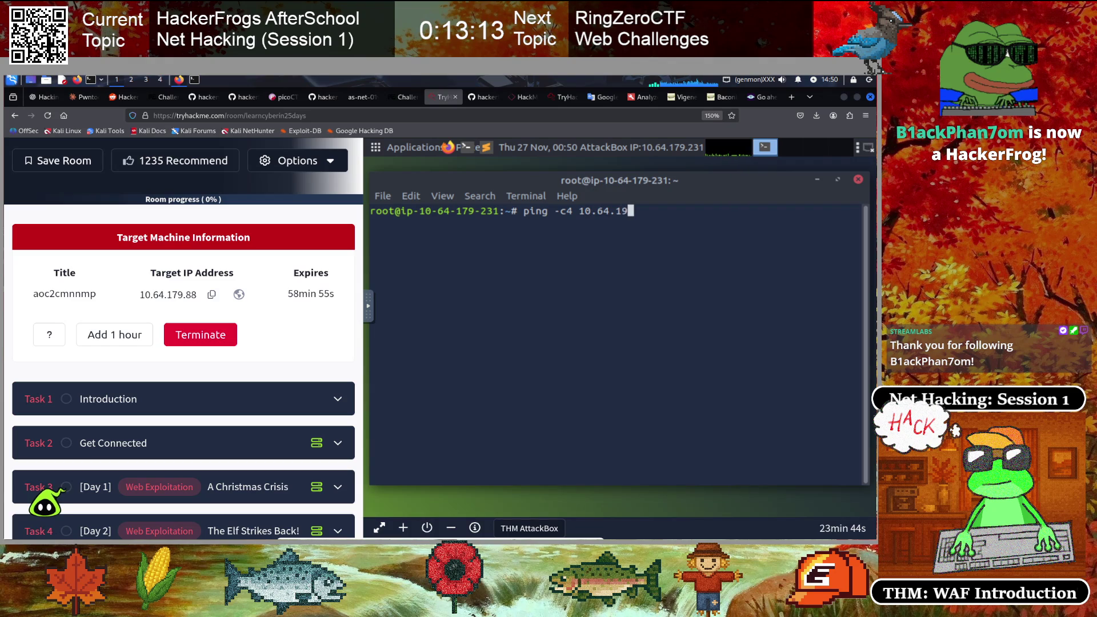
pyautogui.write('79.88')
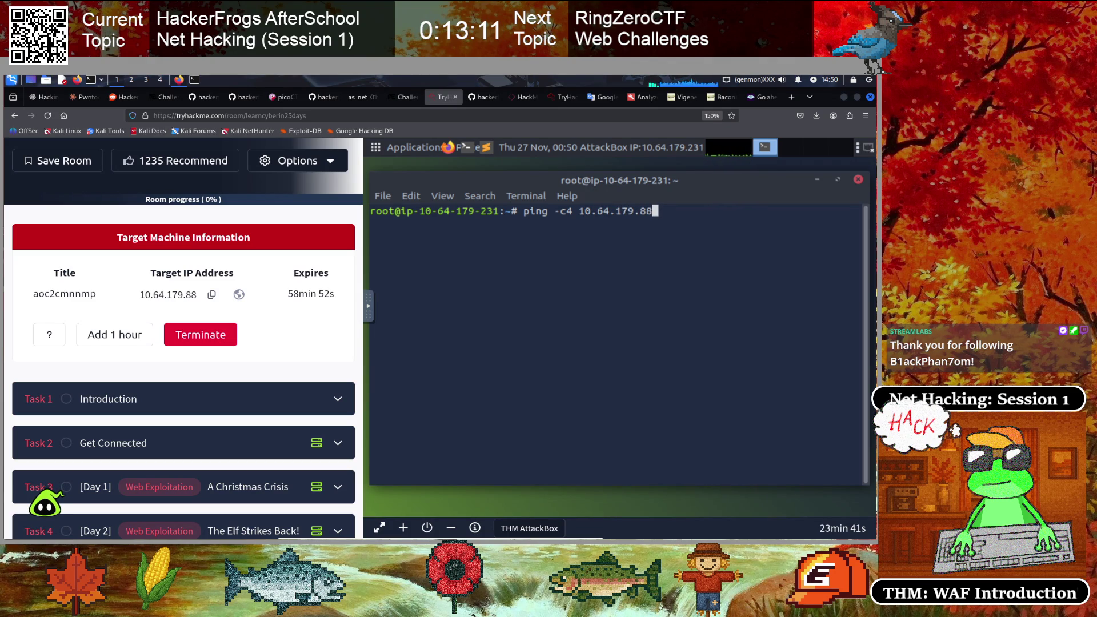
pyautogui.press('Return')
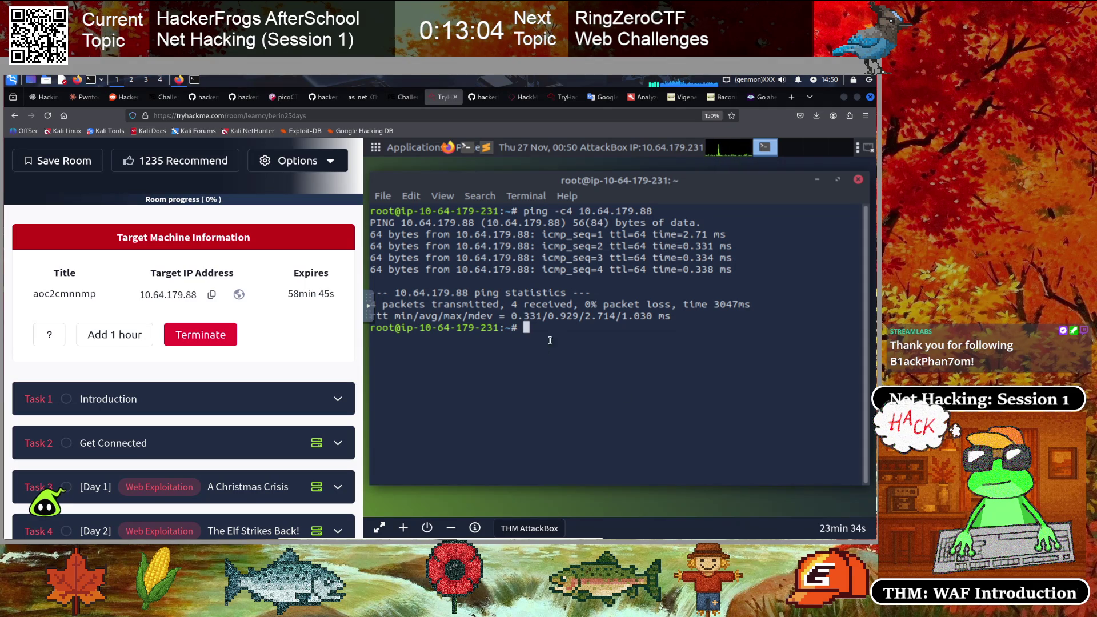
# Edit the recalled command into nmap 10.64.179.88 and run the scan
pyautogui.press('Up')
pyautogui.press('Left')
pyautogui.press('Delete')
pyautogui.press('Delete')
pyautogui.press('Delete')
pyautogui.write('-nmap')
pyautogui.press('Left')
pyautogui.press('Left')
pyautogui.press('Left')
pyautogui.press('Delete')
pyautogui.press('End')
pyautogui.press('Return')
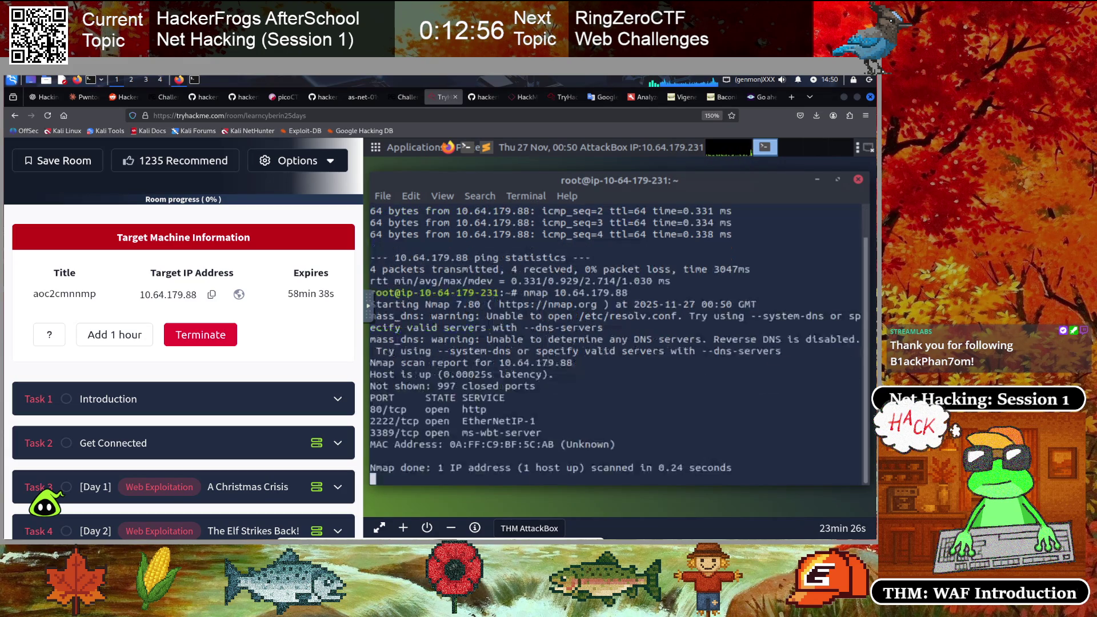
# Highlight the open 80/tcp http result, then select the IP 10.64.179.88 in the recalled command for copying
pyautogui.tripleClick(375, 411)
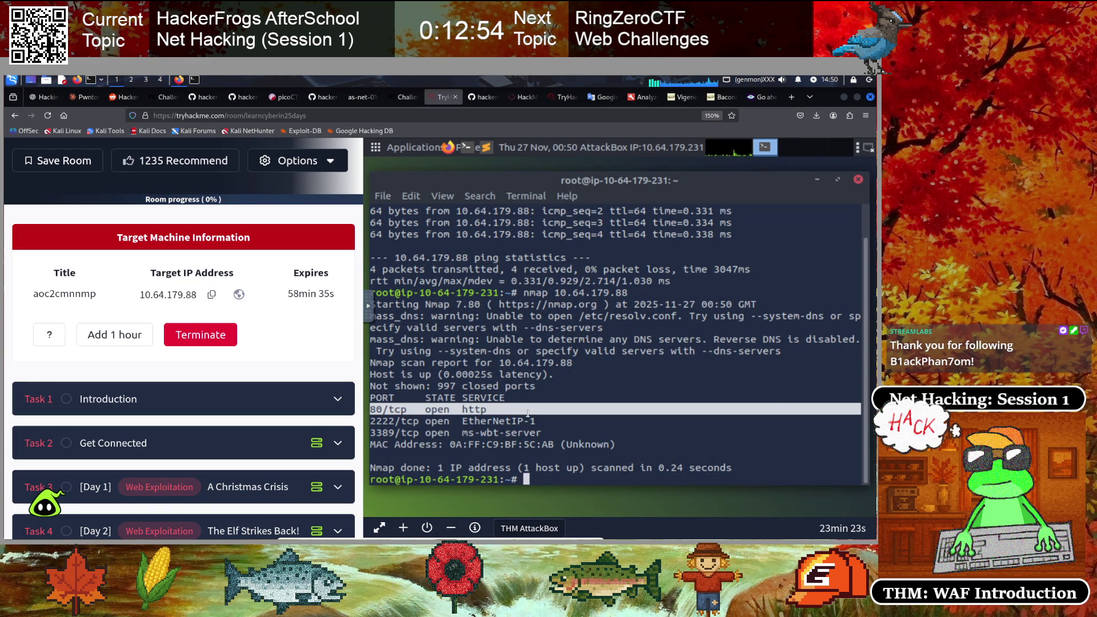
pyautogui.click(464, 415)
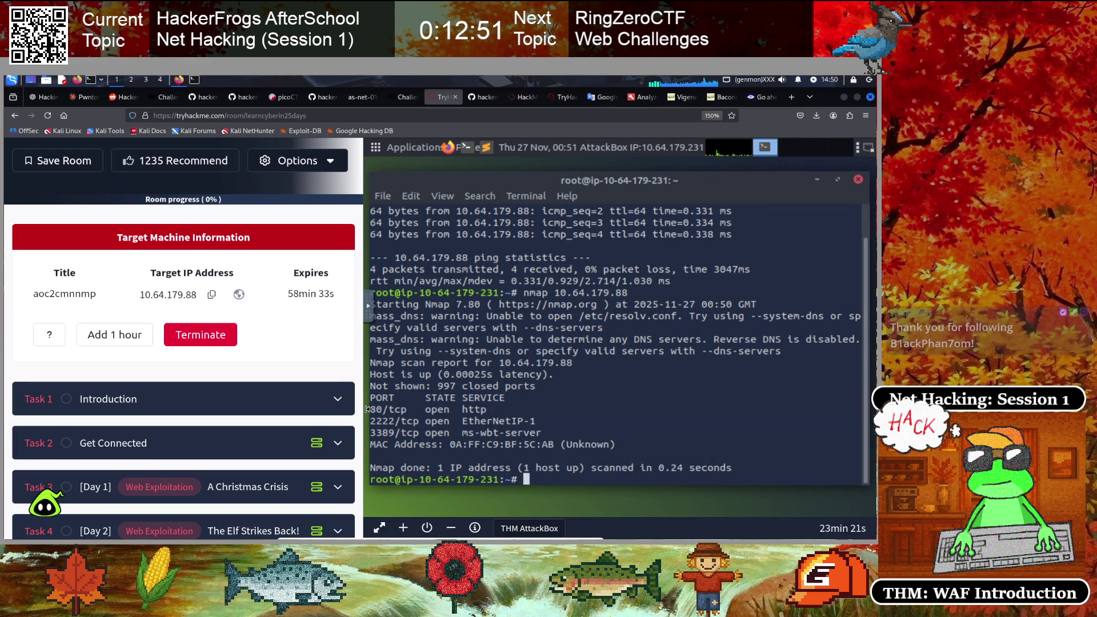
pyautogui.tripleClick(467, 409)
pyautogui.click(467, 411)
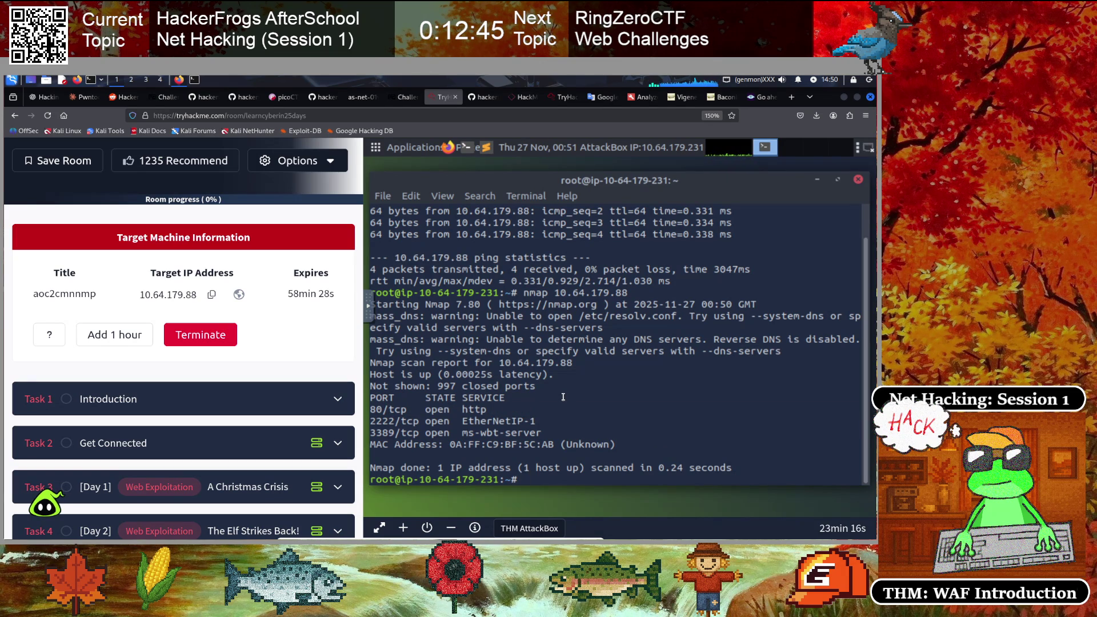
pyautogui.press('Up')
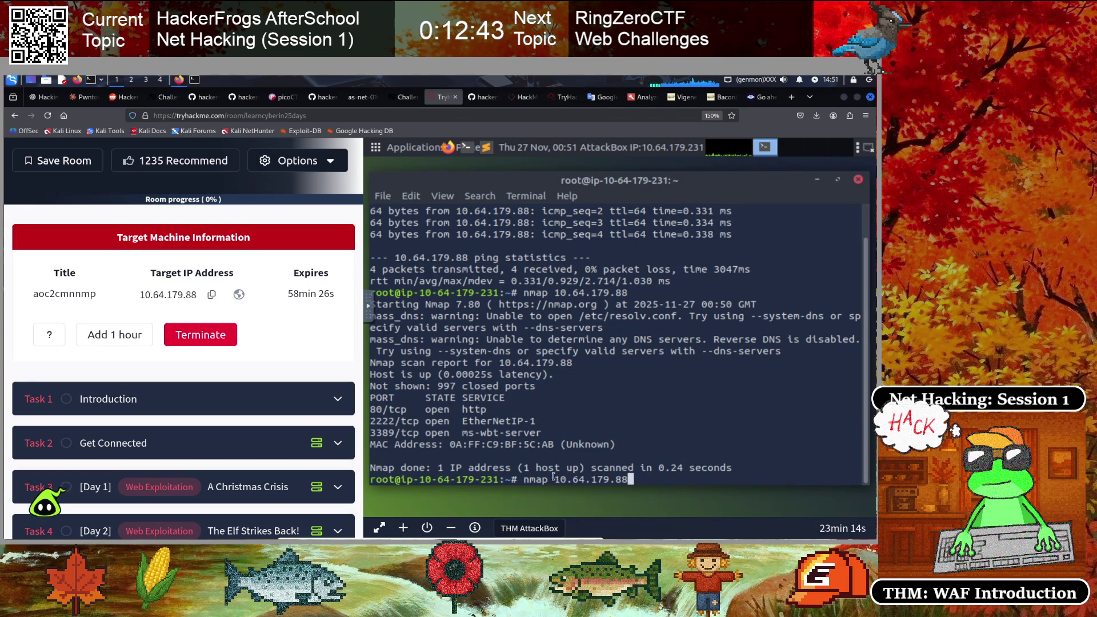
pyautogui.moveTo(556, 479); pyautogui.dragTo(629, 478)
pyautogui.rightClick(621, 479)
pyautogui.click(643, 415)
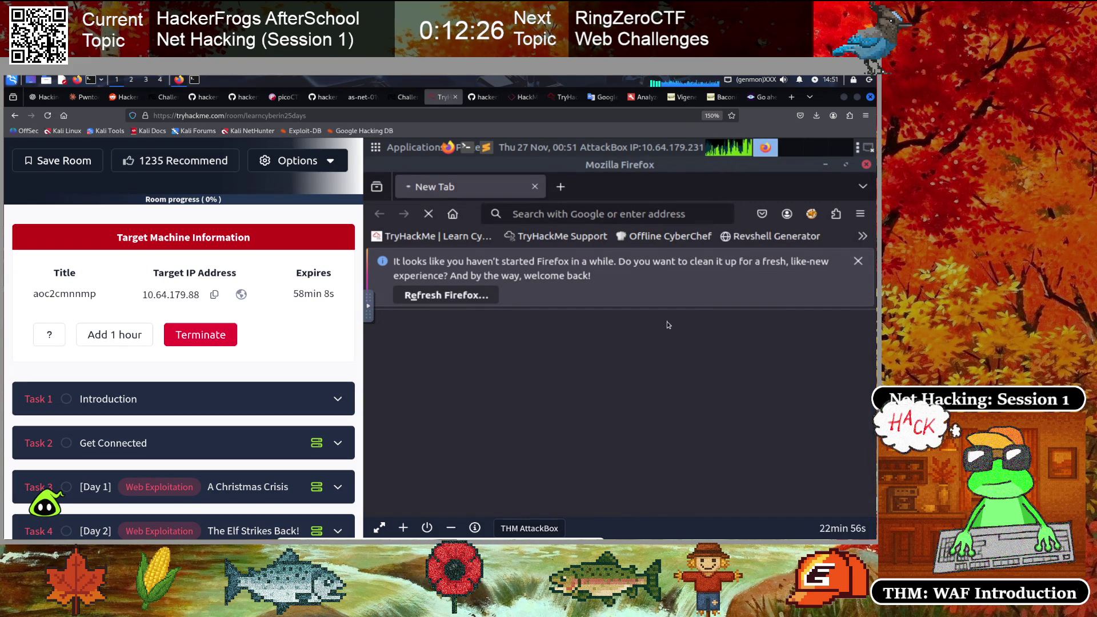
pyautogui.click(858, 262)
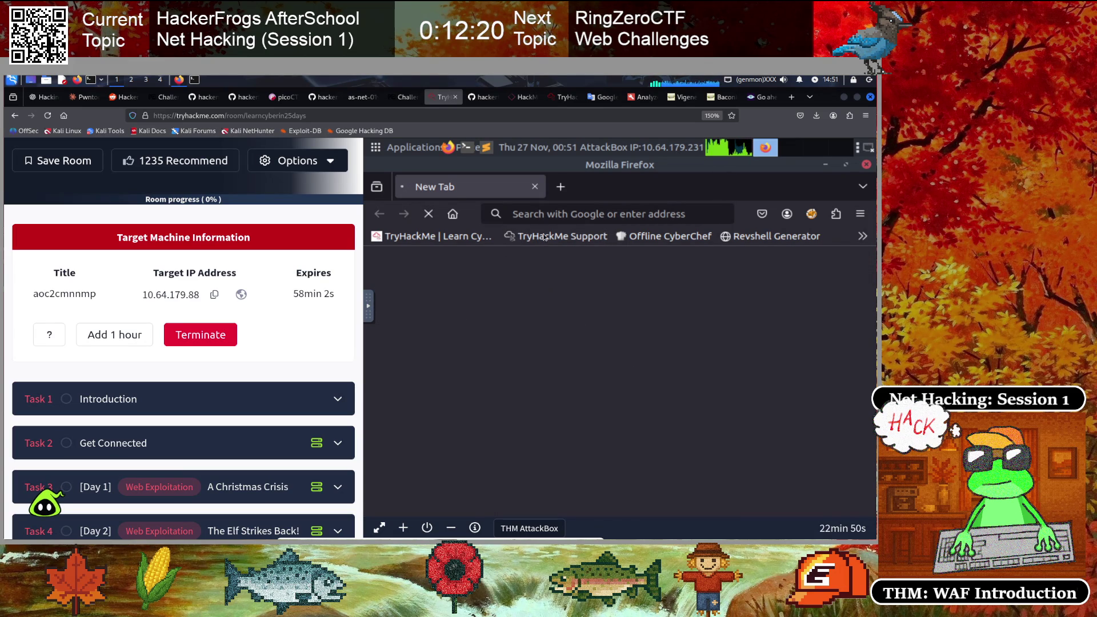
pyautogui.click(549, 214)
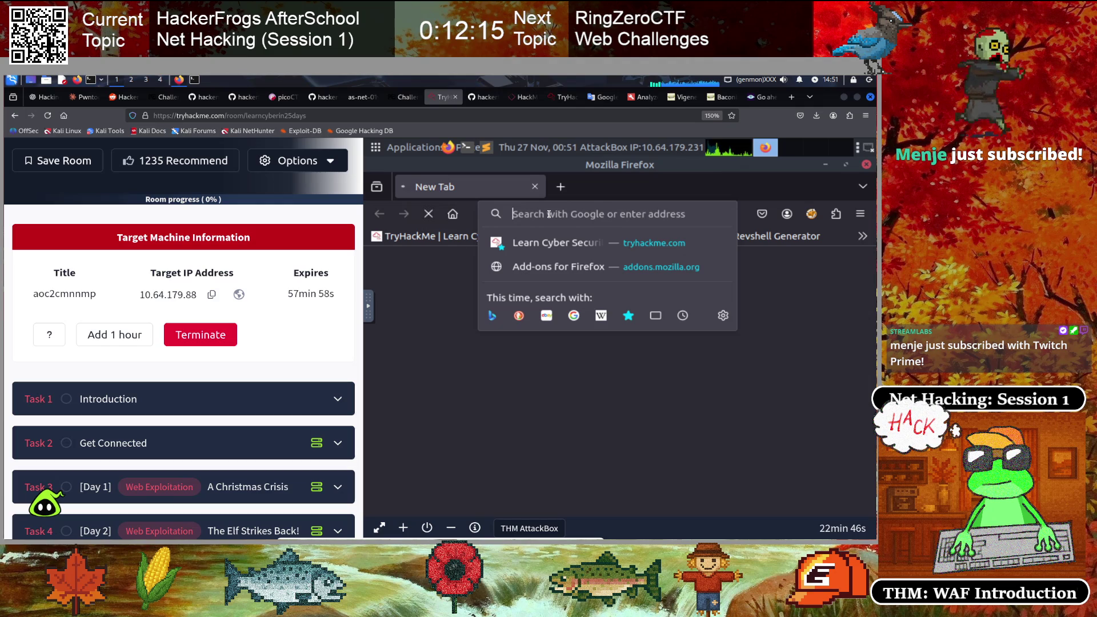
pyautogui.write('htt')
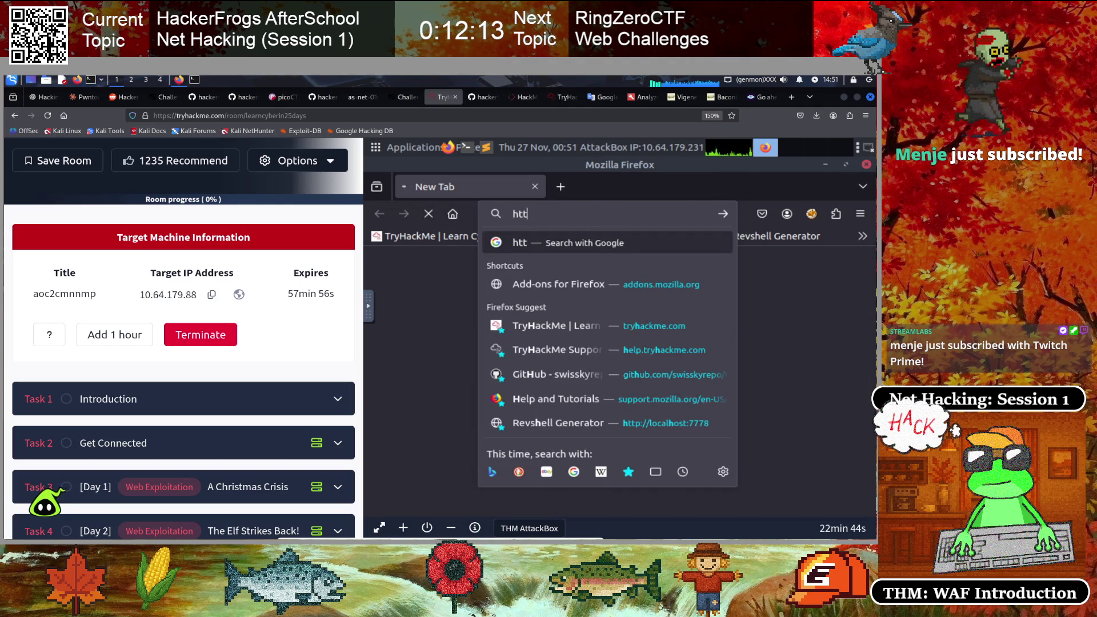
pyautogui.write('p://10.64.179.88')
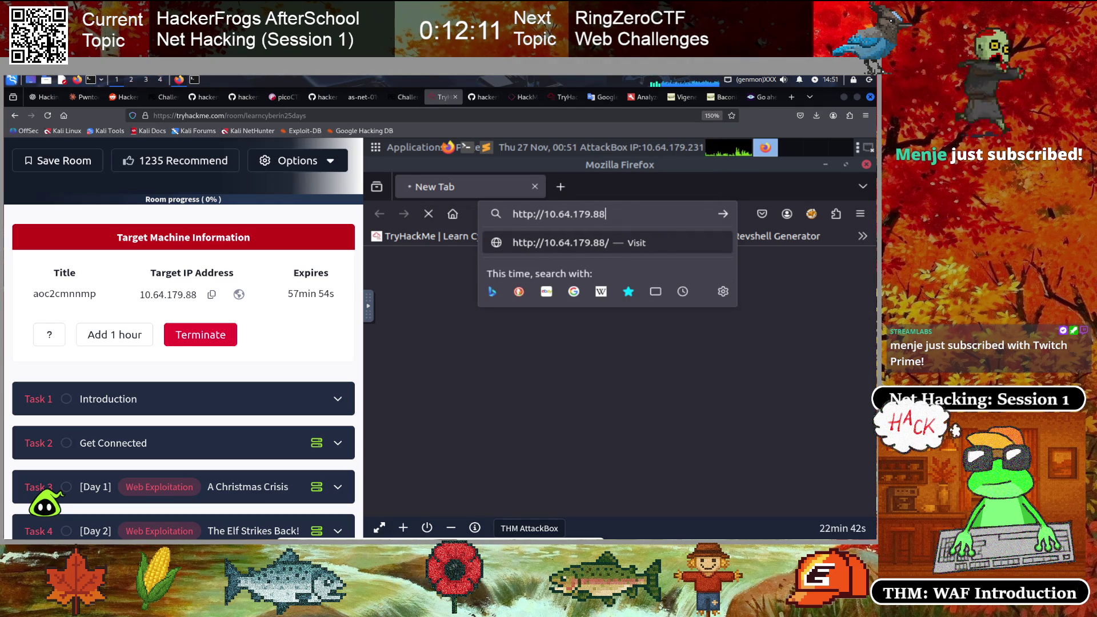
pyautogui.press('Return')
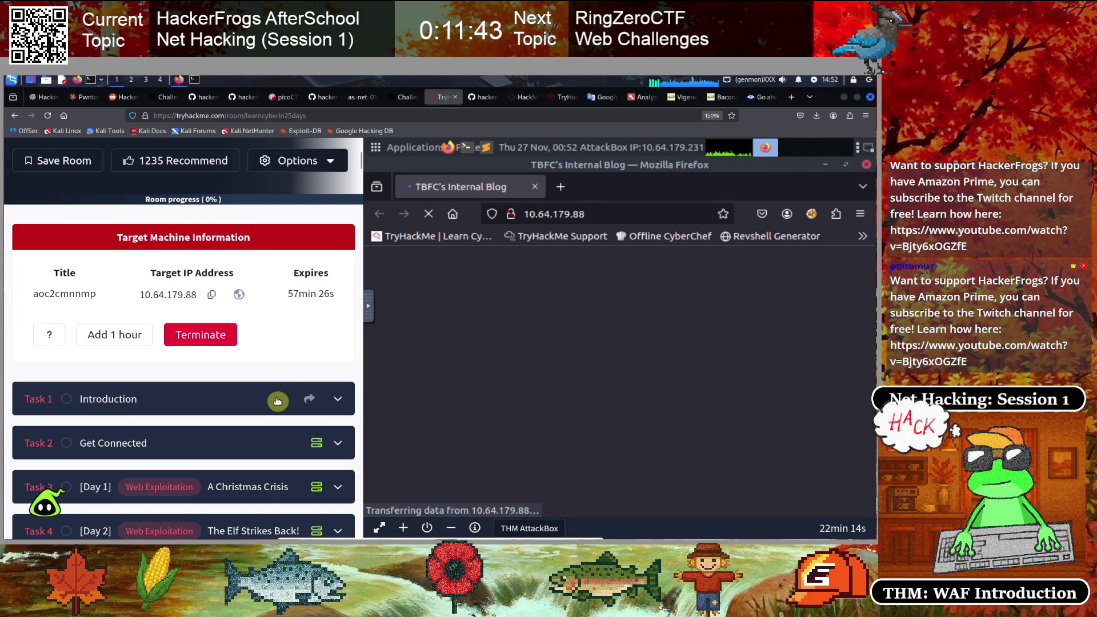
pyautogui.scroll(-4, 276, 397)
pyautogui.scroll(3, 277, 397)
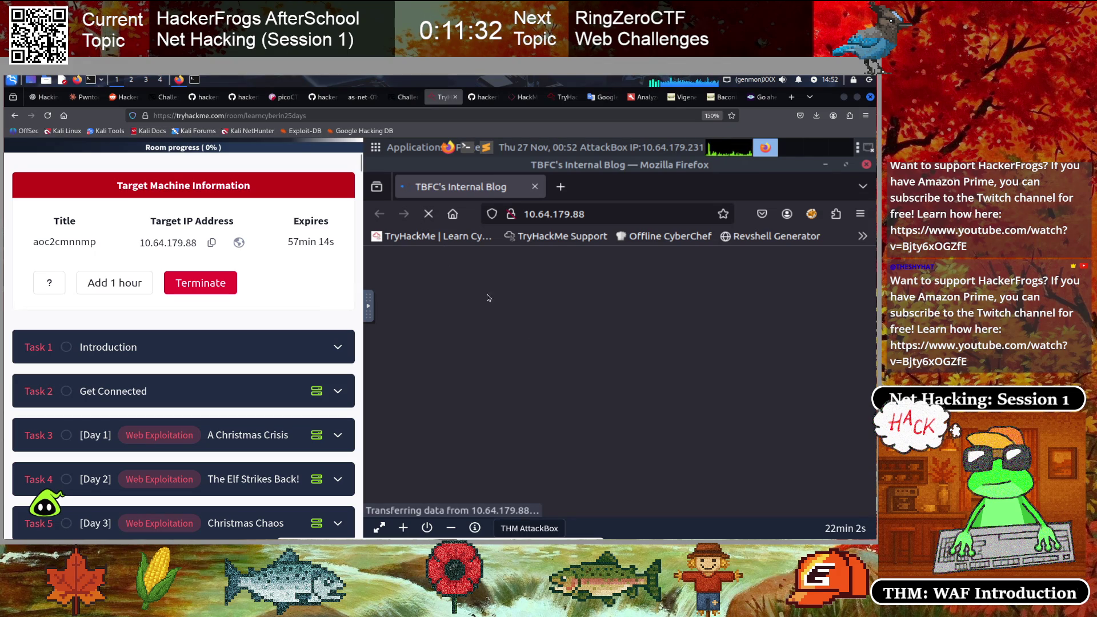
# Paste 10.64.179.88 into a new tab, load it, and return to the terminal
pyautogui.click(582, 215)
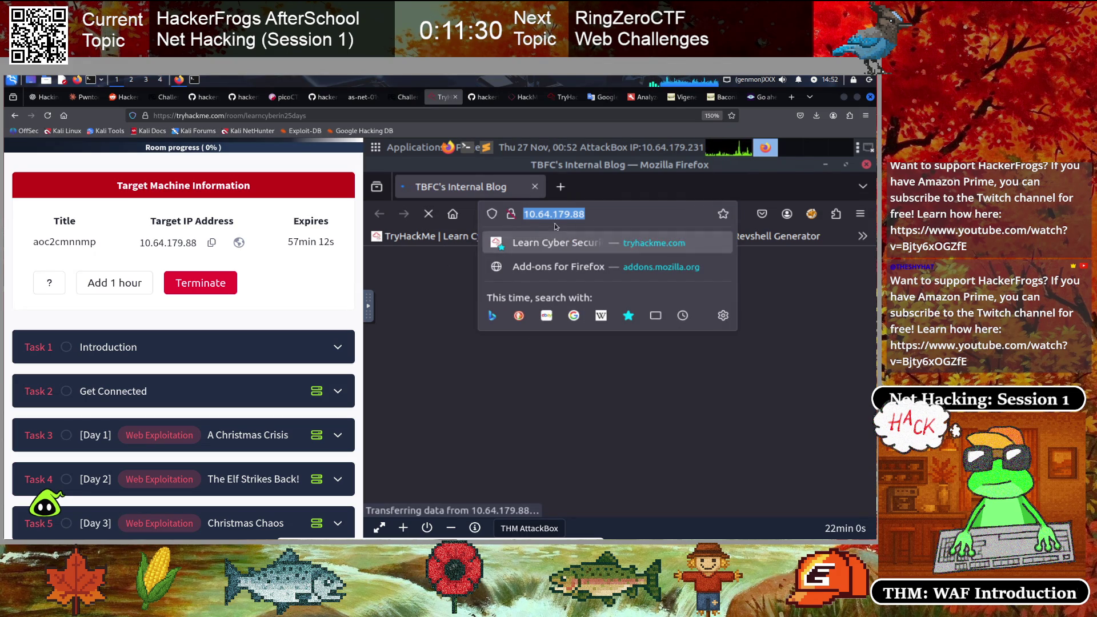
pyautogui.click(559, 188)
pyautogui.click(538, 208)
pyautogui.hotkey('ctrl', 'v')
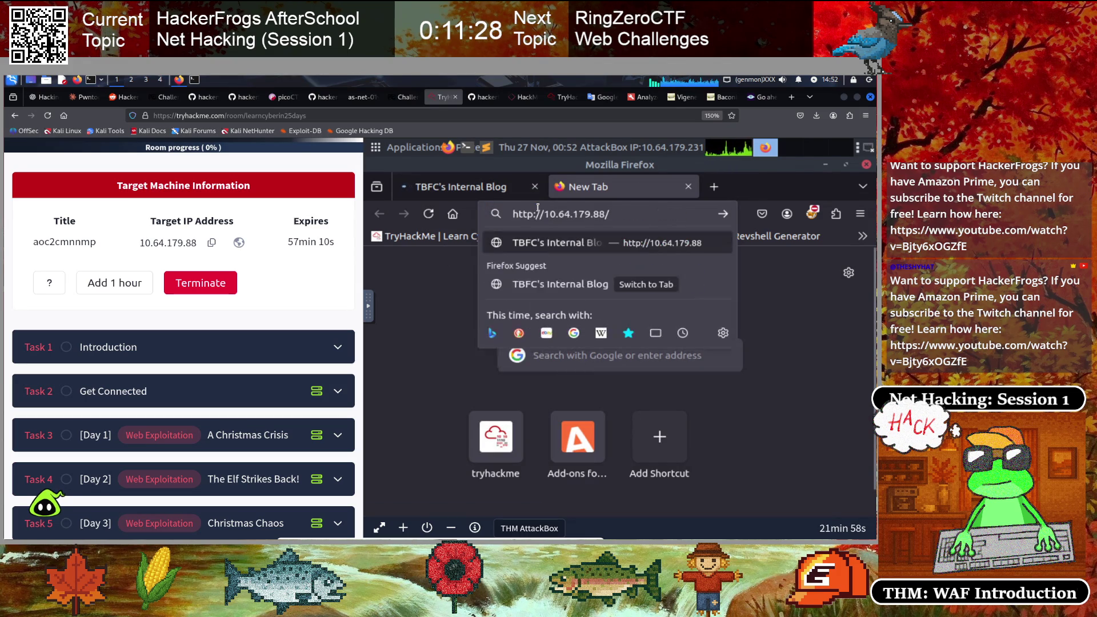
pyautogui.press('Return')
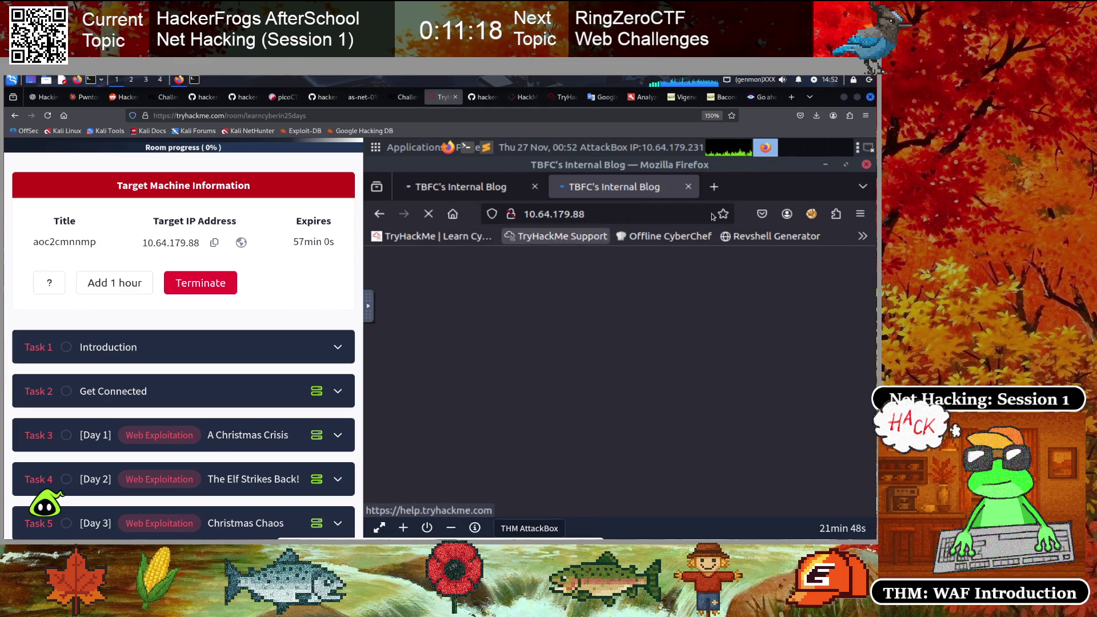
pyautogui.click(826, 164)
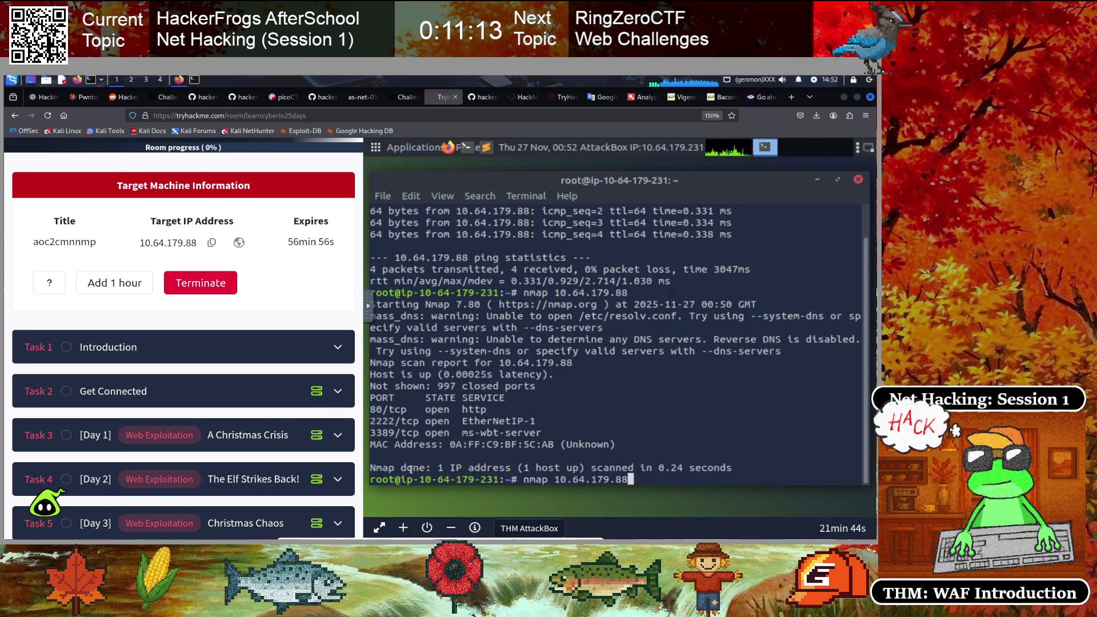
# Highlight the port 2222 scan line, then clear the terminal
pyautogui.moveTo(372, 421)
pyautogui.mouseDown()
pyautogui.moveTo(518, 421)
pyautogui.moveTo(507, 429)
pyautogui.mouseUp()
pyautogui.click(451, 433)
pyautogui.click(639, 391)
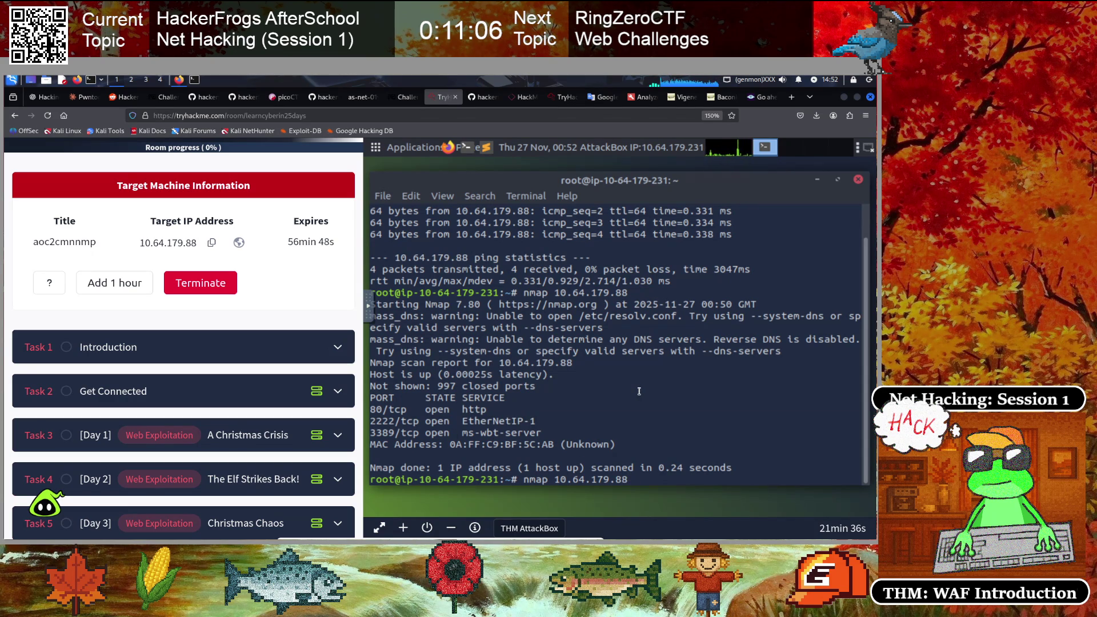
pyautogui.press('BackSpace')
pyautogui.press('BackSpace')
pyautogui.press('BackSpace')
pyautogui.write('clear')
pyautogui.press('Return')
pyautogui.press('Up')
pyautogui.press('Up')
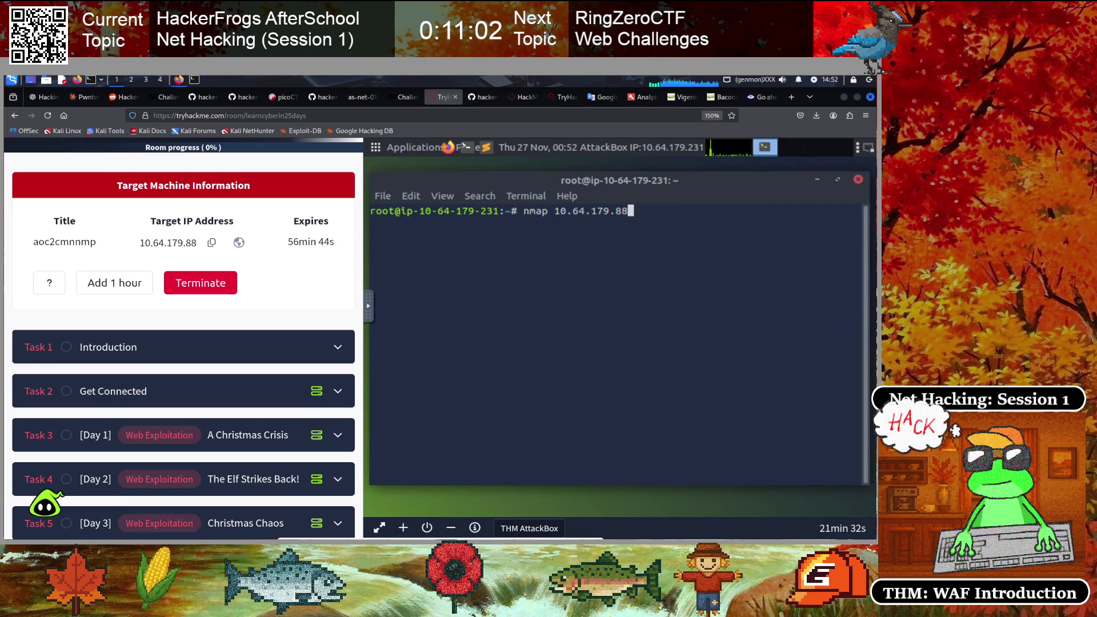
pyautogui.press('Delete')
pyautogui.press('Delete')
pyautogui.press('Delete')
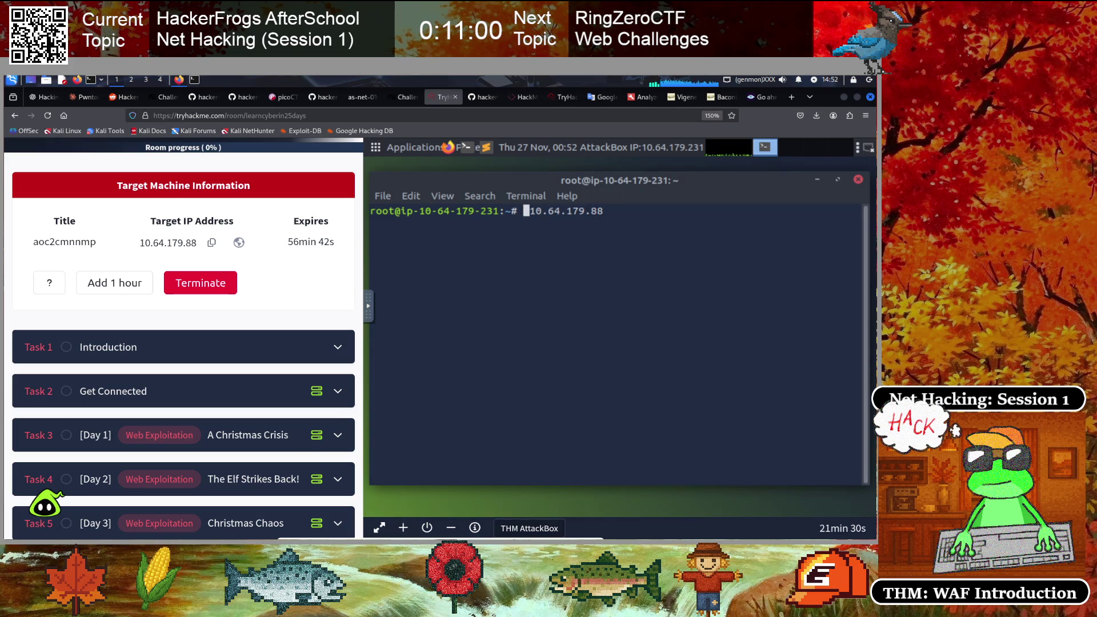
pyautogui.write('ssh')
pyautogui.press('Right')
pyautogui.write('root@')
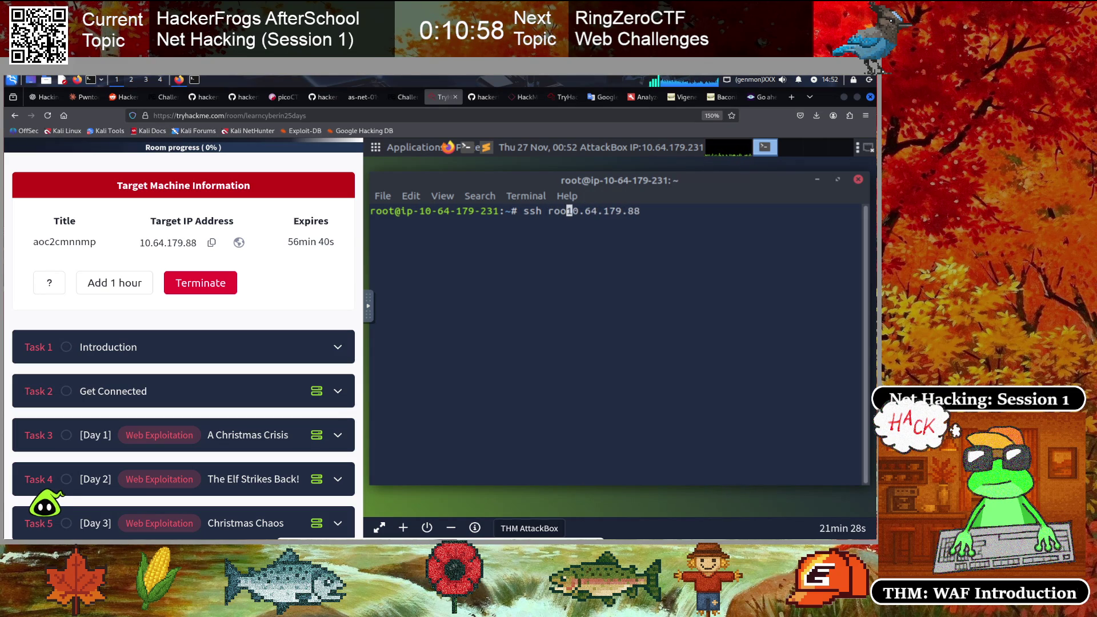
pyautogui.press('End')
pyautogui.press('BackSpace')
pyautogui.write('-p')
pyautogui.press('BackSpace')
pyautogui.write('p ')
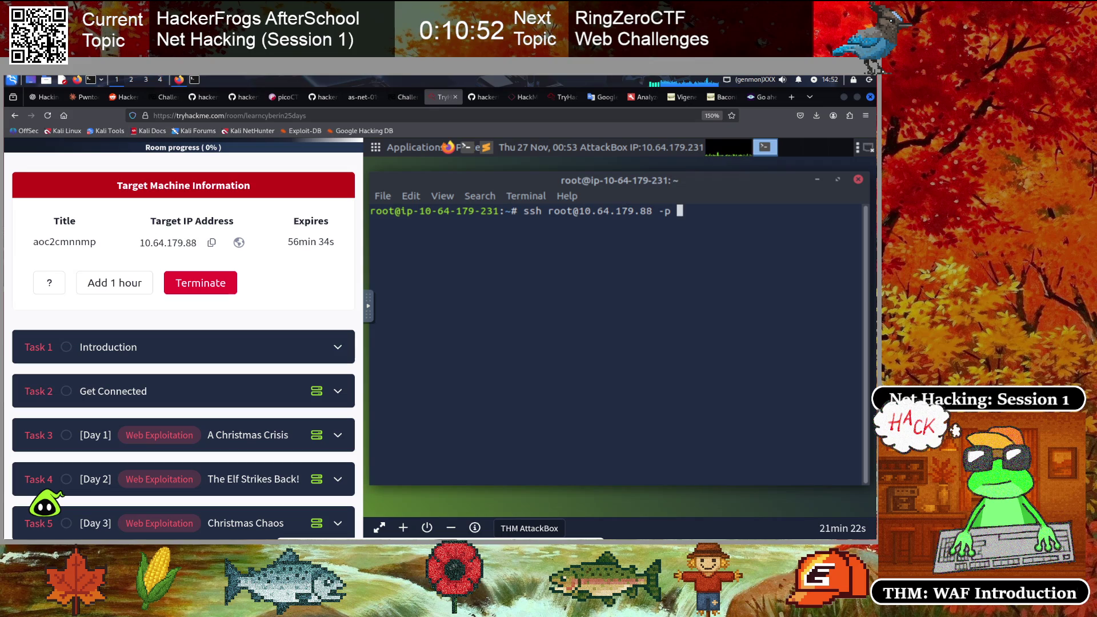
pyautogui.write('2222')
pyautogui.press('Return')
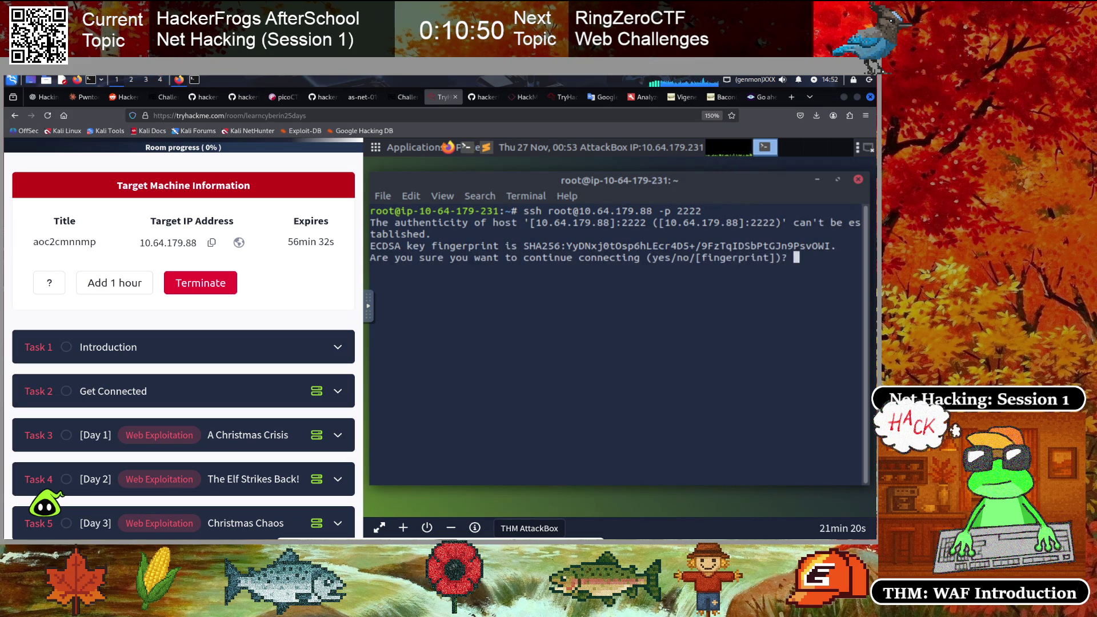
# Accept the host fingerprint with yes and submit password attempts, which are denied
pyautogui.write('yes')
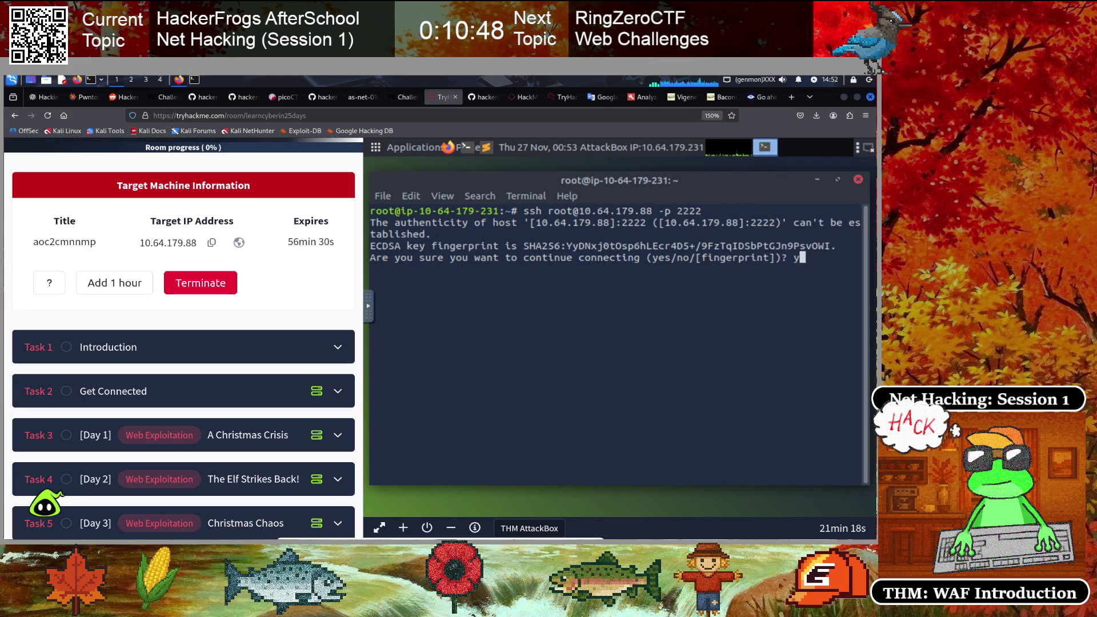
pyautogui.press('Return')
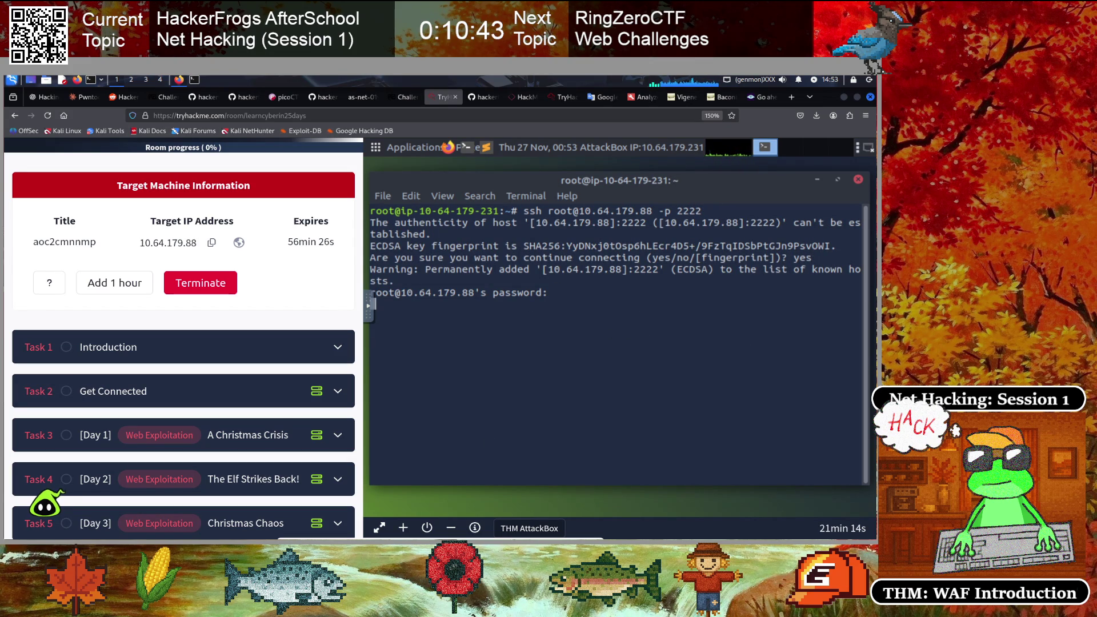
pyautogui.press('Return')
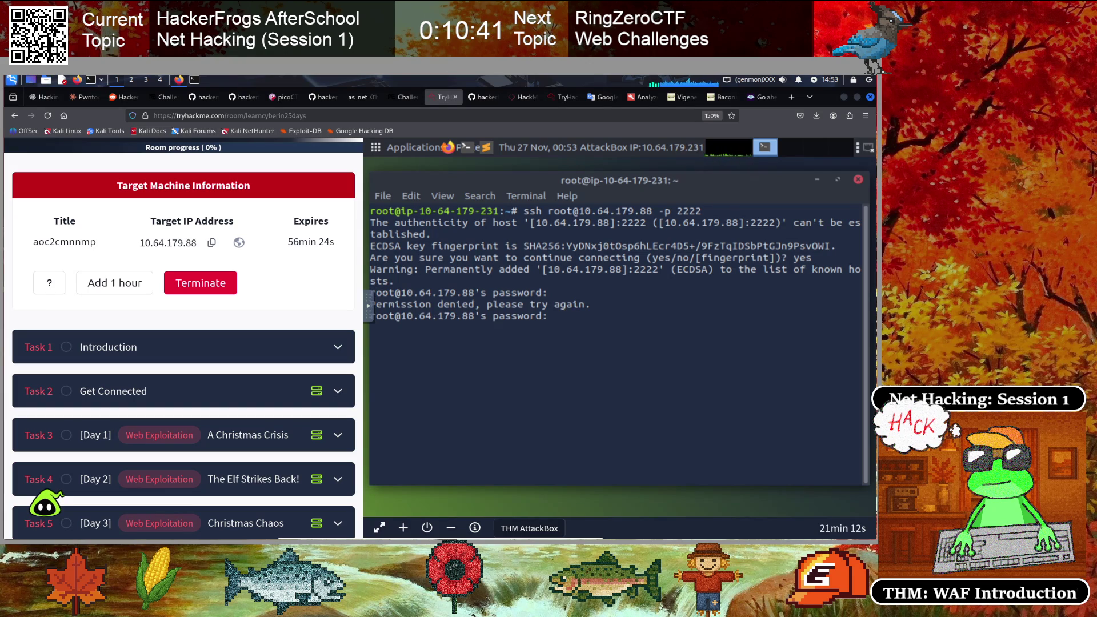
pyautogui.press('Return')
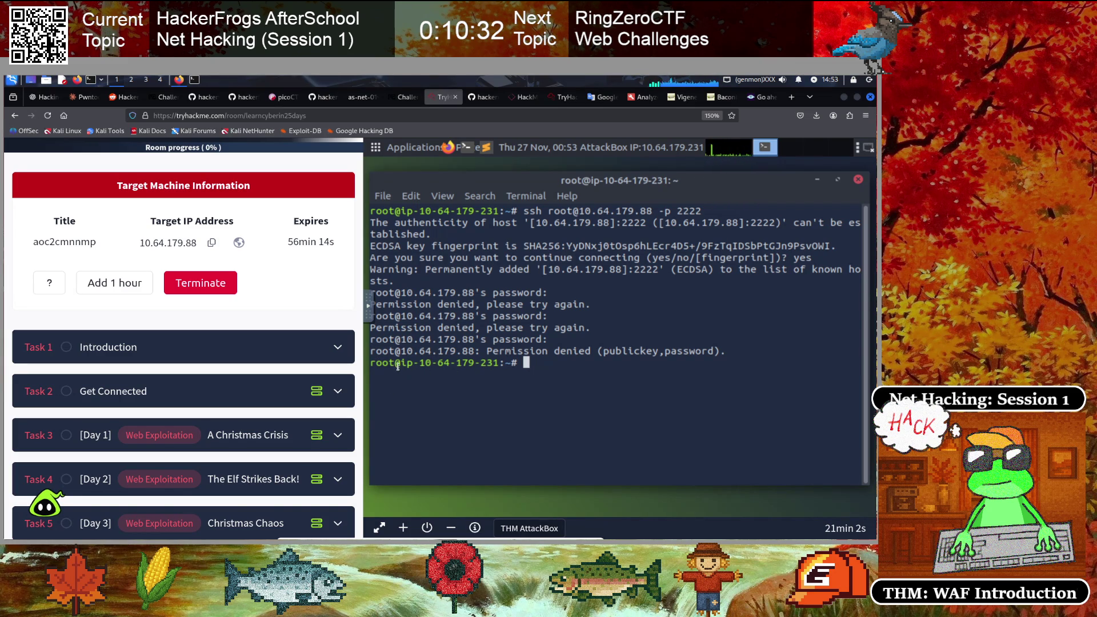
pyautogui.tripleClick(458, 369)
pyautogui.click(522, 403)
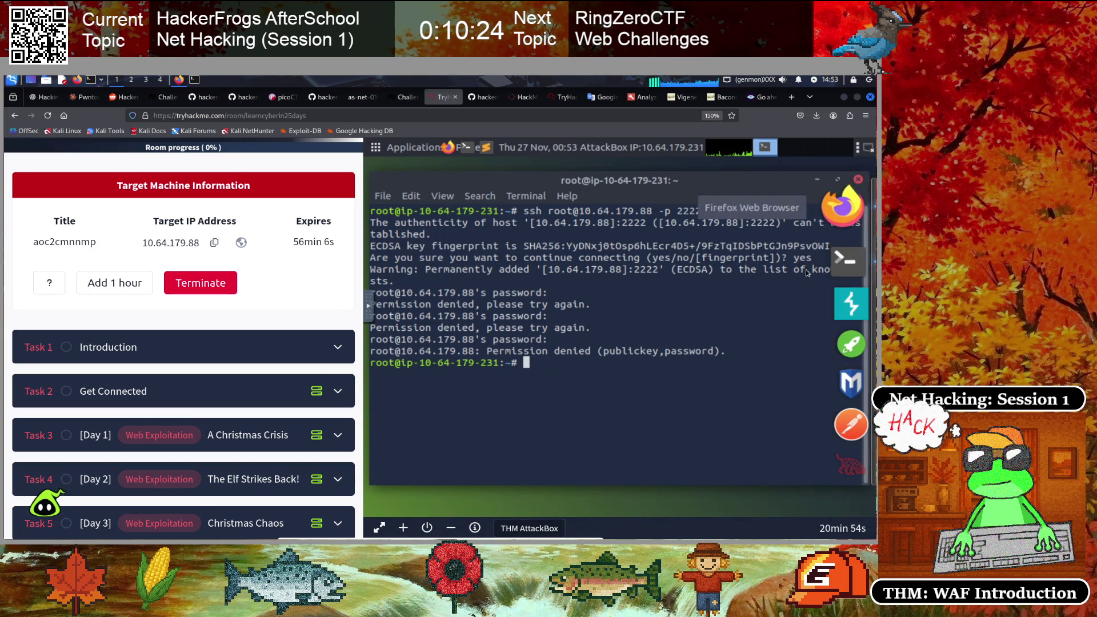
# Bring Firefox forward and check the address 10.64.179.88 in both blog tabs
pyautogui.click(844, 193)
pyautogui.click(460, 187)
pyautogui.click(549, 213)
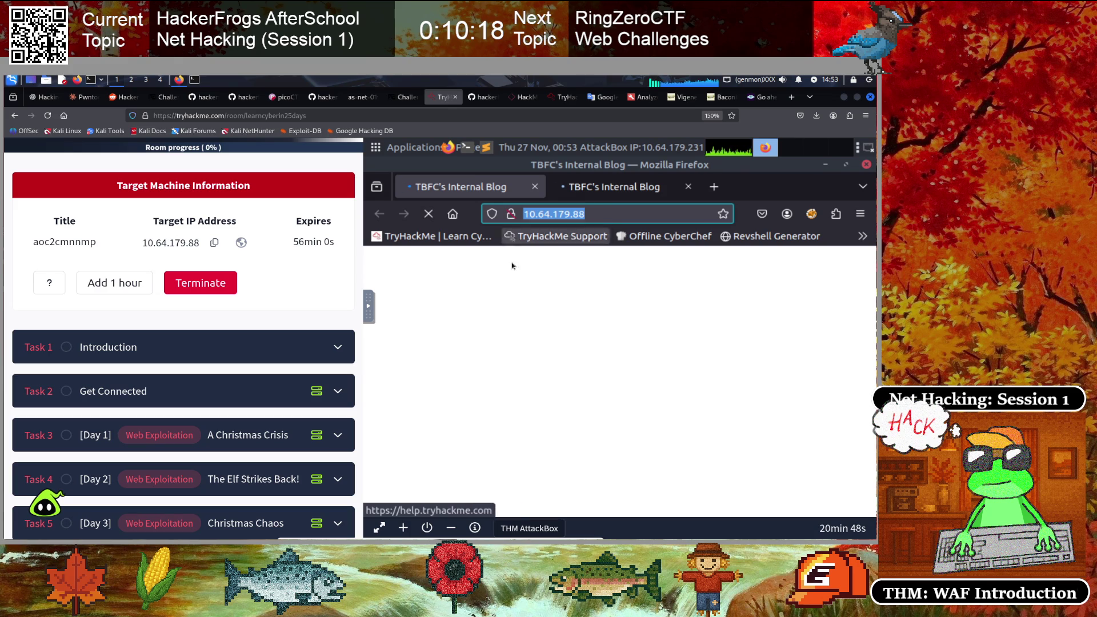
pyautogui.click(565, 215)
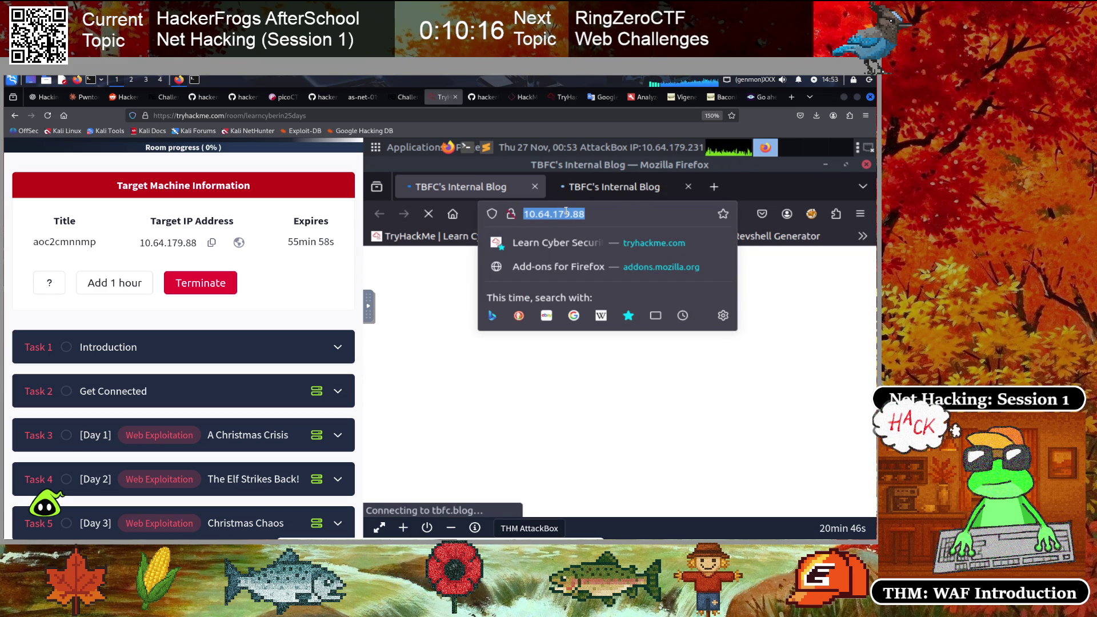
pyautogui.click(601, 192)
pyautogui.click(557, 214)
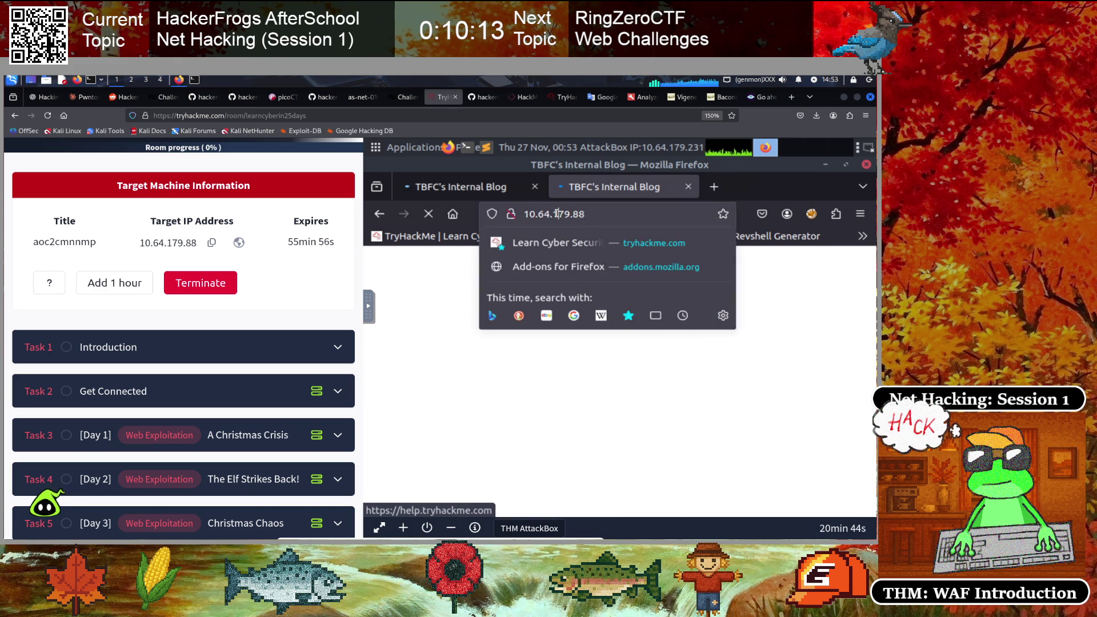
pyautogui.click(558, 214)
pyautogui.tripleClick(557, 214)
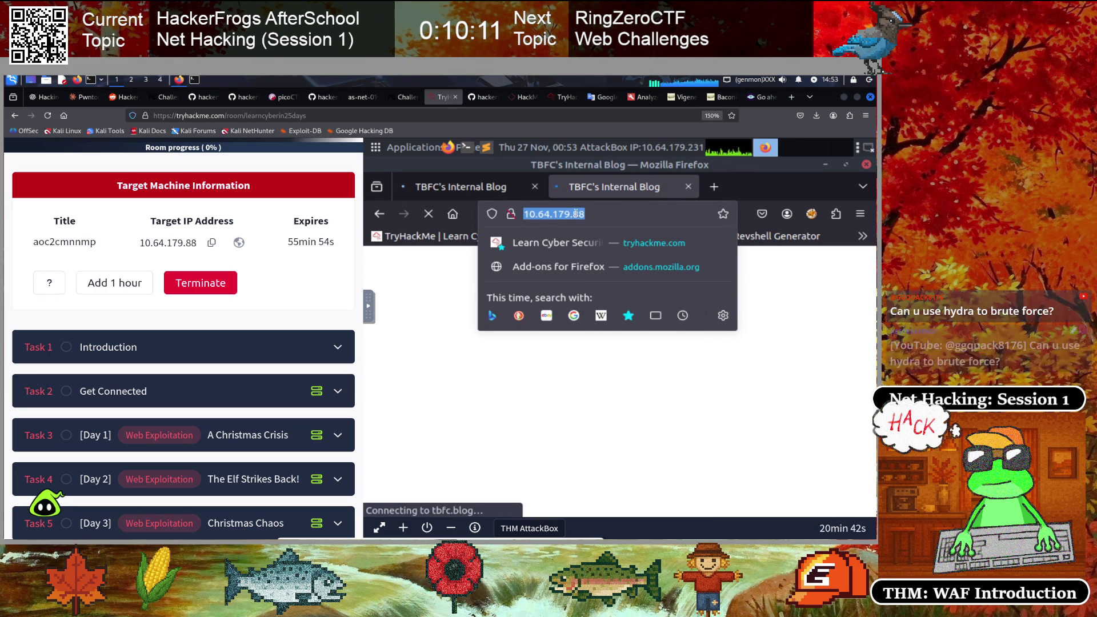
# Load 10.64.179.88 in a new tab and close the two duplicate blog tabs
pyautogui.click(715, 187)
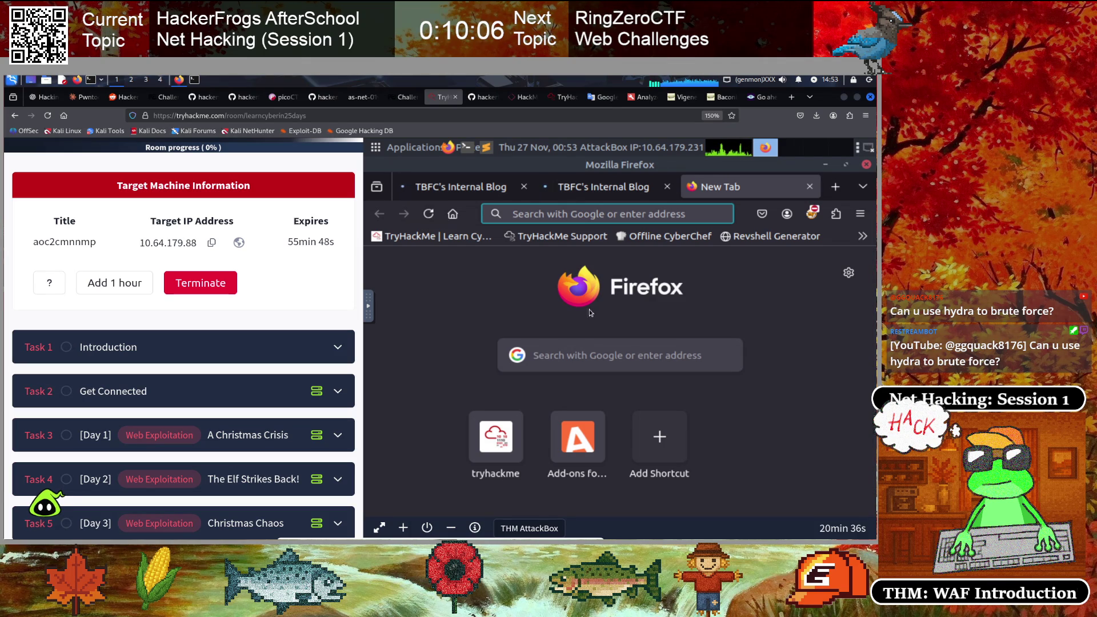
pyautogui.write('10.64.179.88/')
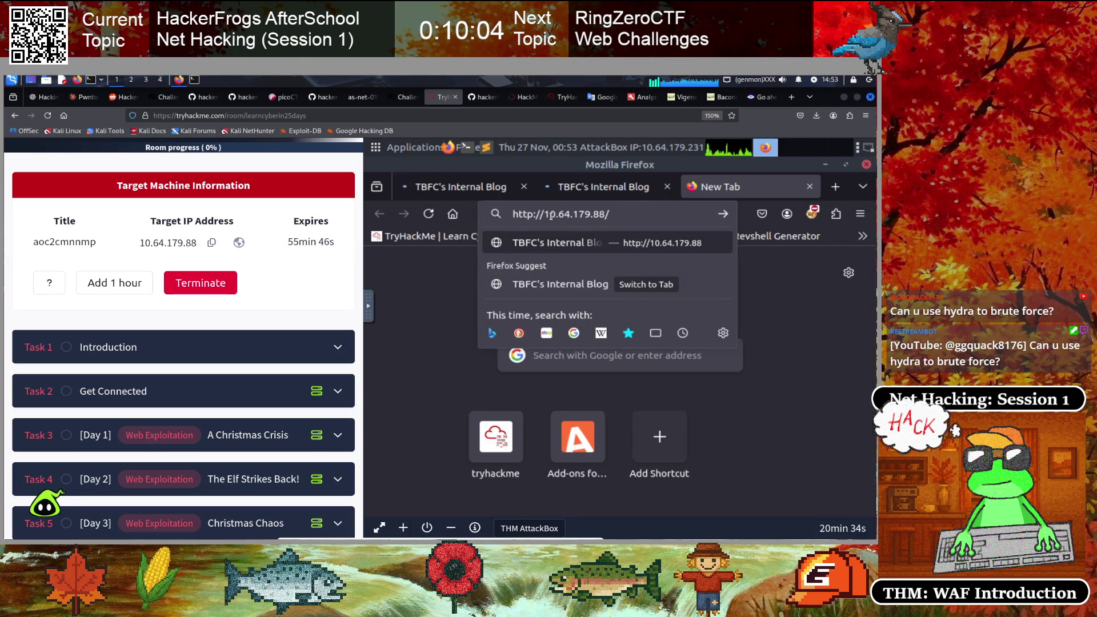
pyautogui.press('Return')
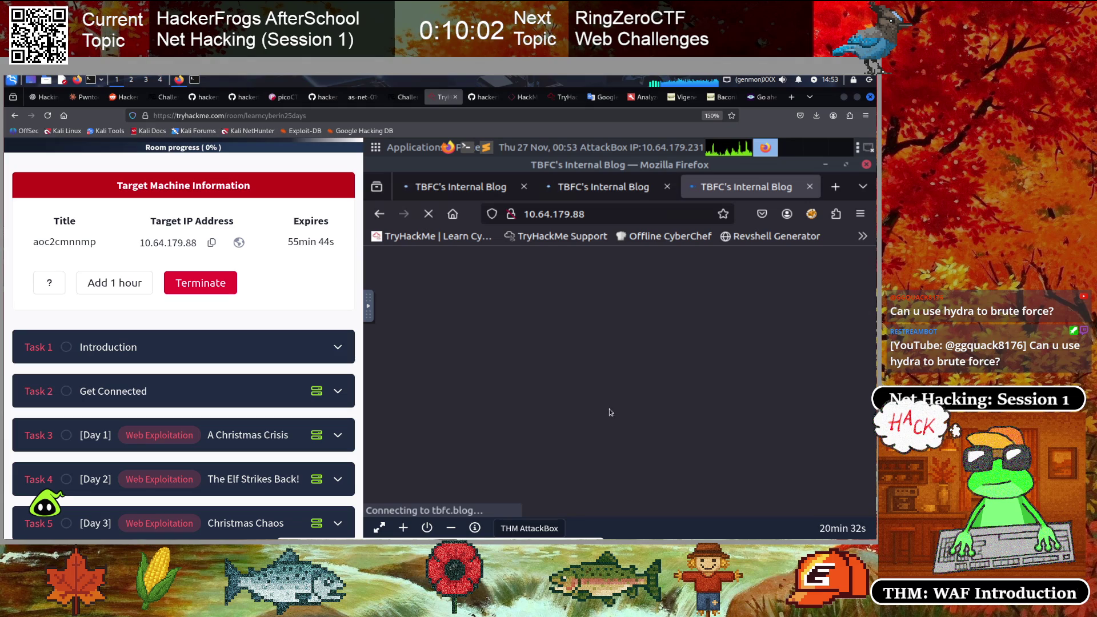
pyautogui.click(606, 187)
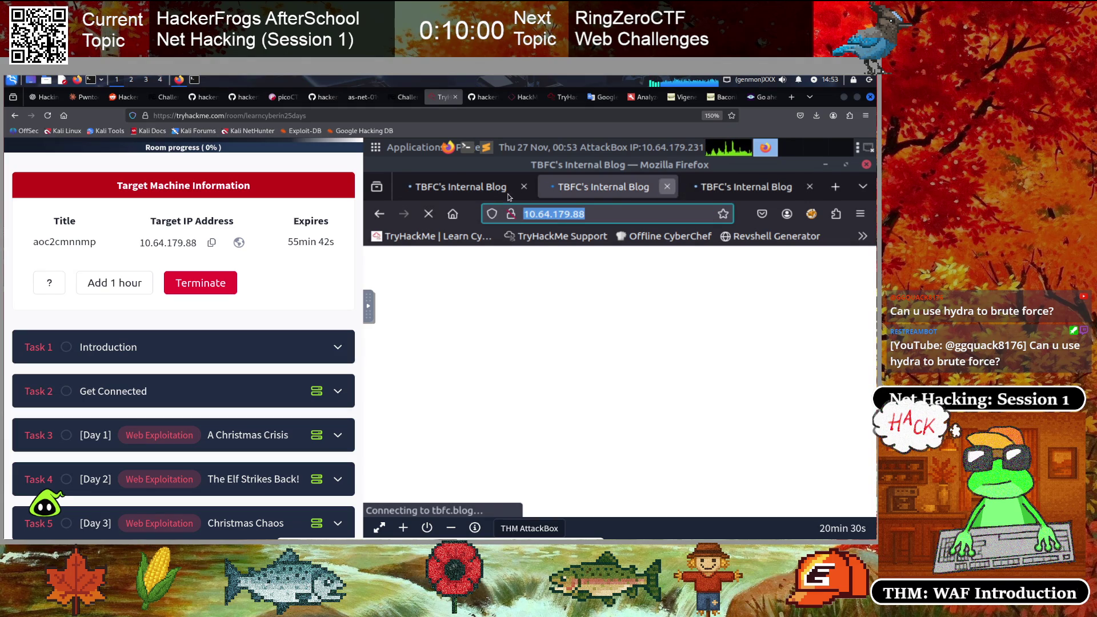
pyautogui.click(667, 186)
pyautogui.click(523, 186)
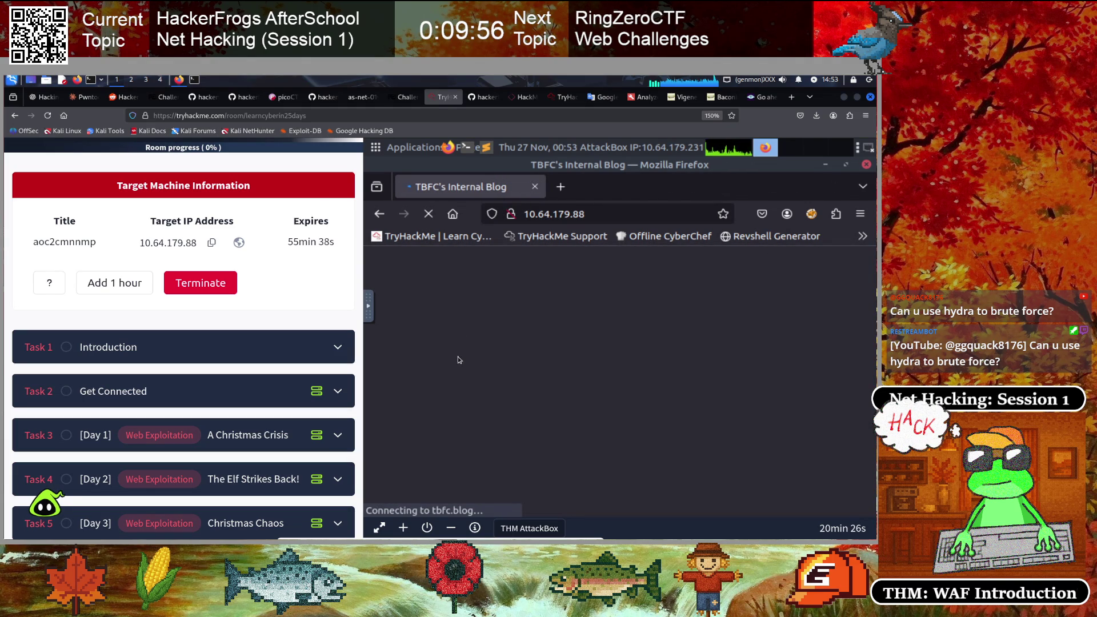
pyautogui.click(318, 99)
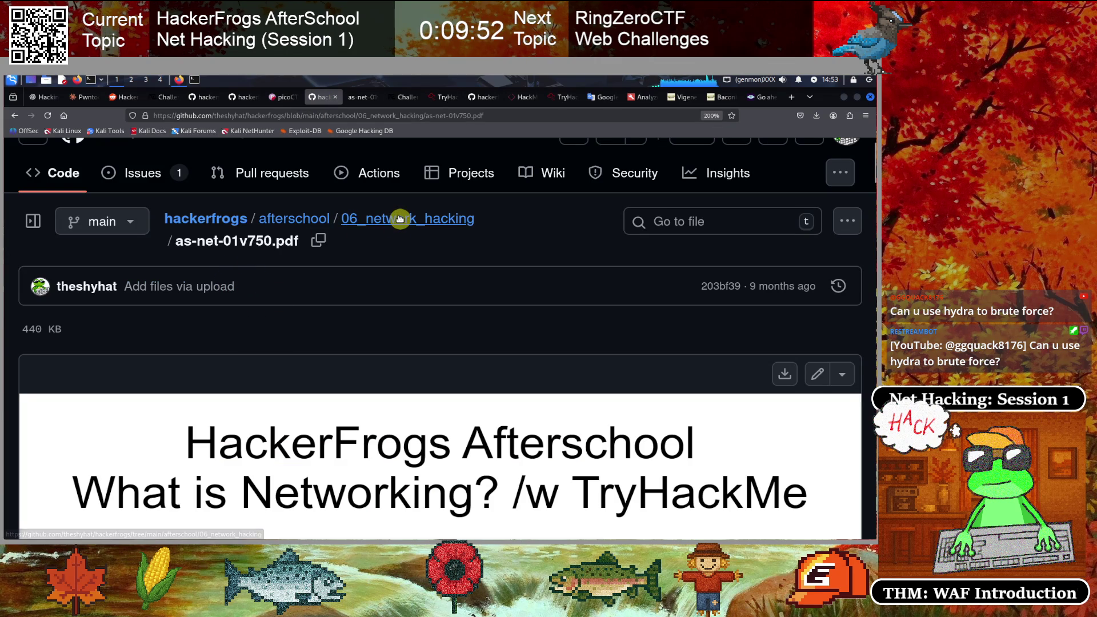
# Browse the 06_network_hacking folder and briefly open the as-net-02v750.pdf slide deck
pyautogui.click(400, 220)
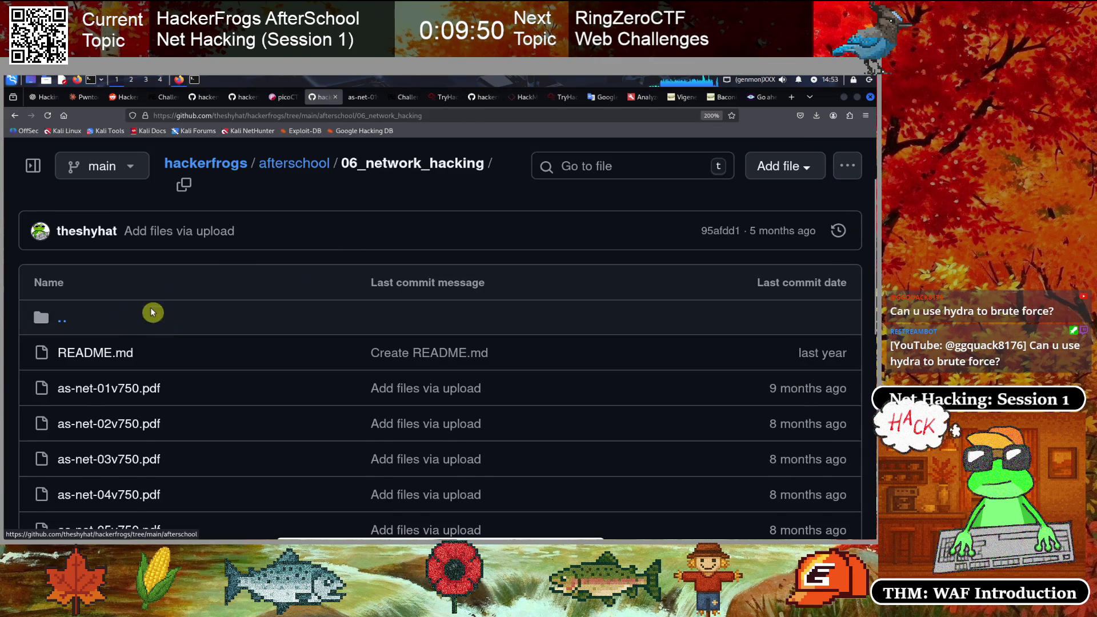
pyautogui.scroll(-5, 85, 343)
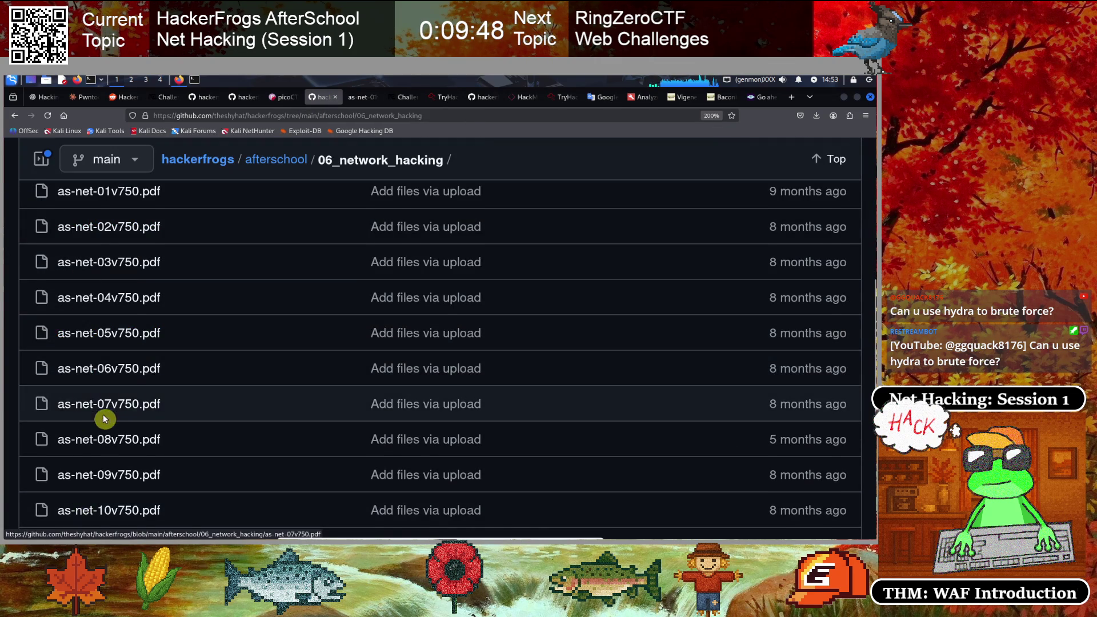
pyautogui.scroll(-3, 108, 422)
pyautogui.scroll(2, 98, 399)
pyautogui.scroll(3, 98, 398)
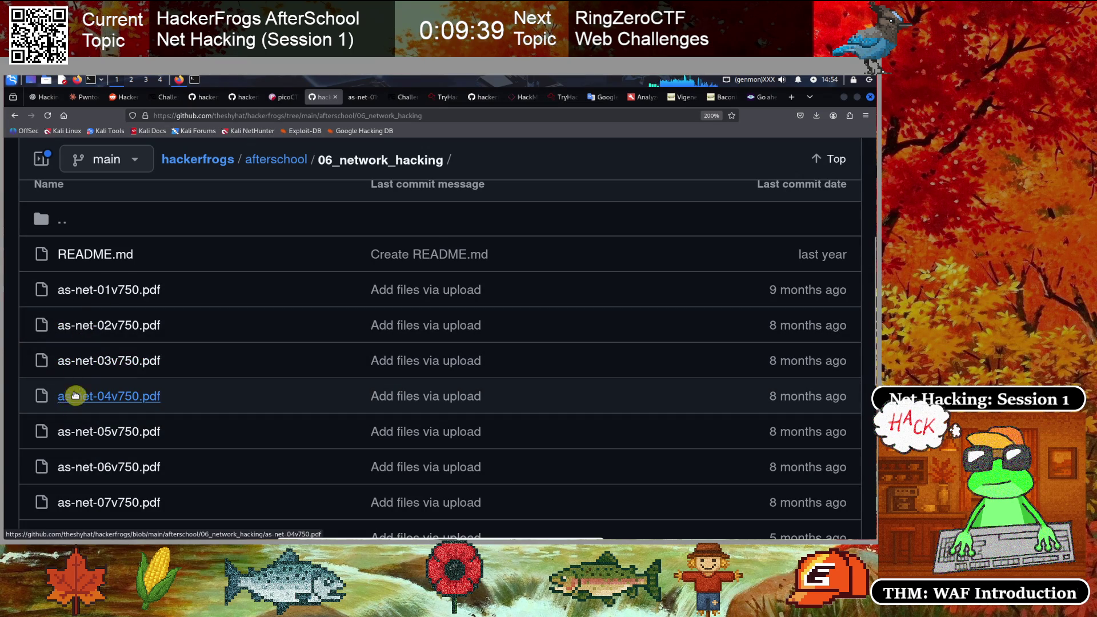
pyautogui.click(86, 324)
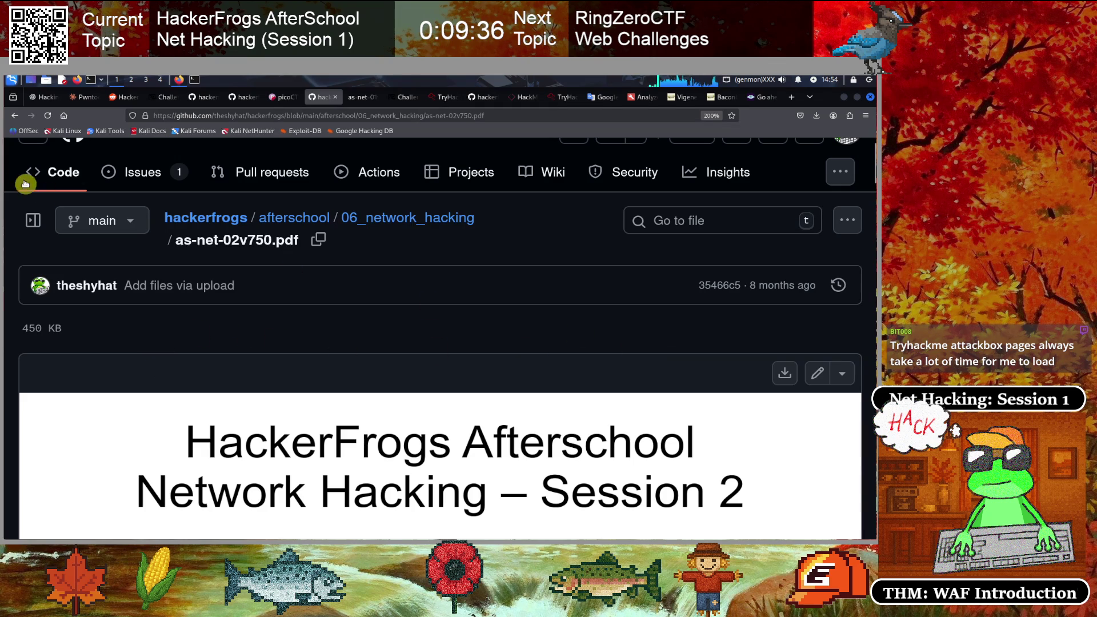
pyautogui.click(15, 115)
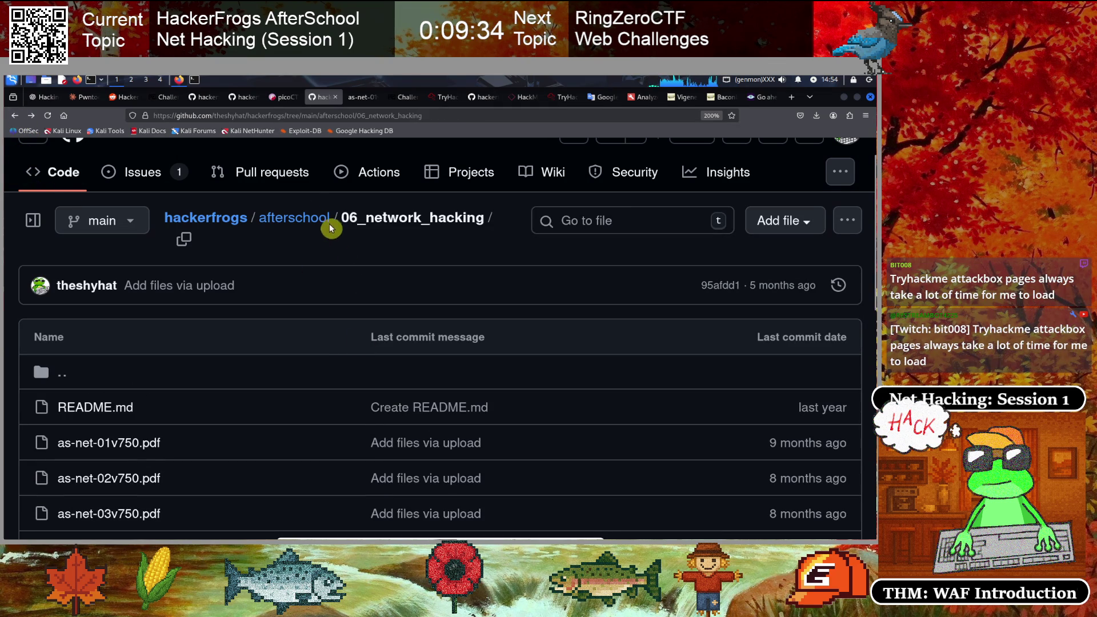
# Go through afterschool, session_notes, batch2 and 03network_hacking to open session02_common_network_services.md
pyautogui.click(306, 220)
pyautogui.scroll(-3, 171, 423)
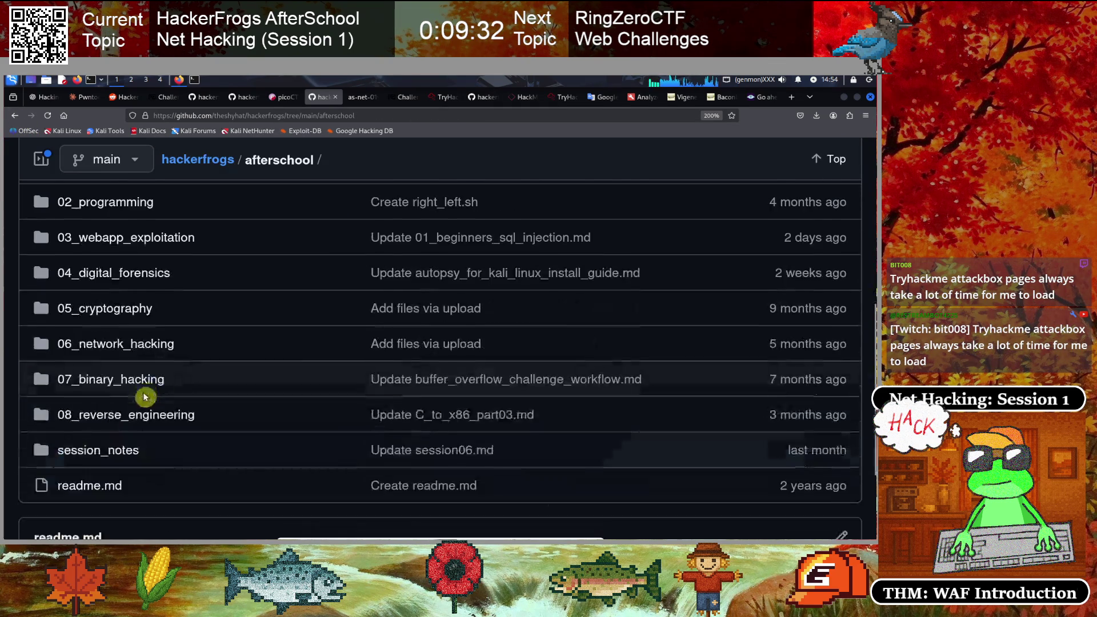
pyautogui.scroll(-2, 145, 396)
pyautogui.click(71, 357)
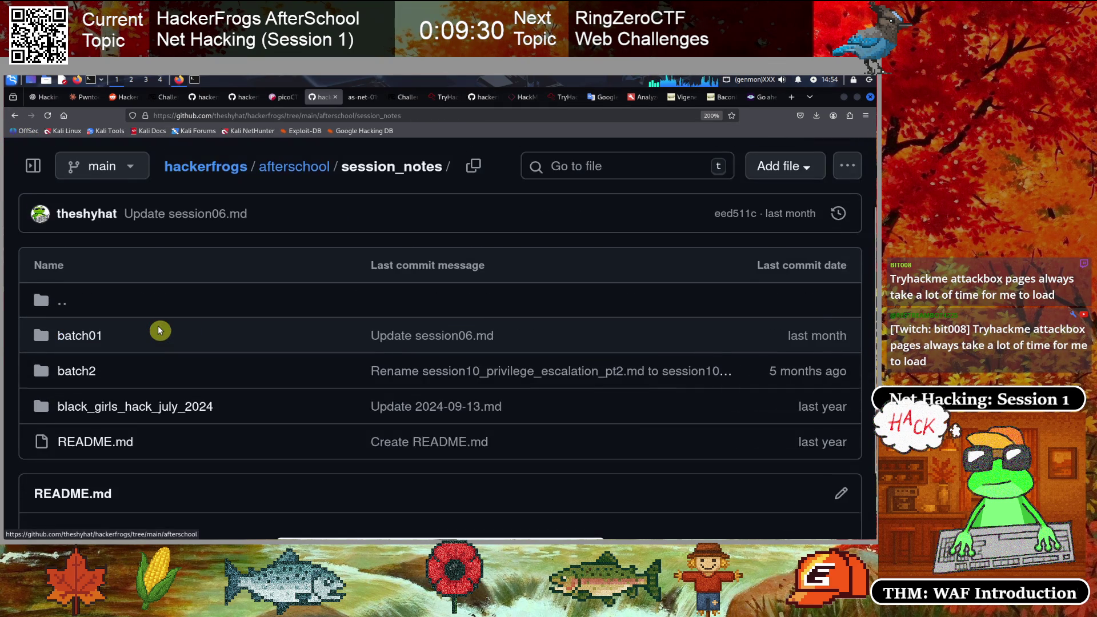
pyautogui.scroll(-2, 154, 332)
pyautogui.scroll(3, 145, 335)
pyautogui.click(68, 377)
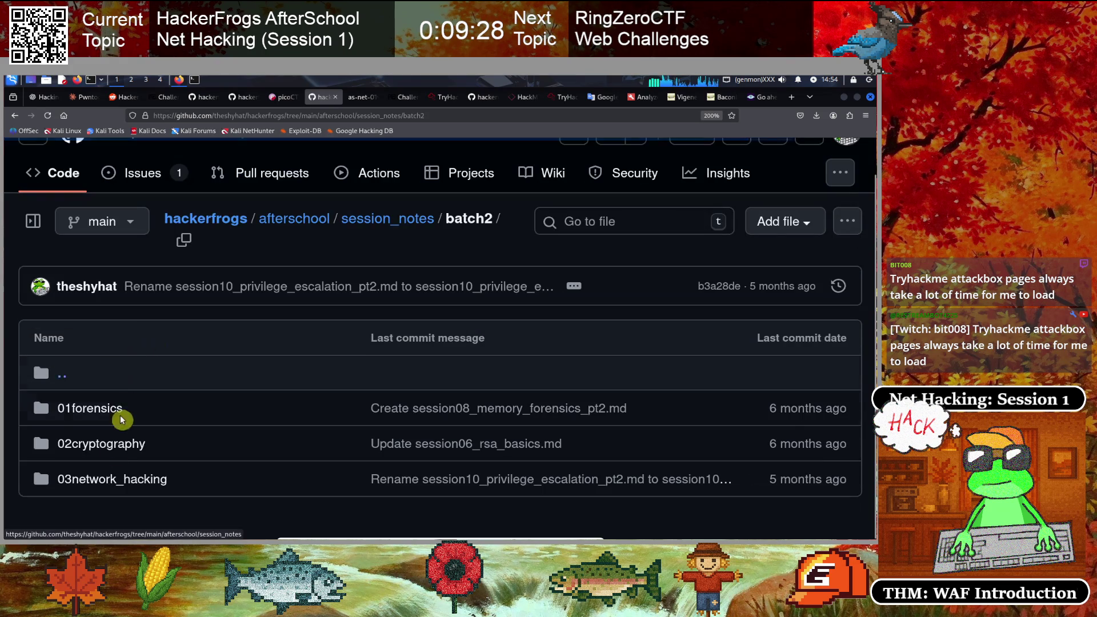
pyautogui.click(74, 480)
pyautogui.scroll(-2, 165, 389)
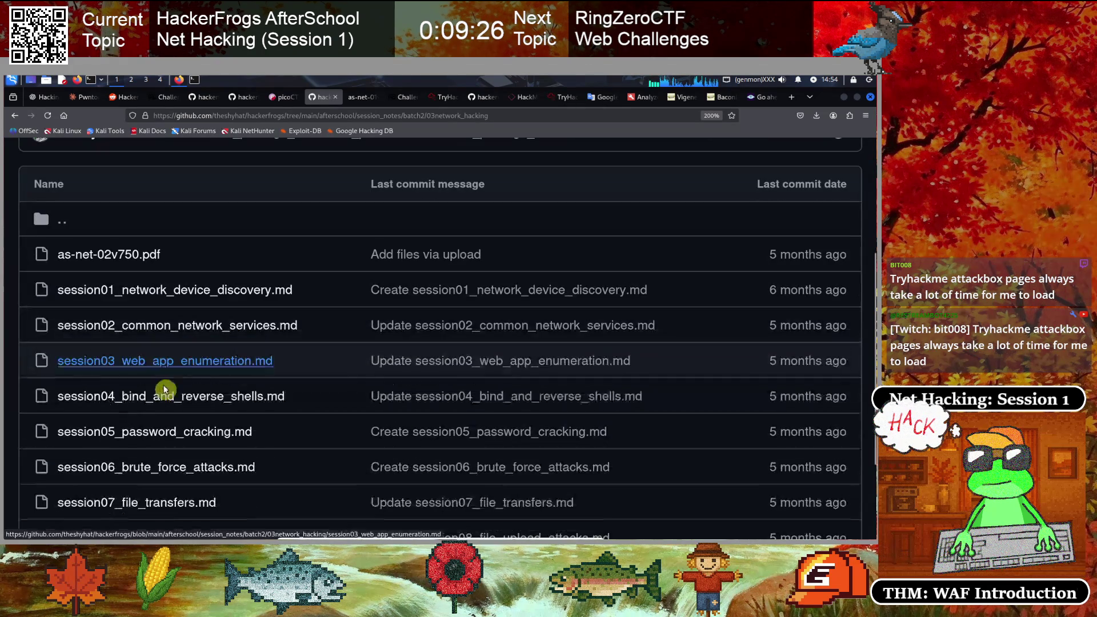
pyautogui.click(152, 326)
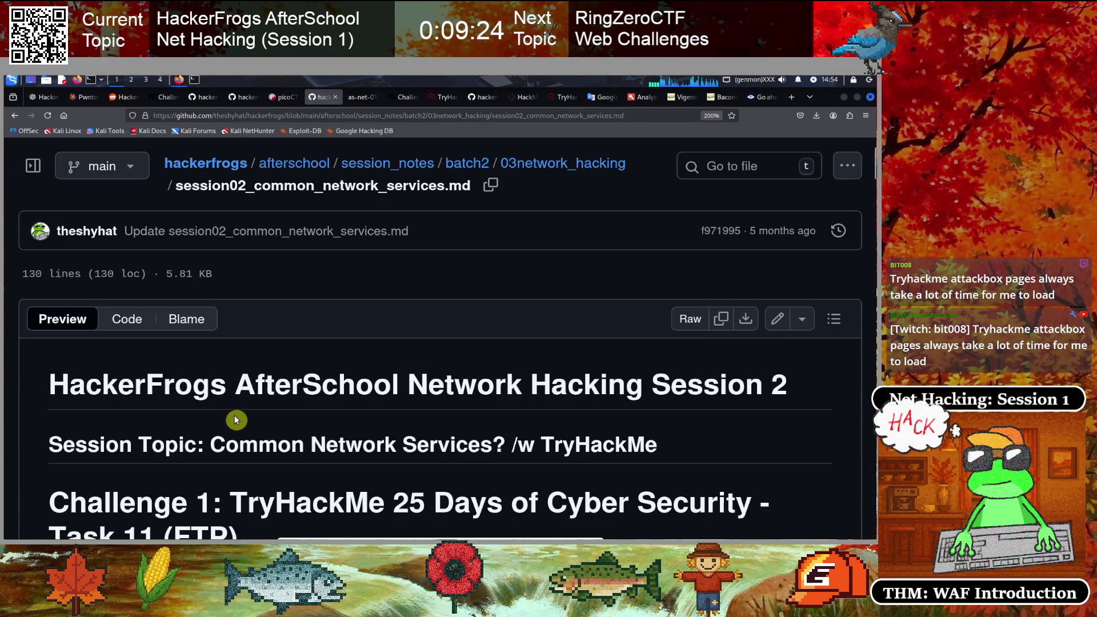
# Scroll through the session 2 FTP, SMB and Telnet challenge notes, then return to the 03network_hacking listing
pyautogui.scroll(-2, 200, 388)
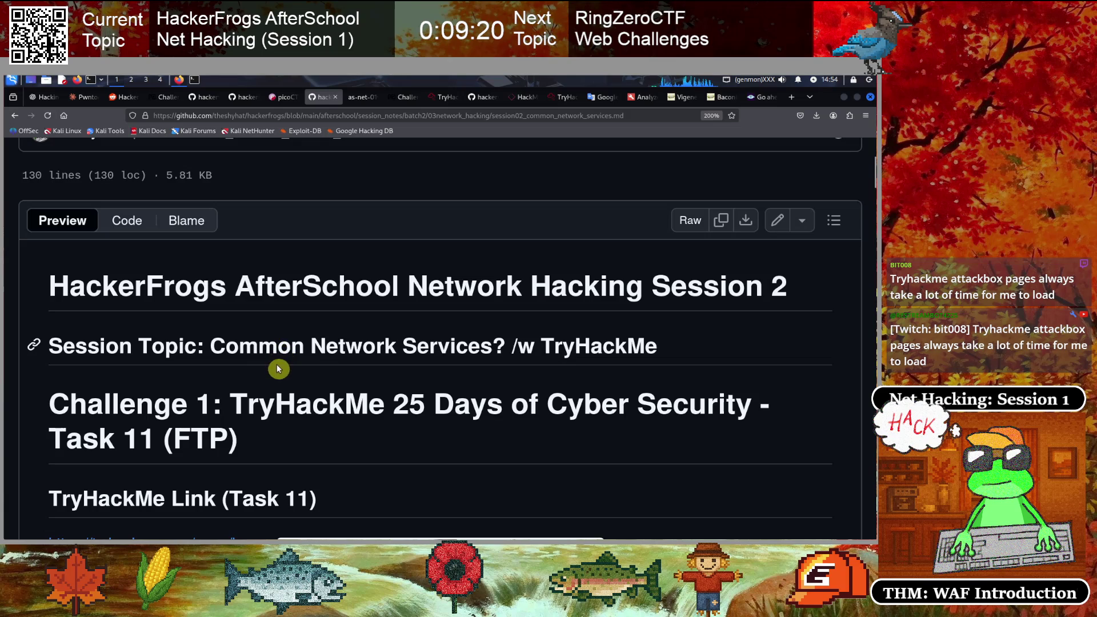
pyautogui.scroll(-2, 263, 360)
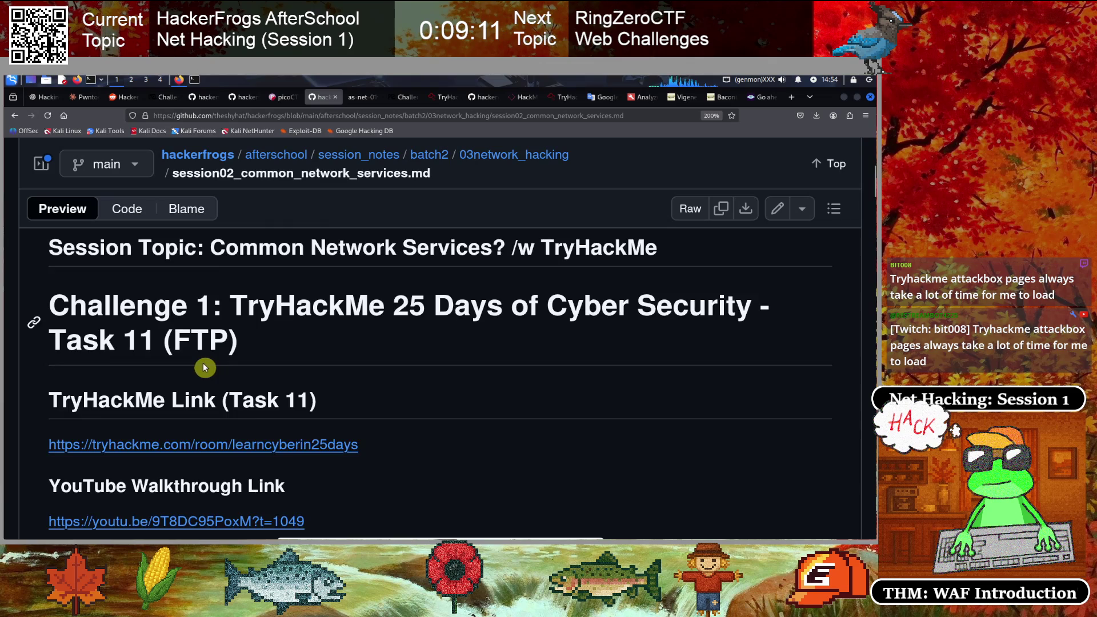
pyautogui.scroll(-10, 205, 367)
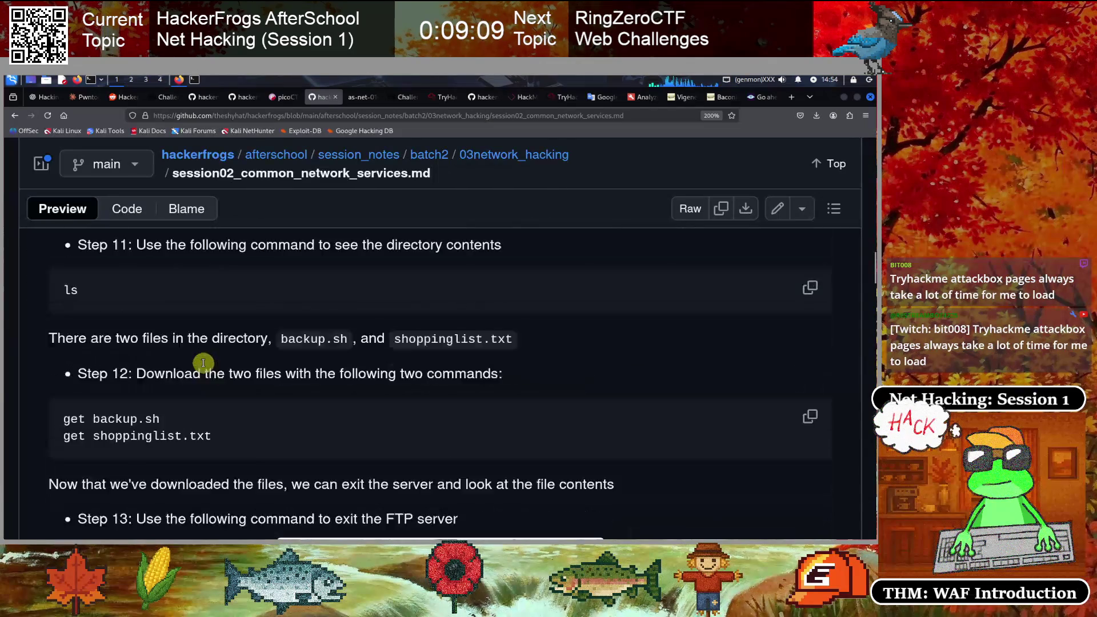
pyautogui.scroll(-8, 203, 364)
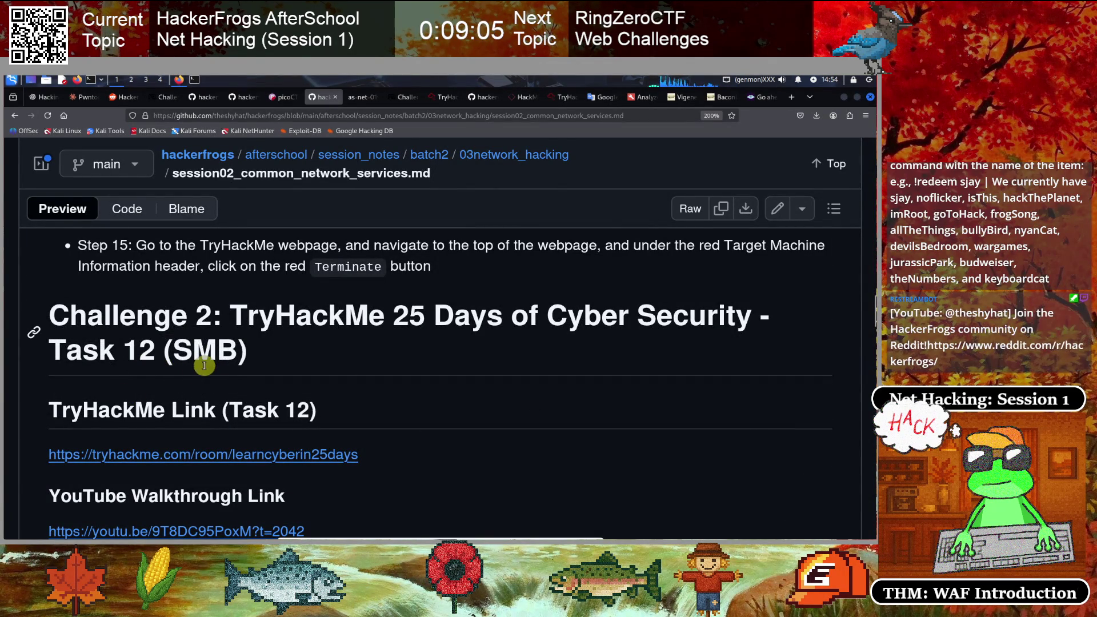
pyautogui.scroll(-1, 217, 380)
pyautogui.scroll(-15, 215, 376)
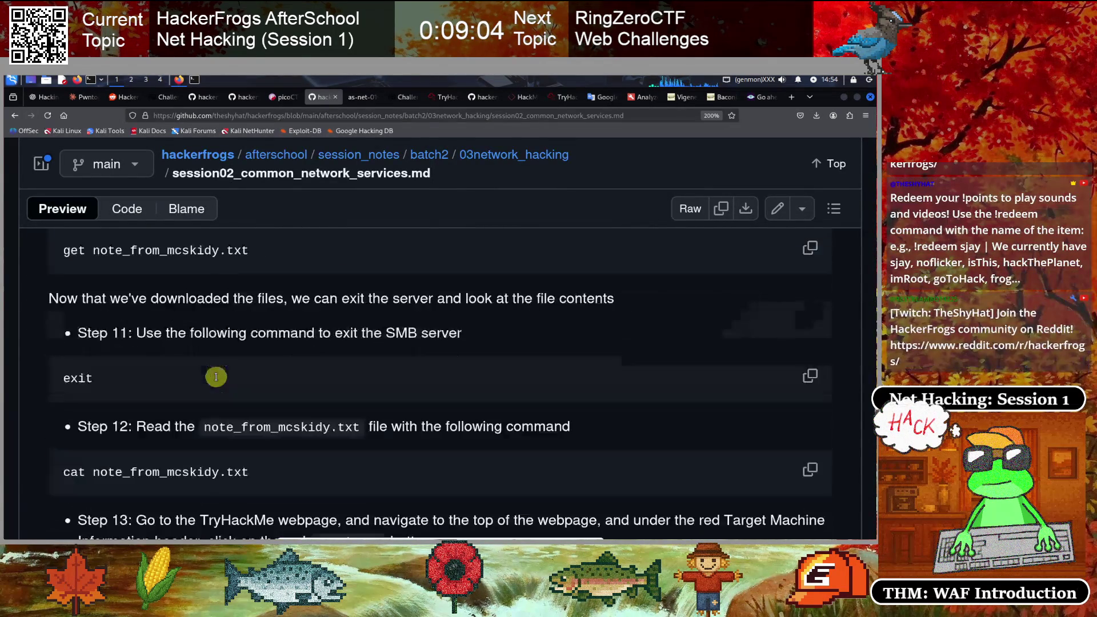
pyautogui.scroll(3, 216, 376)
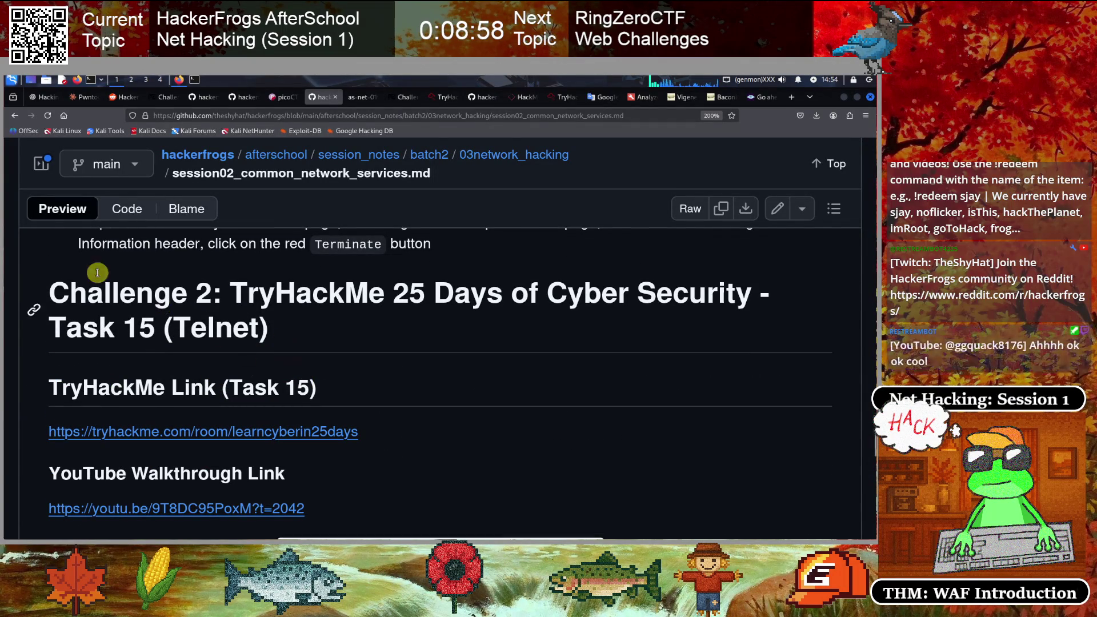
pyautogui.click(13, 116)
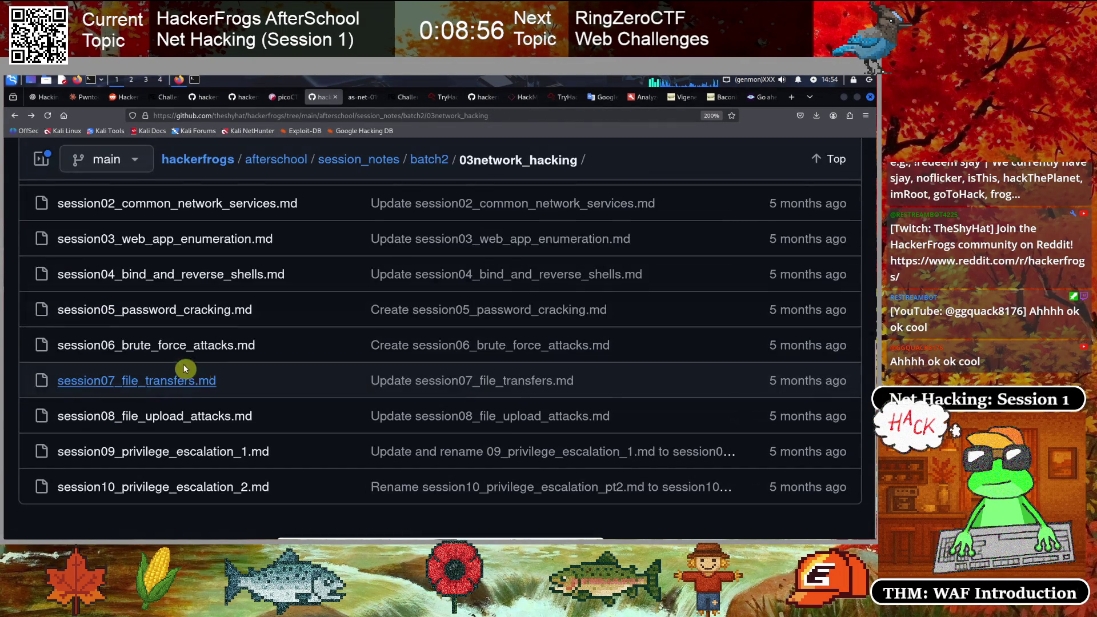
# Read session03_web_app_enumeration.md on the DVWA room, then open session04_bind_and_reverse_shells.md
pyautogui.click(150, 246)
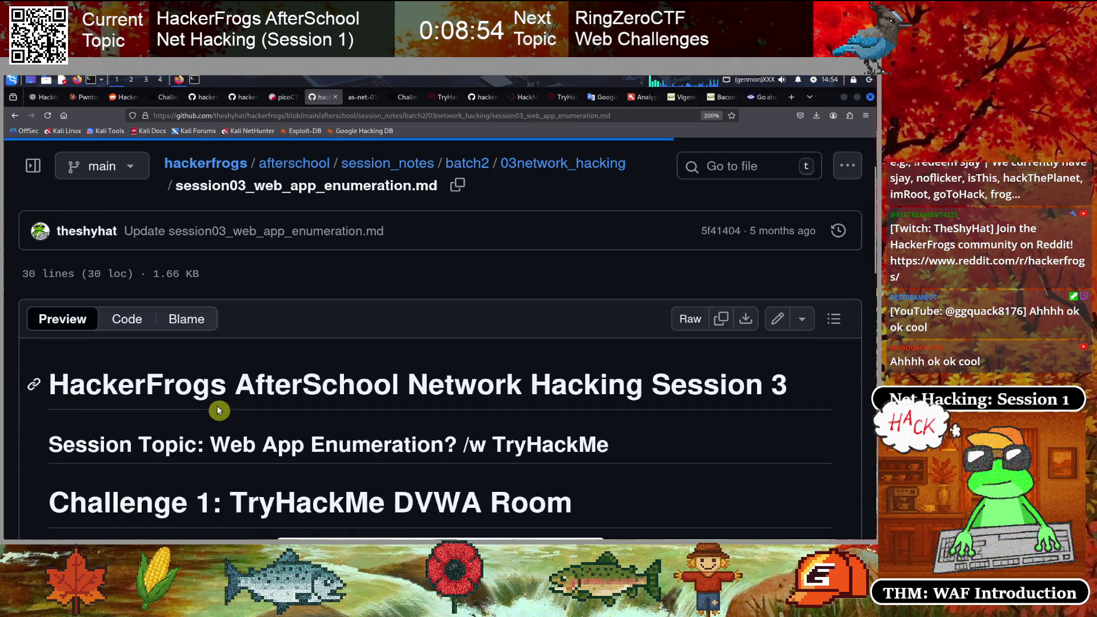
pyautogui.scroll(-2, 284, 436)
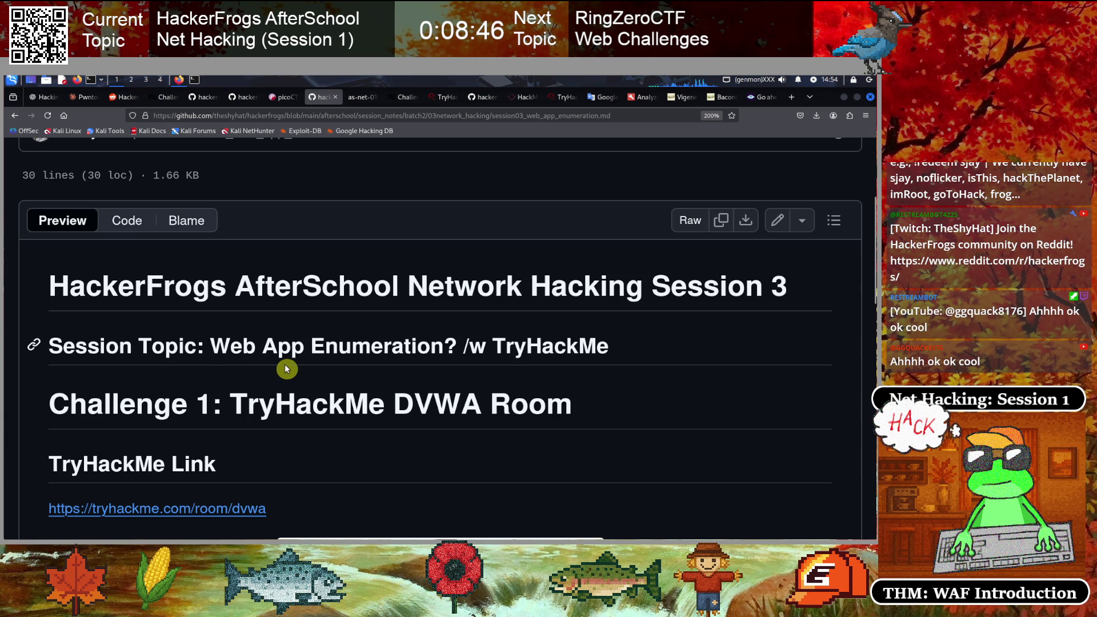
pyautogui.scroll(-15, 287, 368)
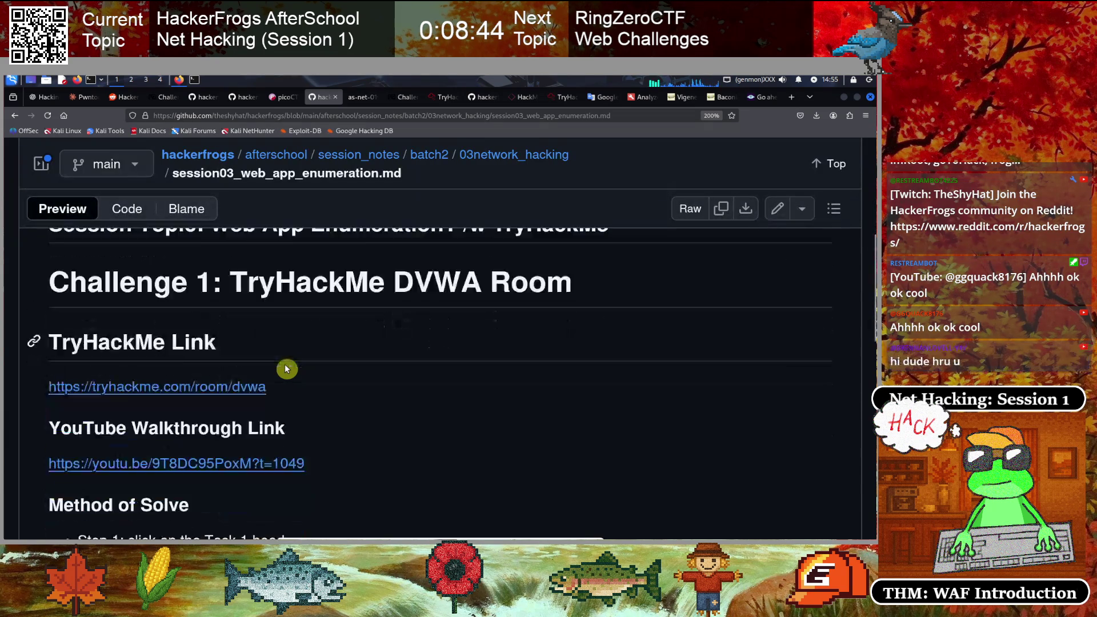
pyautogui.scroll(10, 284, 369)
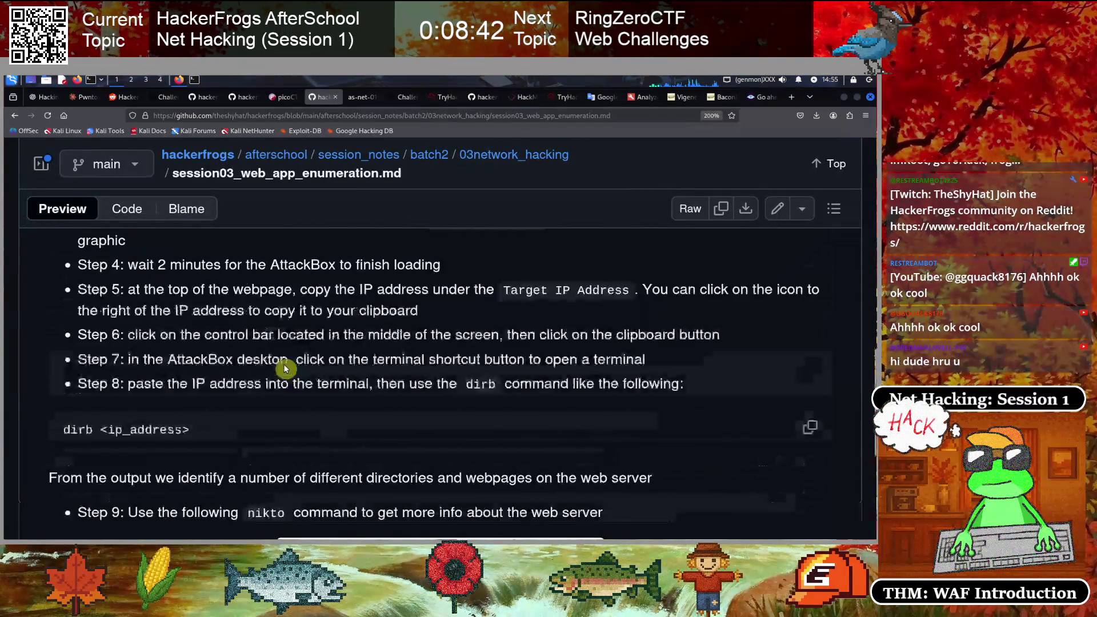
pyautogui.scroll(5, 171, 400)
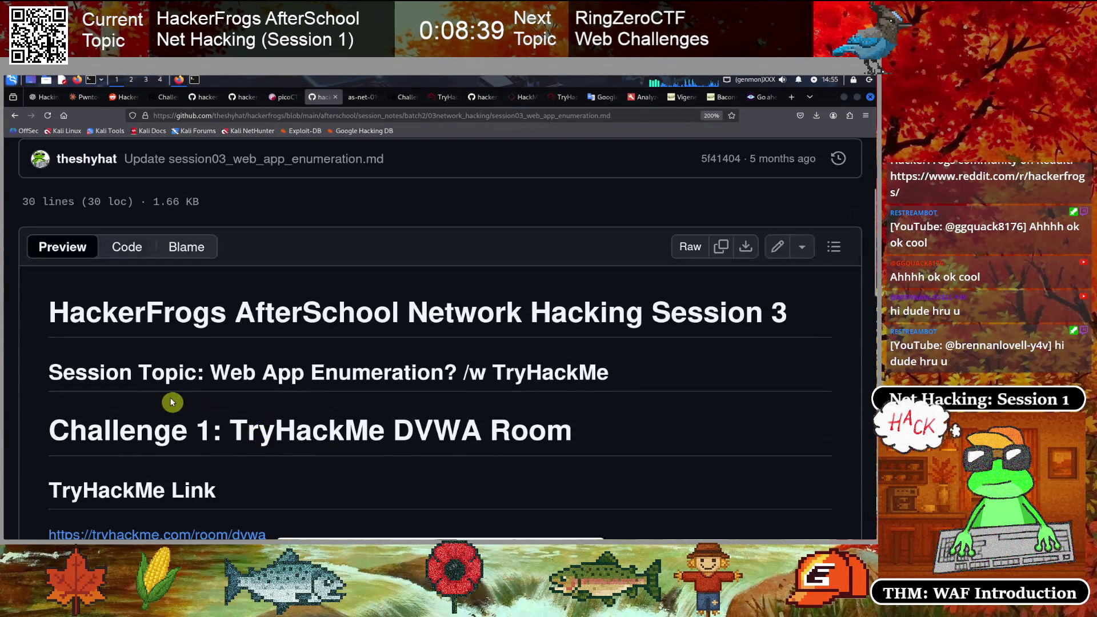
pyautogui.click(336, 448)
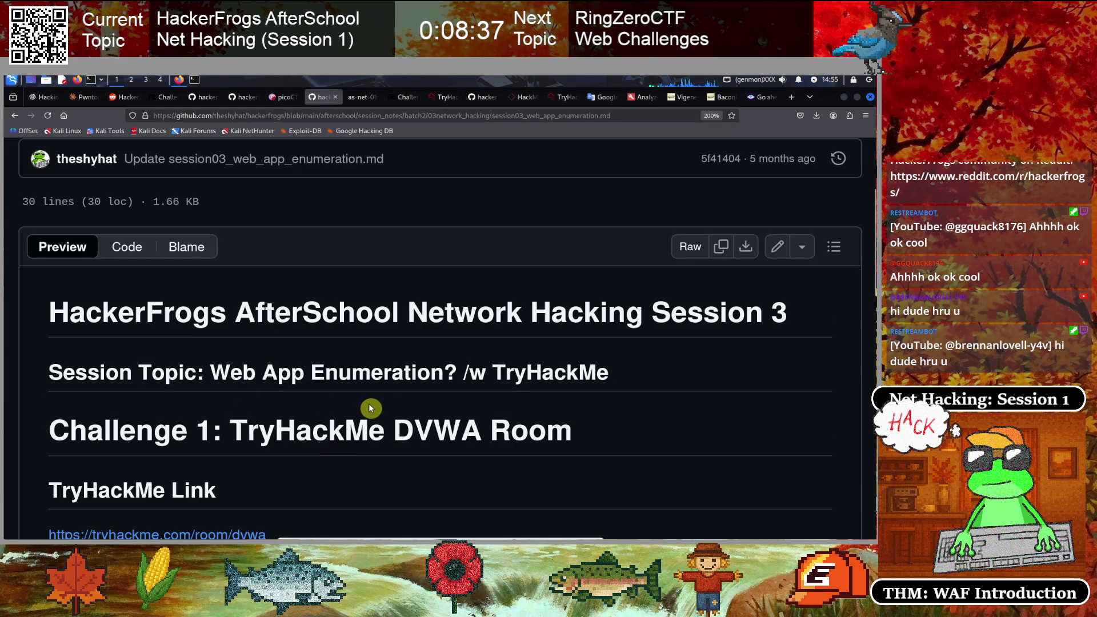
pyautogui.click(15, 115)
pyautogui.click(149, 421)
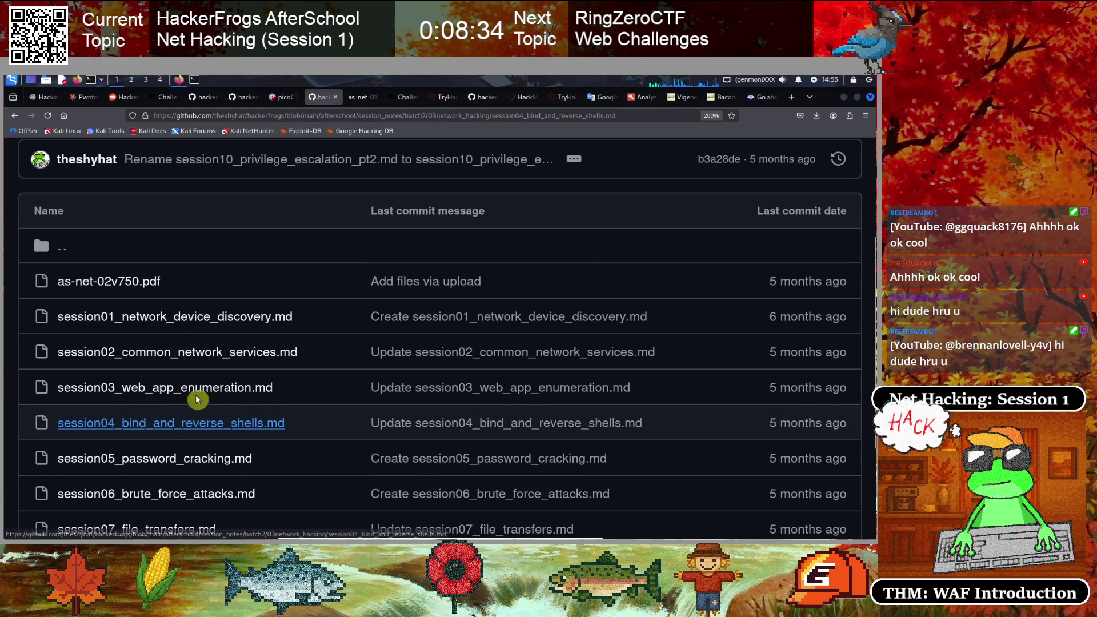
# Scroll through the session 4 Bind and Reverse Shells notes and return to the folder listing
pyautogui.scroll(-2, 268, 388)
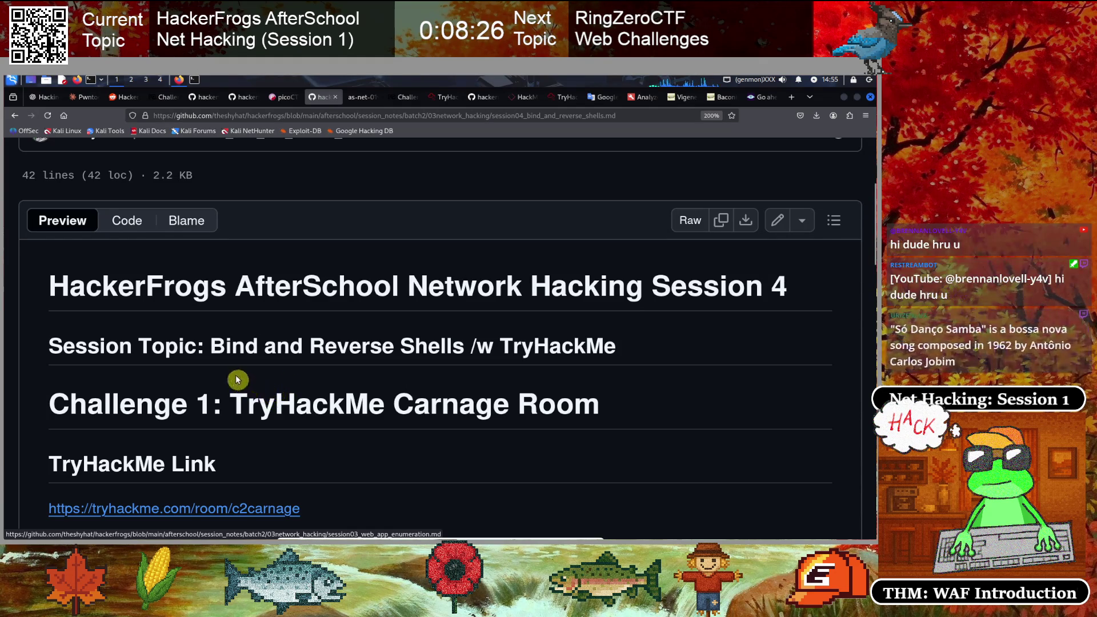
pyautogui.scroll(-2, 238, 380)
pyautogui.scroll(2, 238, 379)
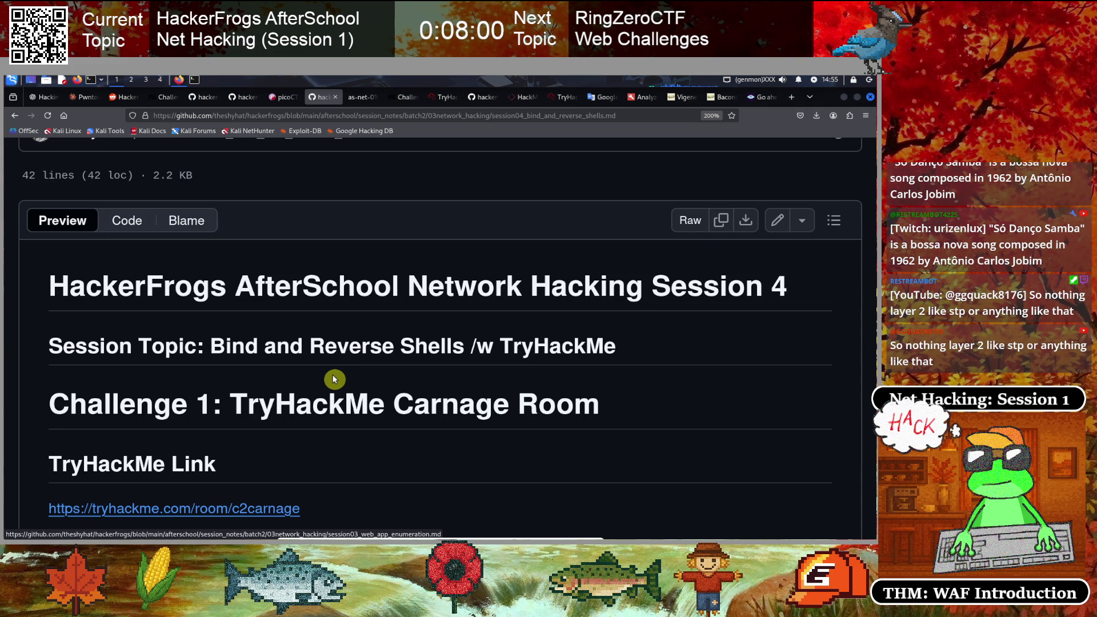
pyautogui.scroll(3, 261, 409)
pyautogui.scroll(-3, 262, 410)
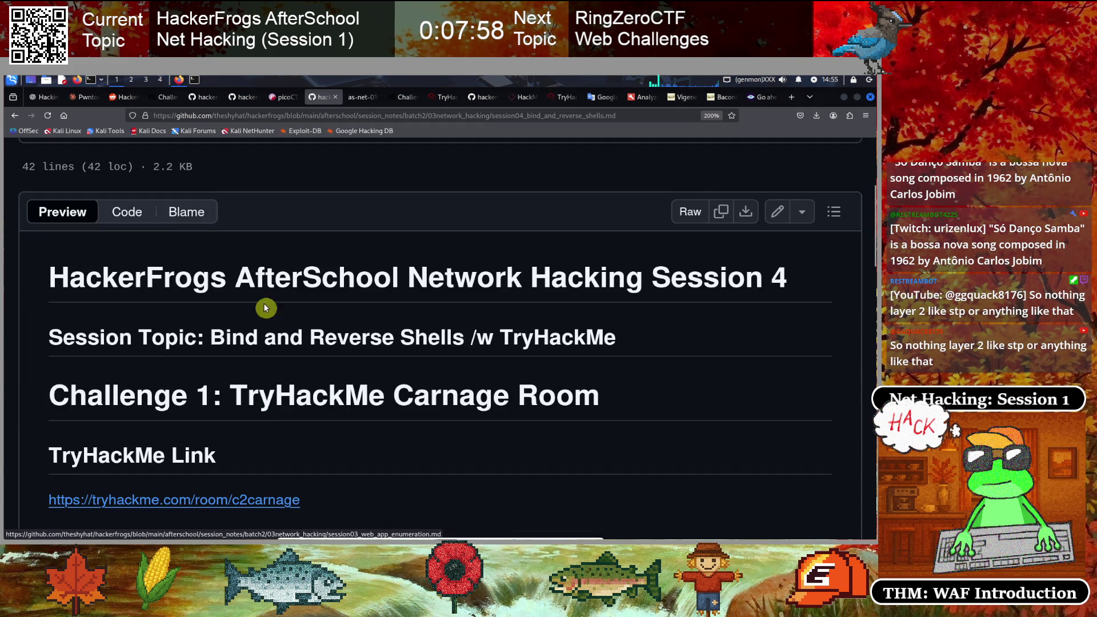
pyautogui.click(19, 114)
# Scroll the 03network_hacking listing, then show slide 25, 'Enumerating Open Ports /w Nmap', of as-net-01v750.pdf
pyautogui.scroll(-2, 216, 348)
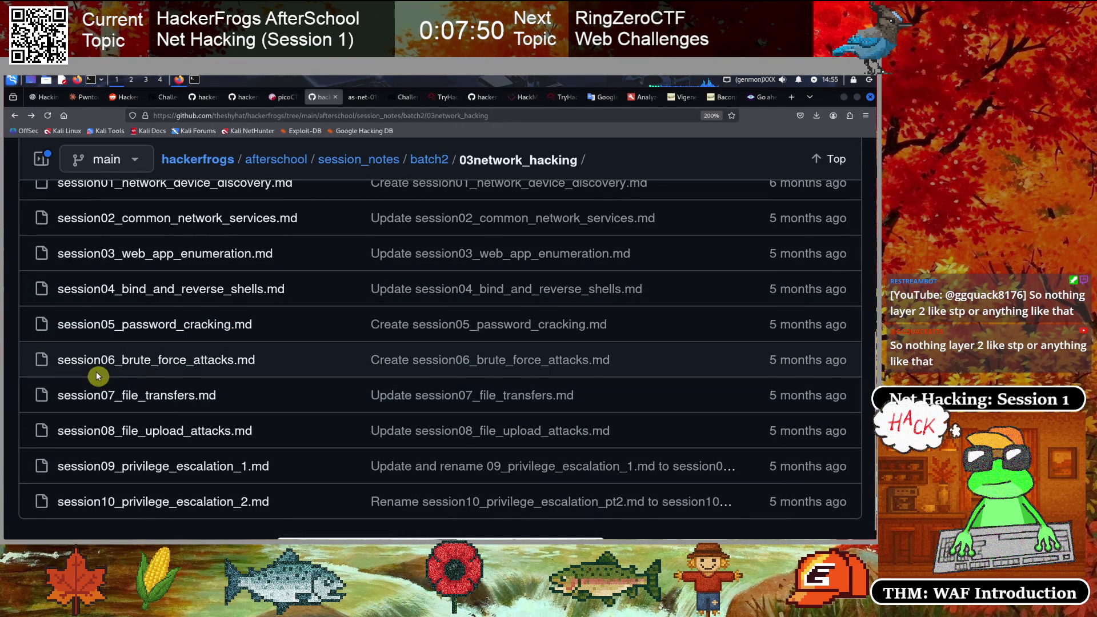
pyautogui.scroll(-1, 174, 370)
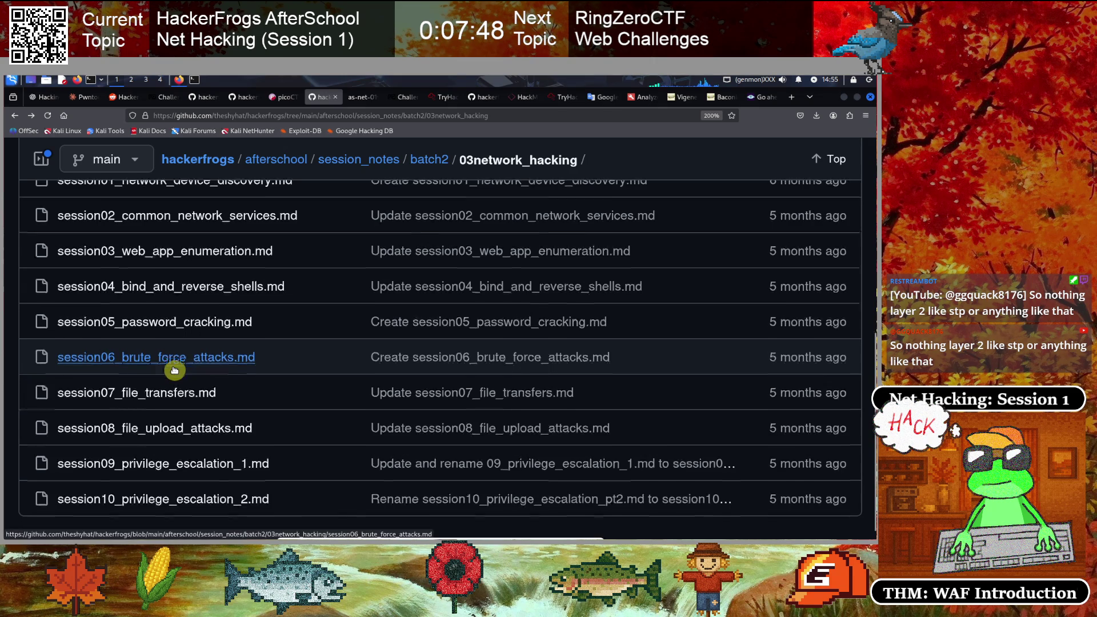
pyautogui.scroll(-1, 175, 370)
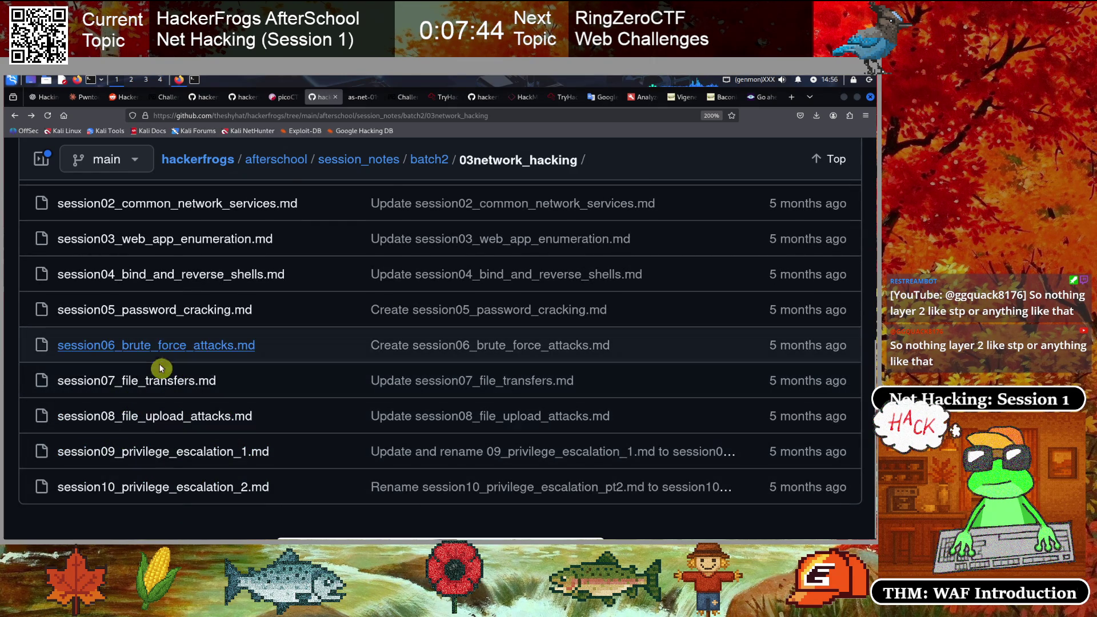
pyautogui.scroll(3, 252, 440)
pyautogui.scroll(5, 245, 416)
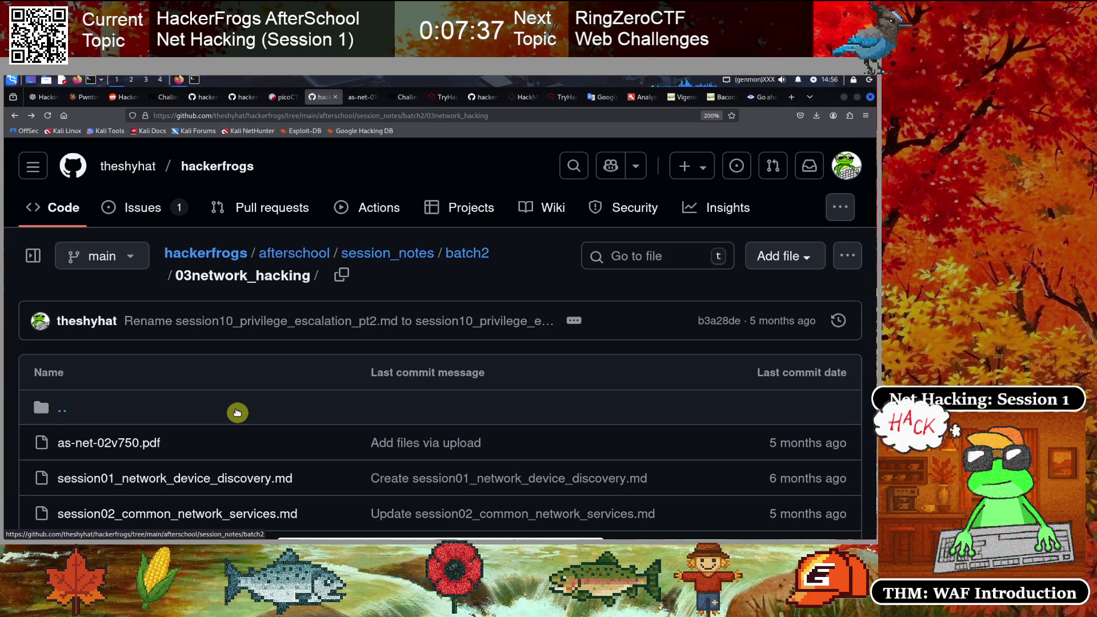
pyautogui.click(361, 97)
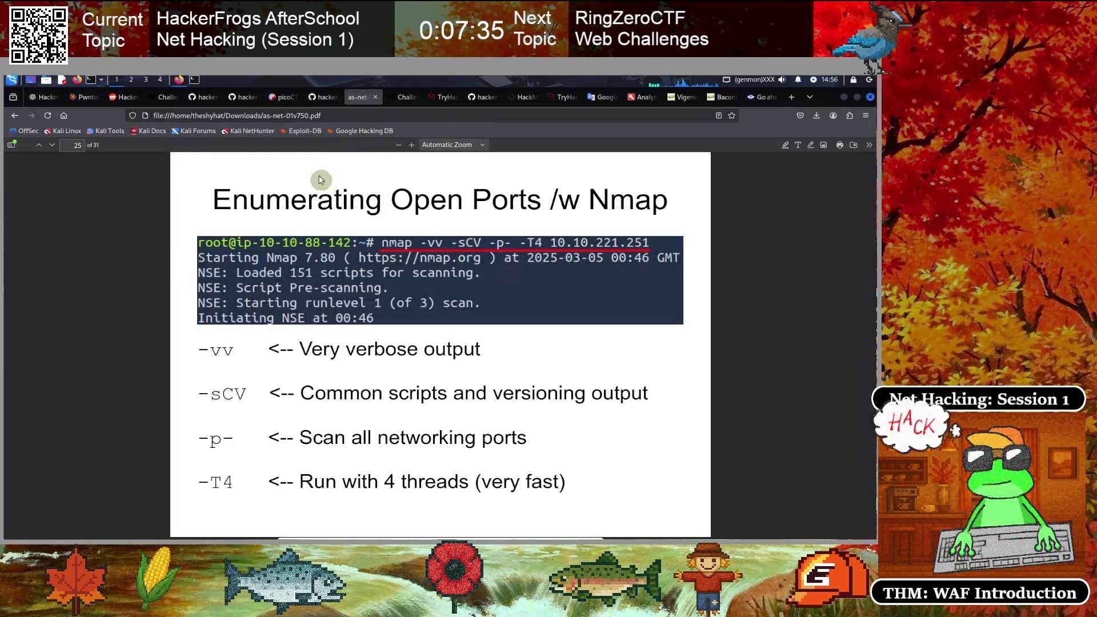
# Advance past the Summary slide to slide 27, 'Ping Sweeping', with nmap -sn 192.168.10.0/24
pyautogui.press('Right')
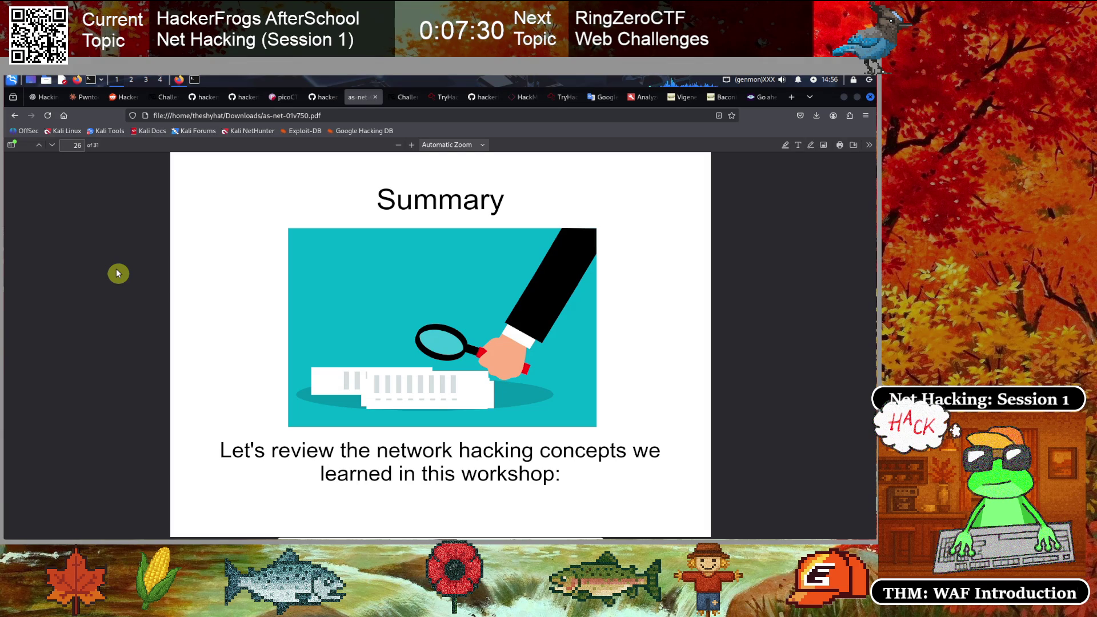
pyautogui.press('Right')
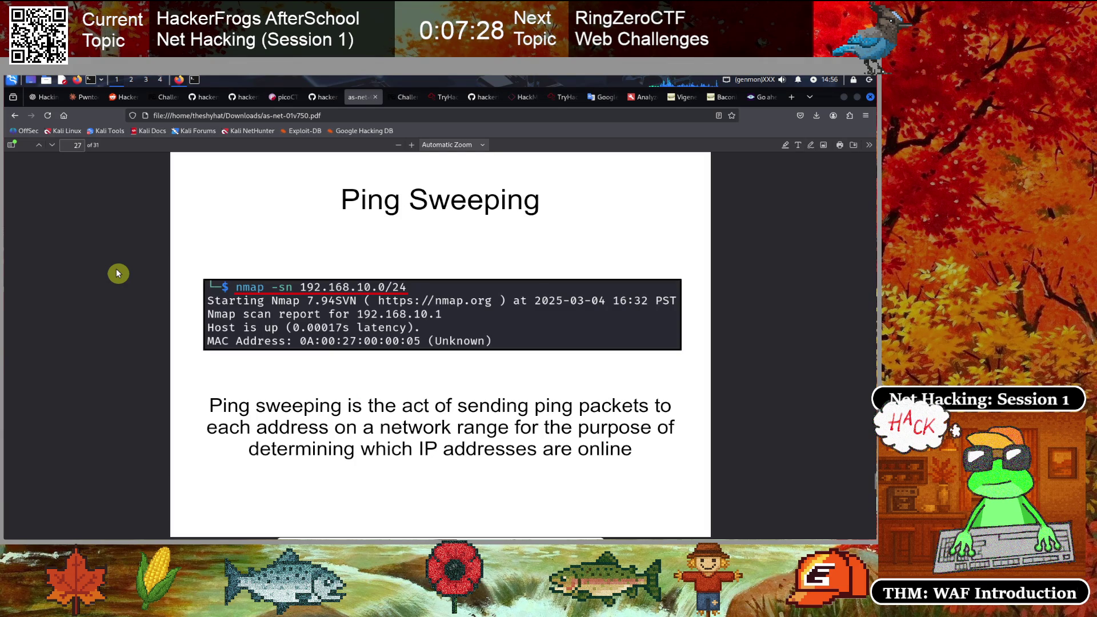
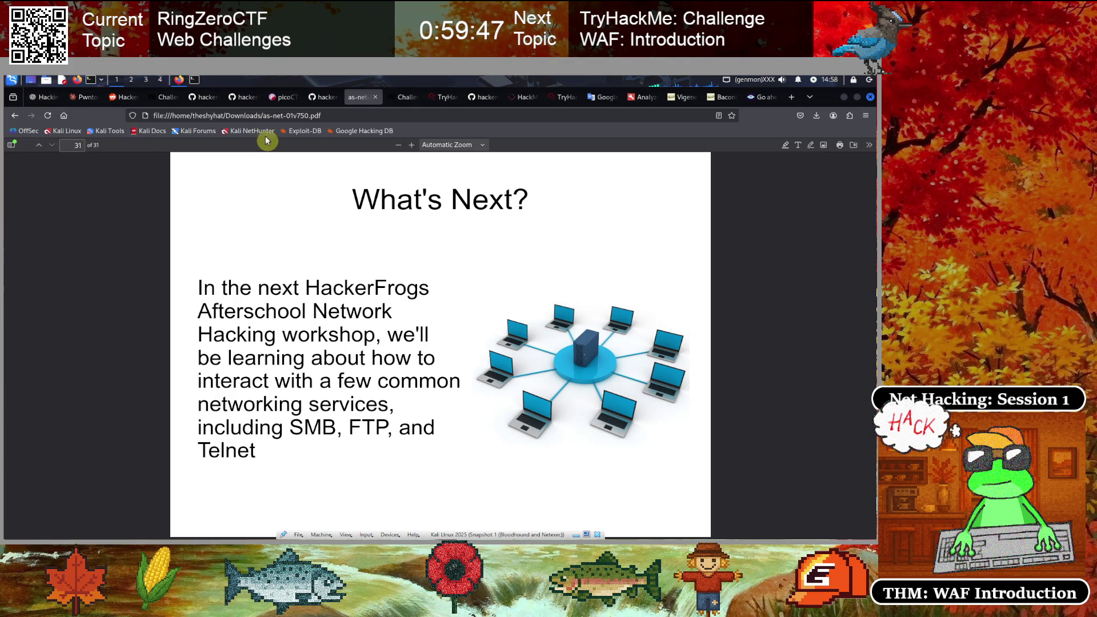
# Go to ringzer0ctf.com and open its Challenges page
pyautogui.click(347, 117)
pyautogui.write('ringzer0ctf.com/')
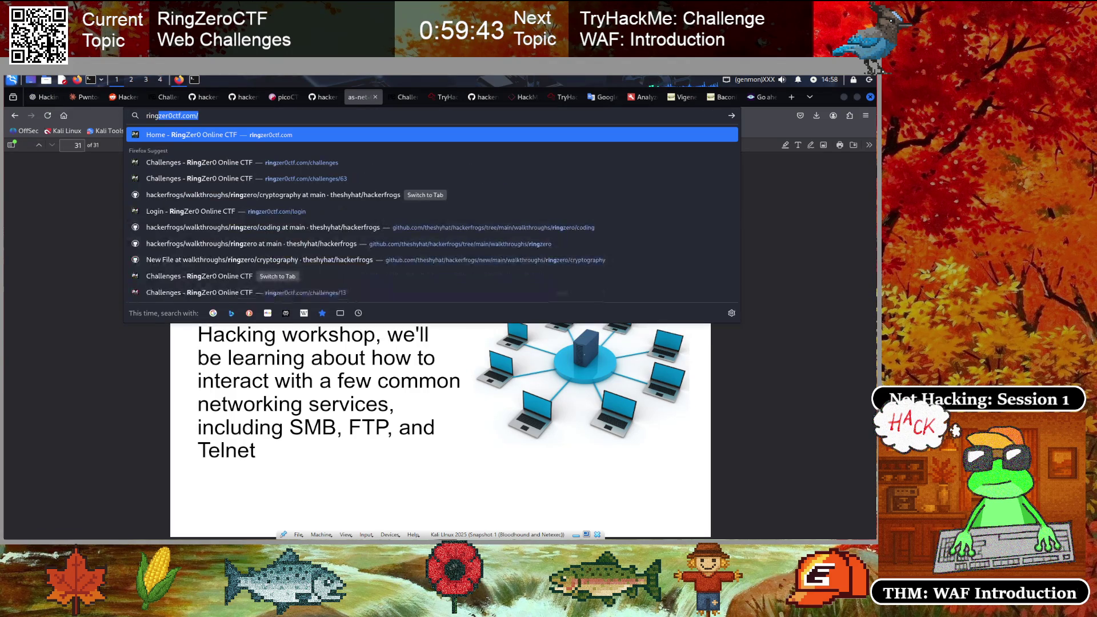
pyautogui.press('Return')
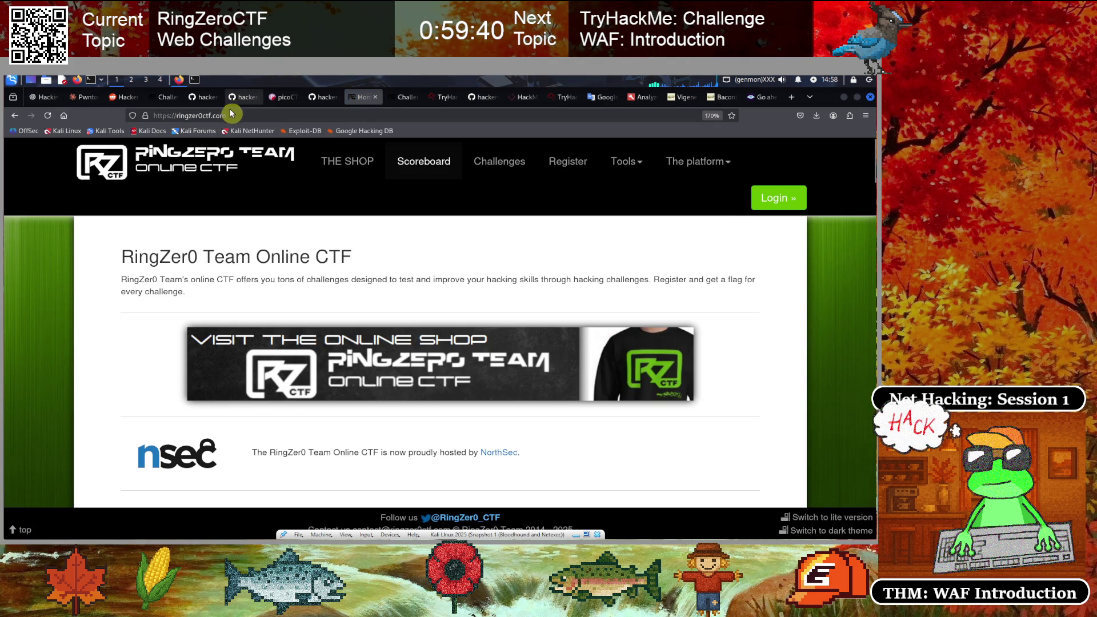
pyautogui.click(229, 116)
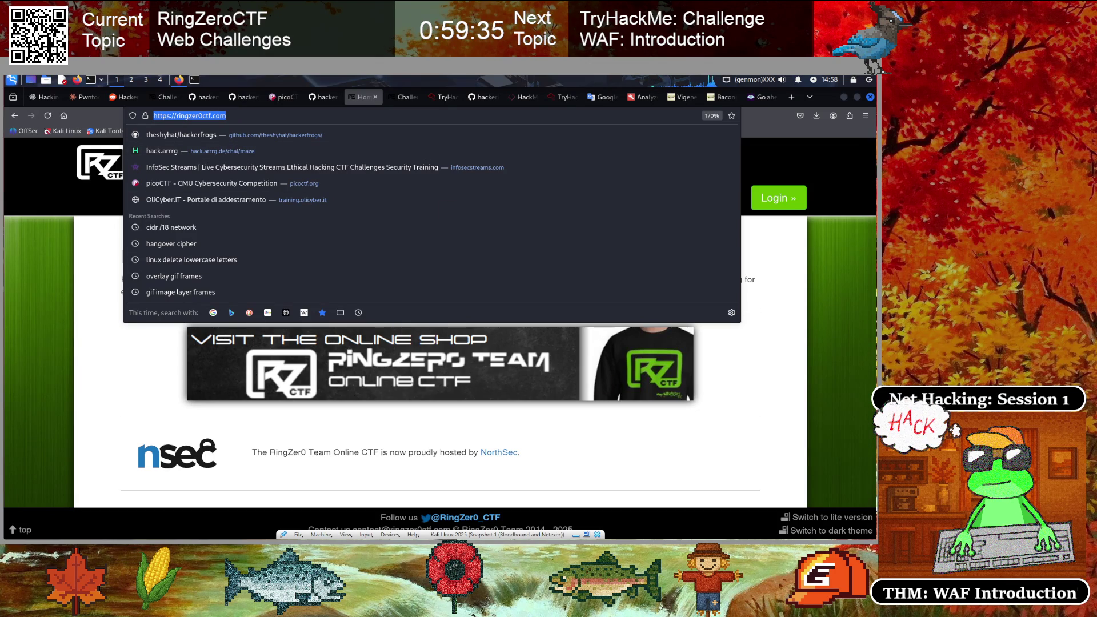
pyautogui.click(107, 364)
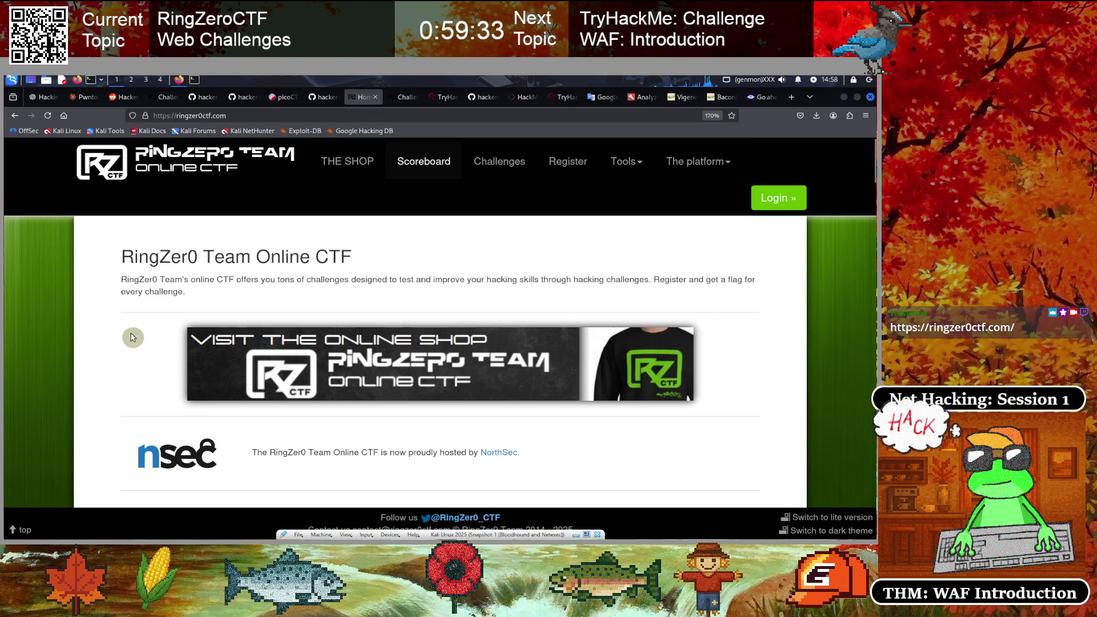
pyautogui.click(503, 177)
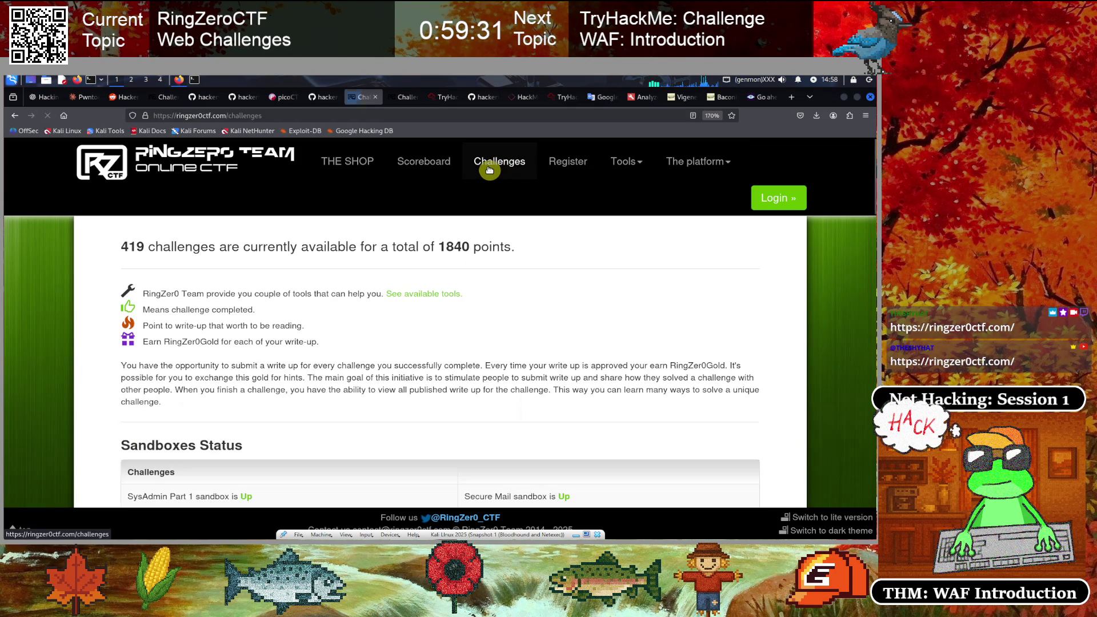
# Expand the Web Warning category to list Looking for password file, and select the page address
pyautogui.scroll(-3, 93, 311)
pyautogui.scroll(1, 98, 313)
pyautogui.scroll(-6, 103, 316)
pyautogui.scroll(-12, 107, 318)
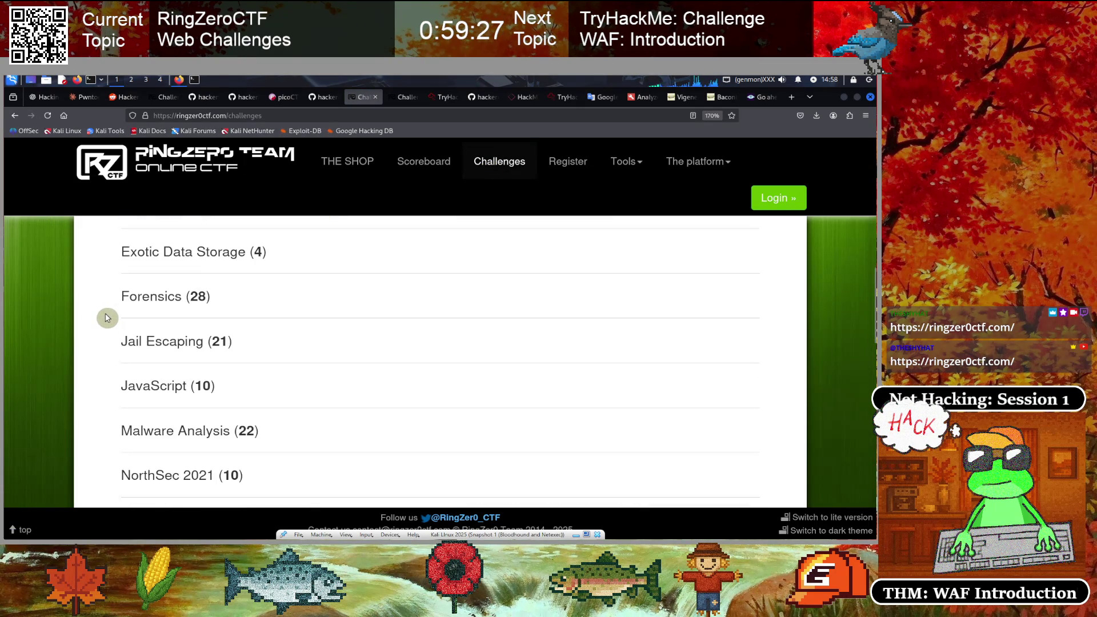
pyautogui.scroll(-2, 107, 318)
pyautogui.scroll(2, 105, 321)
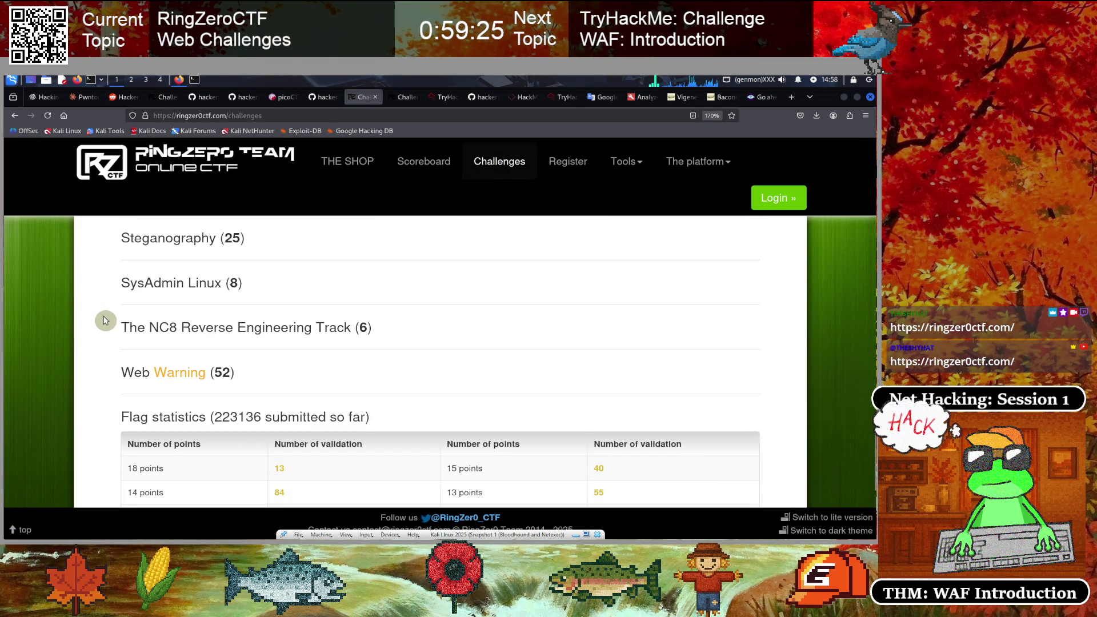
pyautogui.click(230, 375)
pyautogui.scroll(-3, 57, 349)
pyautogui.scroll(2, 57, 348)
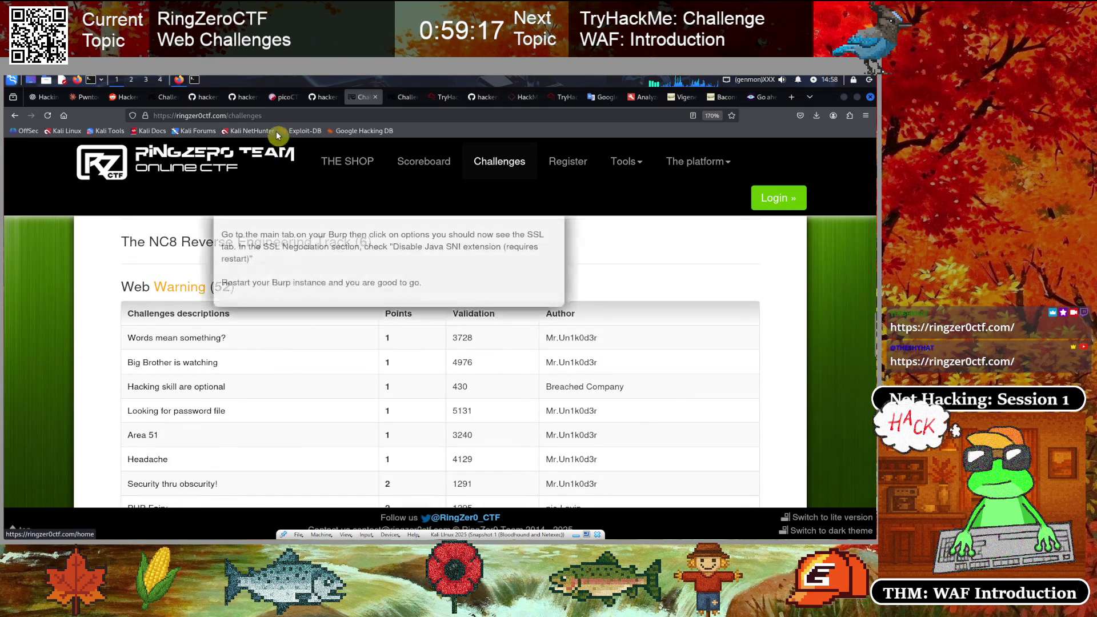
pyautogui.click(261, 118)
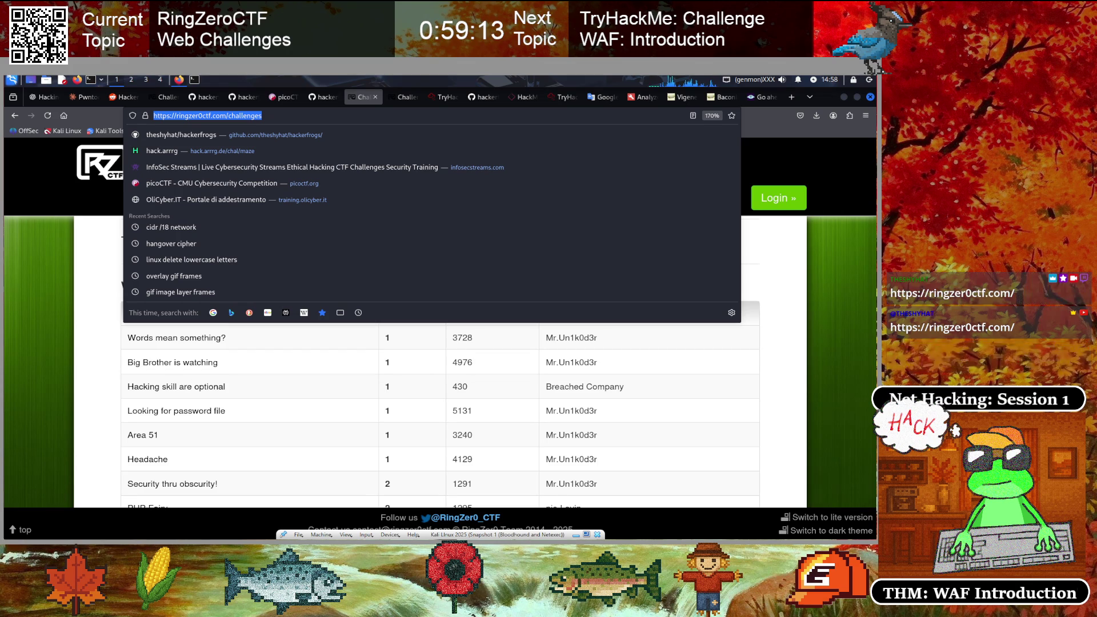
pyautogui.click(108, 387)
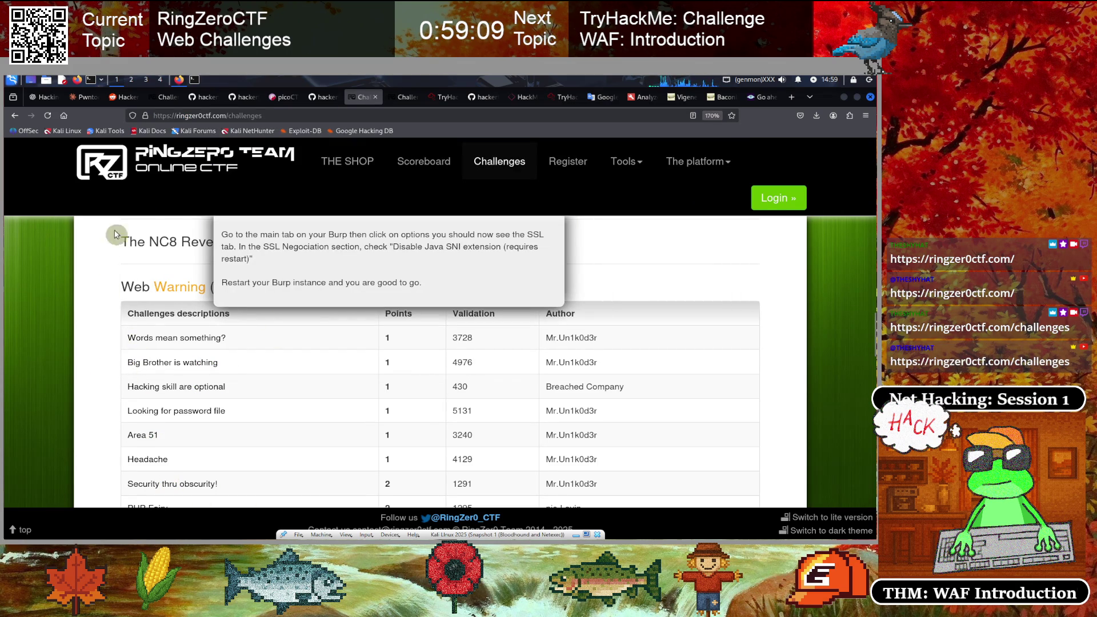
pyautogui.click(239, 98)
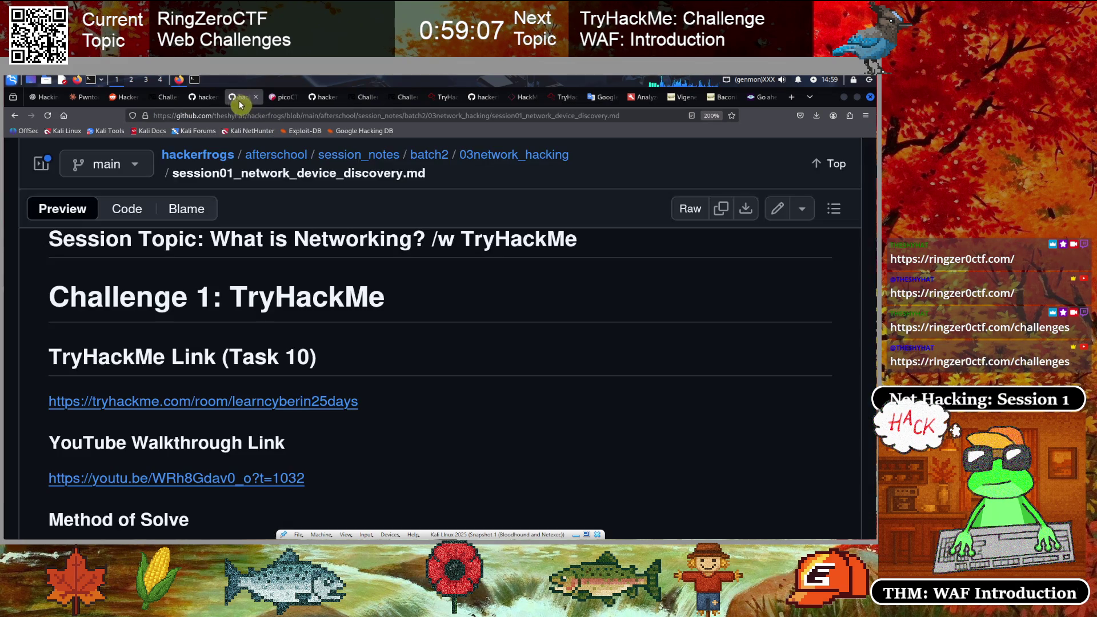
# Close the session notes tab and browse the GitHub walkthroughs to the ringzero web_hacking folder
pyautogui.click(256, 98)
pyautogui.click(204, 100)
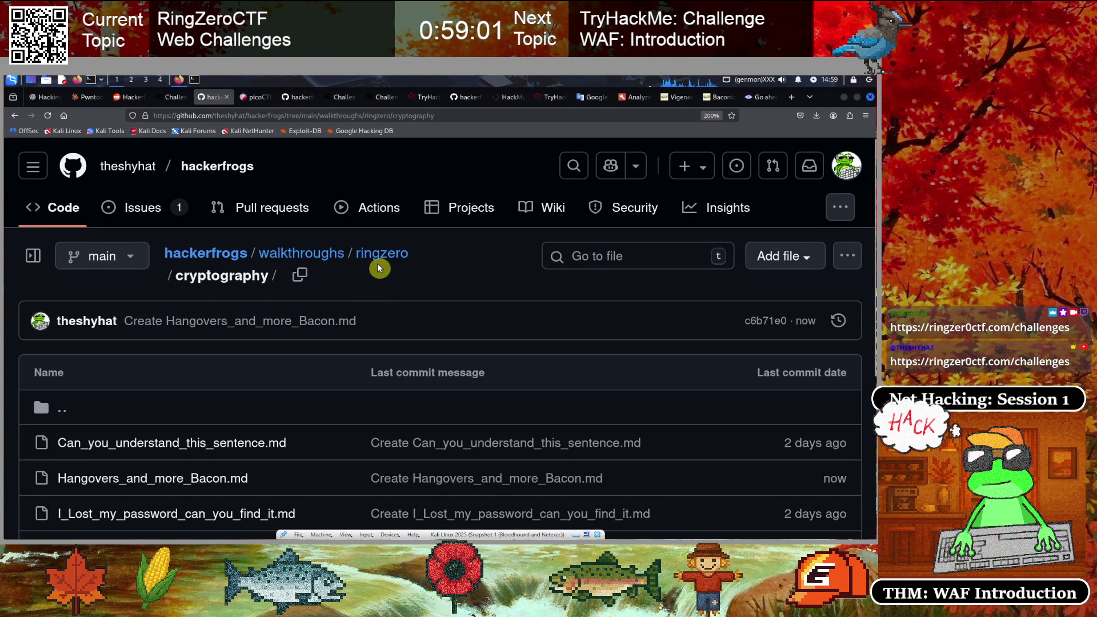
pyautogui.scroll(-2, 110, 367)
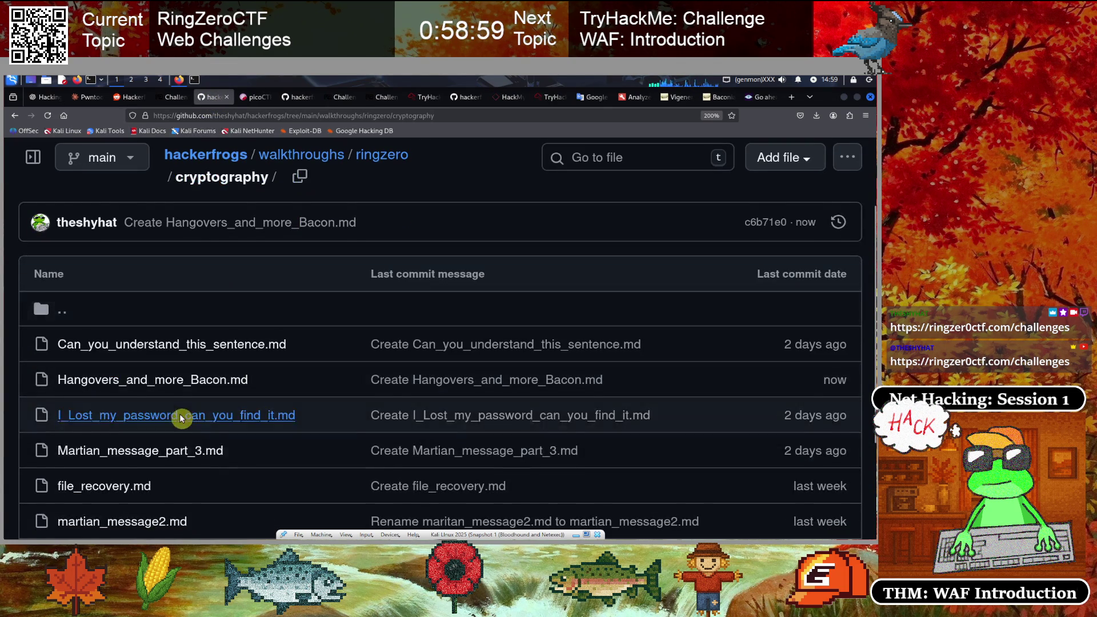
pyautogui.scroll(-2, 167, 407)
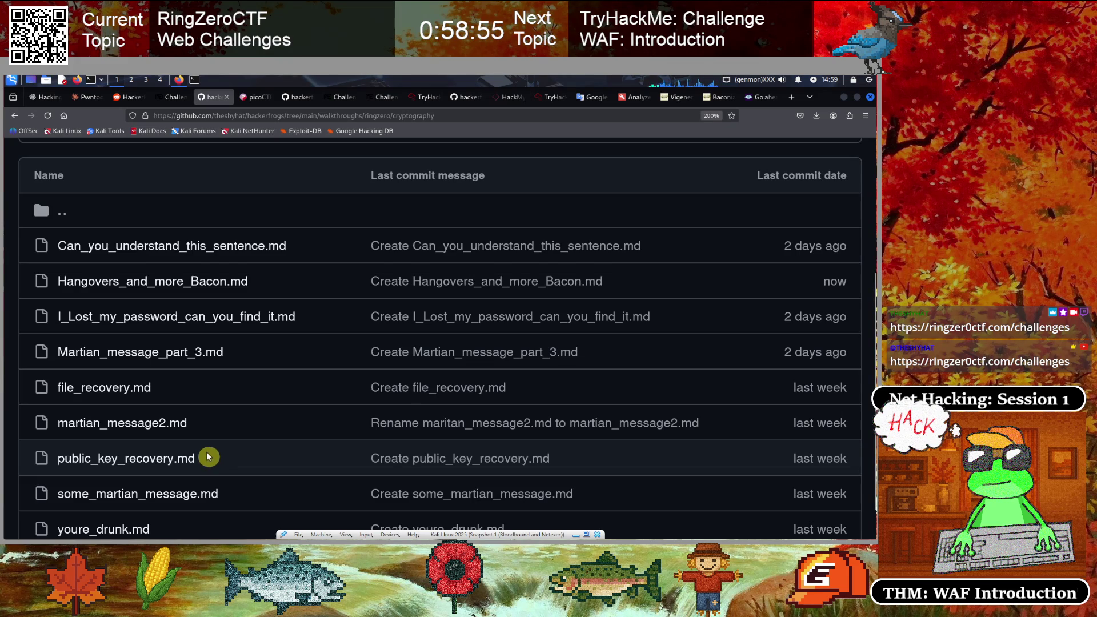
pyautogui.scroll(4, 194, 418)
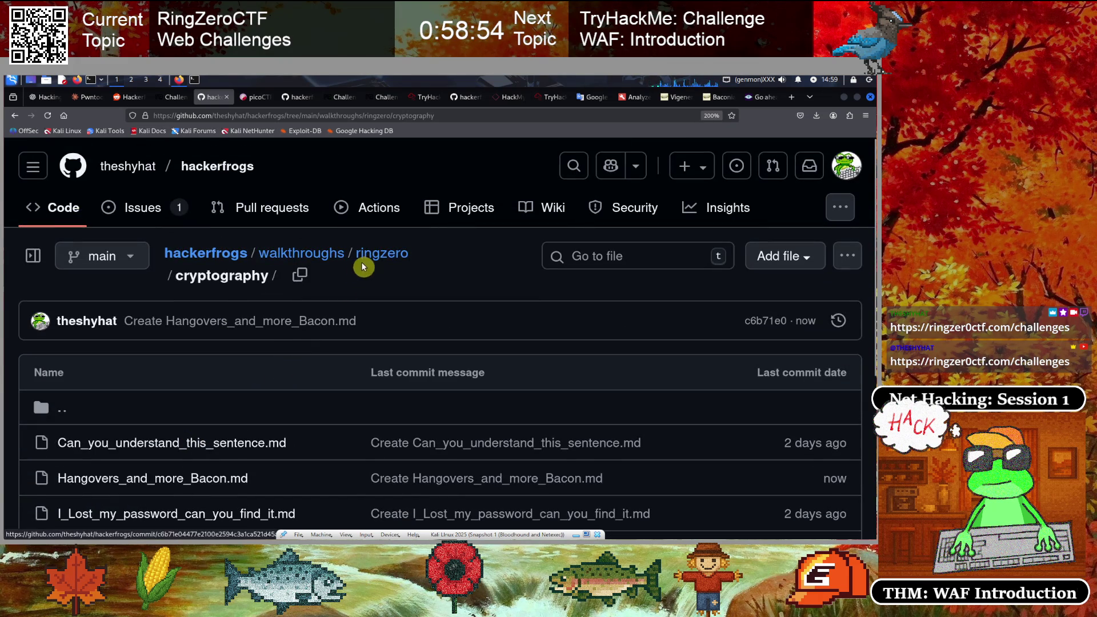
pyautogui.click(386, 252)
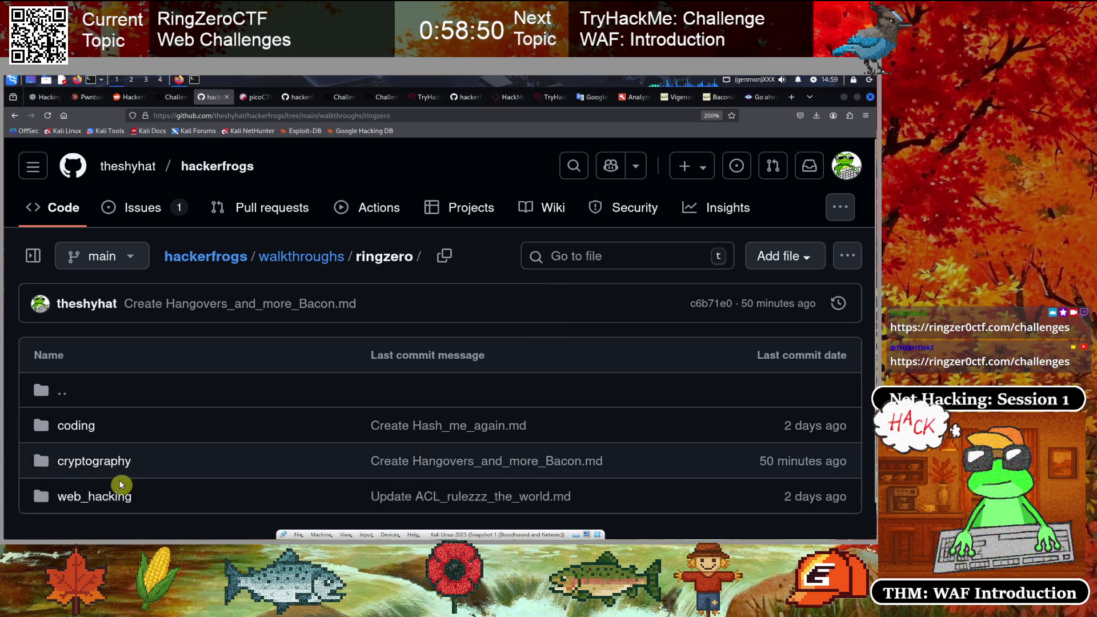
pyautogui.click(89, 497)
pyautogui.scroll(-1, 344, 422)
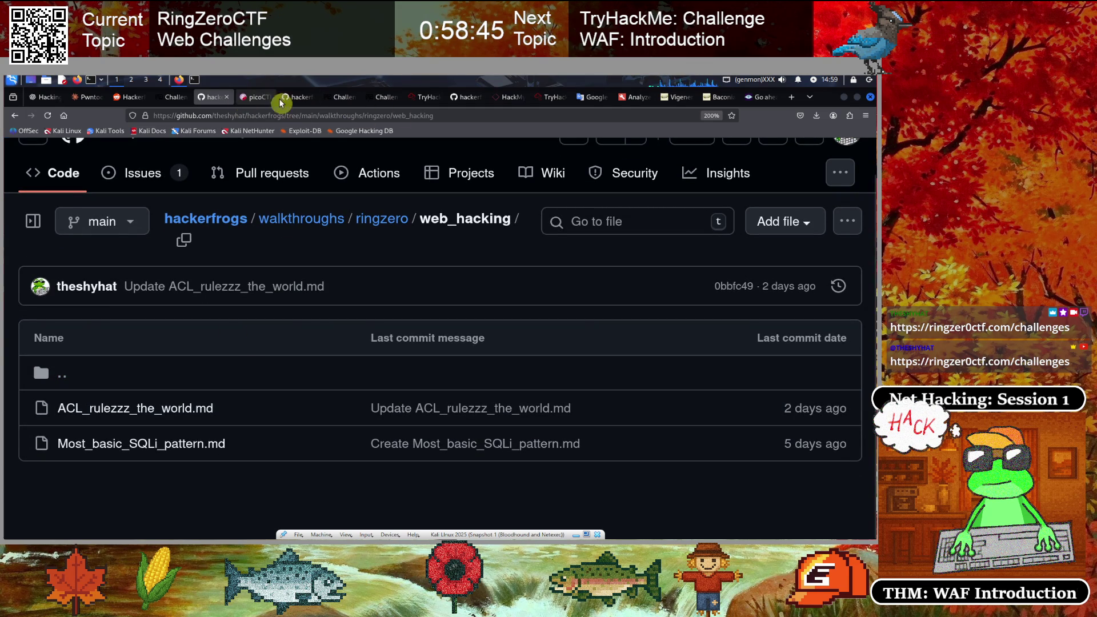
# Move the Bacon tab after GitHub; close the picoCTF, network notes, Hash me again and TryHackMe tabs
pyautogui.click(177, 109)
pyautogui.moveTo(177, 107); pyautogui.dragTo(228, 102)
pyautogui.click(271, 98)
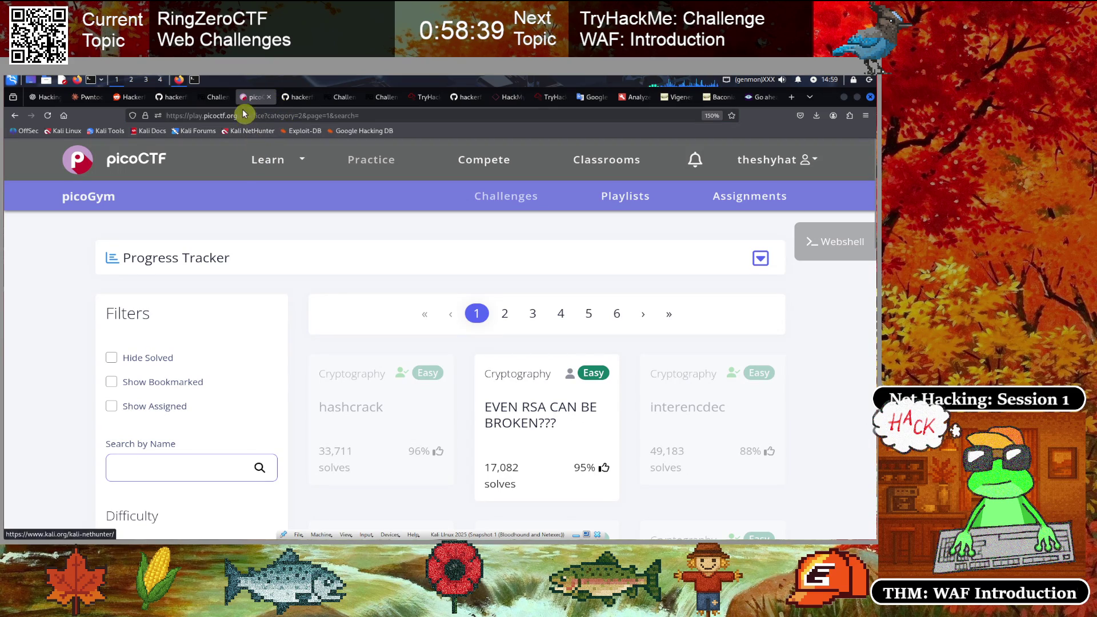
pyautogui.click(270, 97)
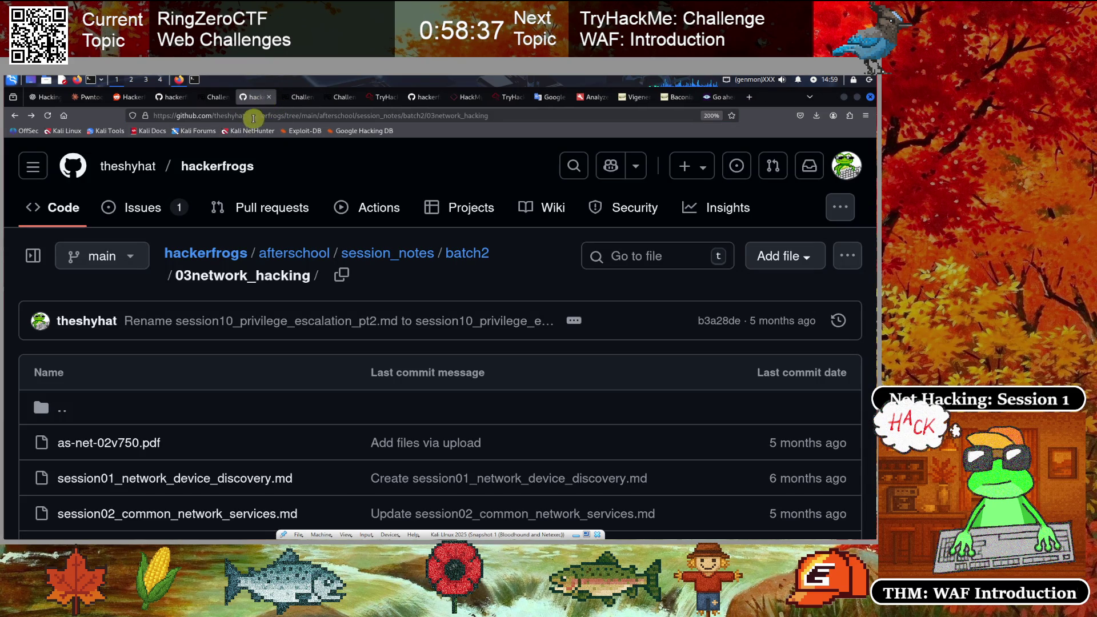
pyautogui.click(270, 99)
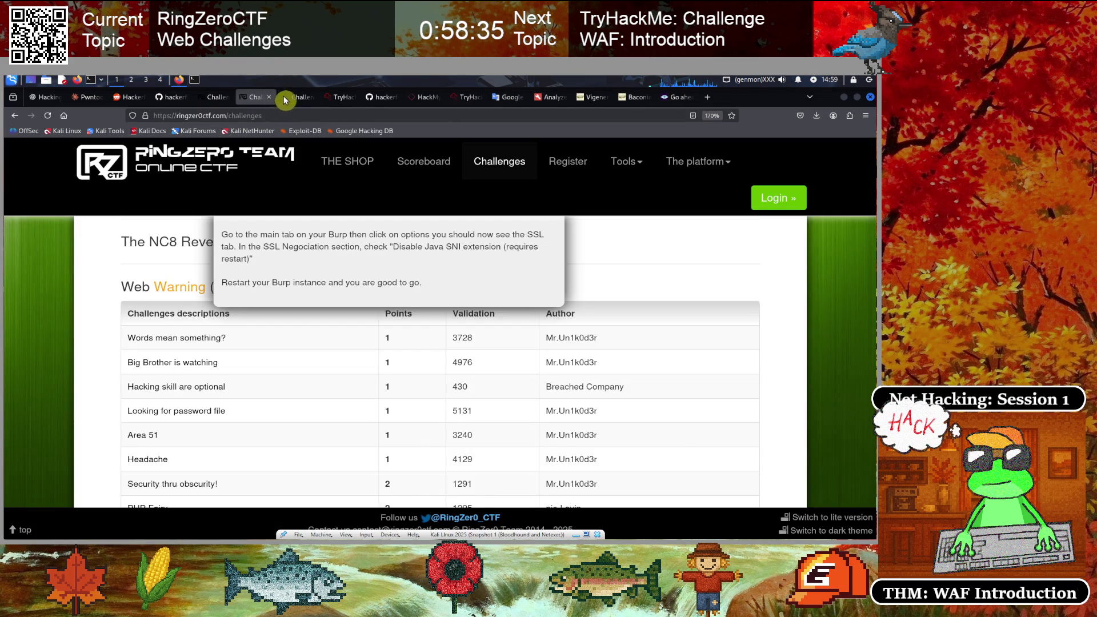
pyautogui.click(284, 100)
pyautogui.click(313, 97)
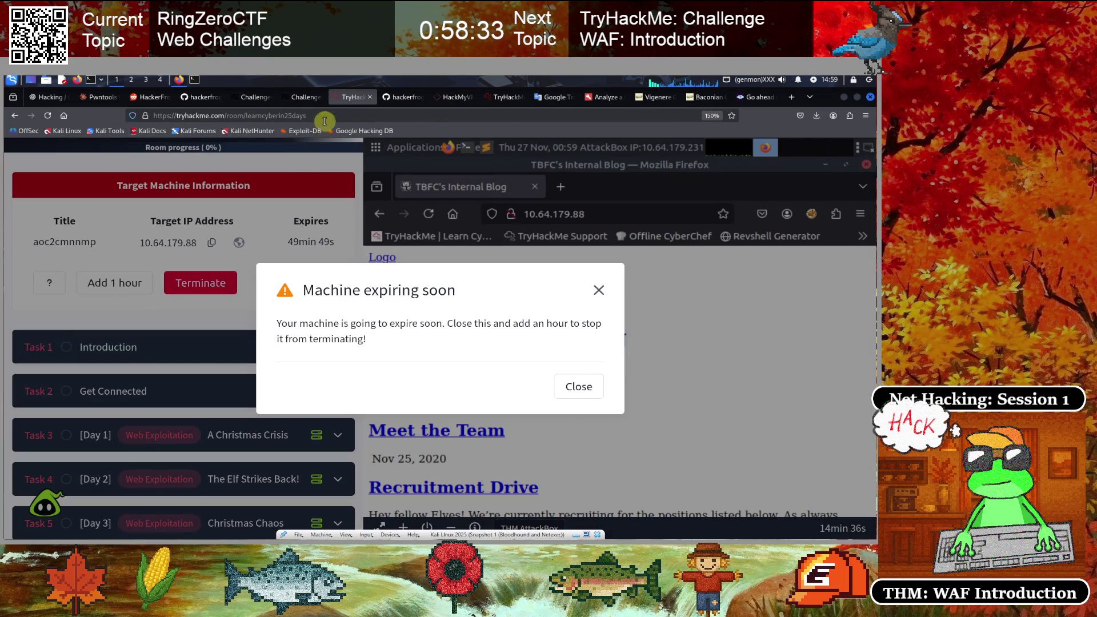
pyautogui.click(370, 97)
# Close the HackMyVM, WAF Introduction, bandit, Google Translate, GIF, Vigenere, Bacon cipher and Nmap tabs
pyautogui.click(414, 101)
pyautogui.click(423, 104)
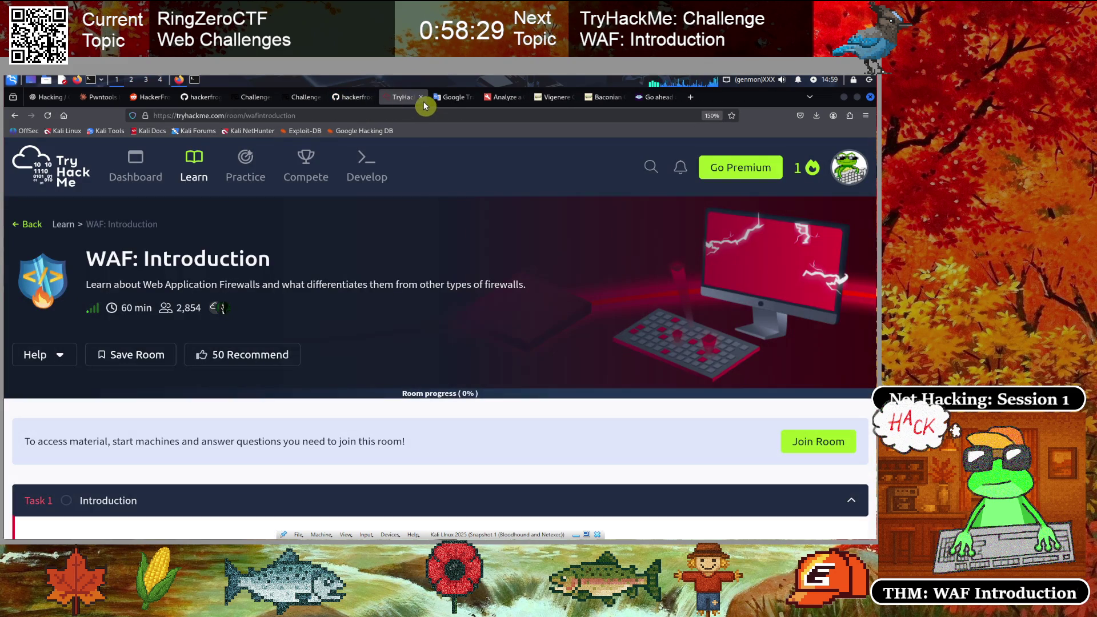
pyautogui.click(420, 102)
pyautogui.click(359, 105)
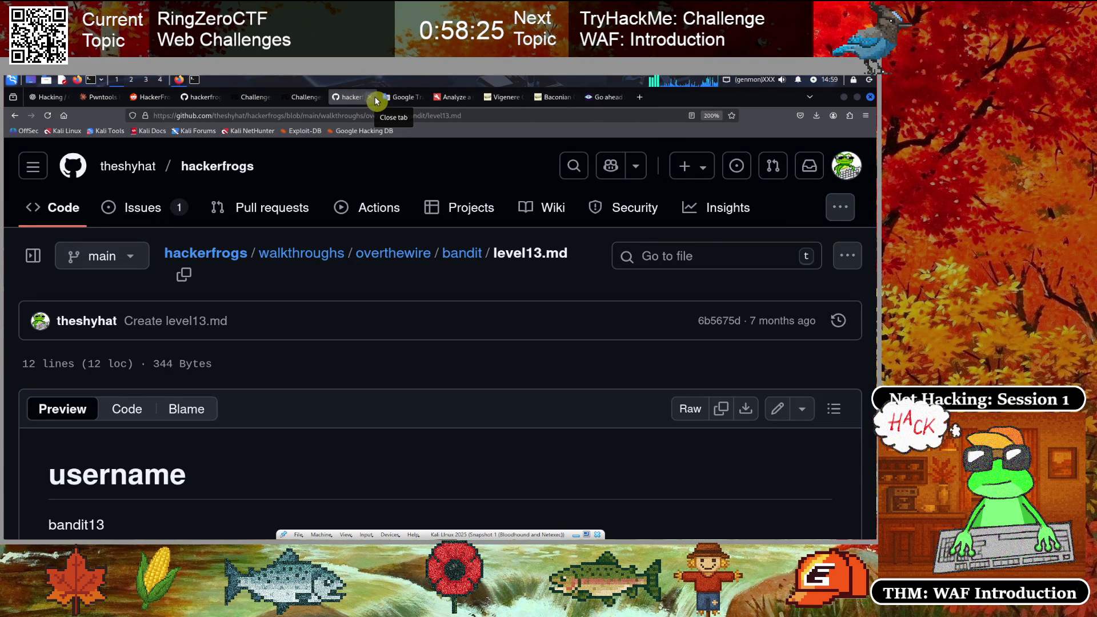
pyautogui.click(368, 98)
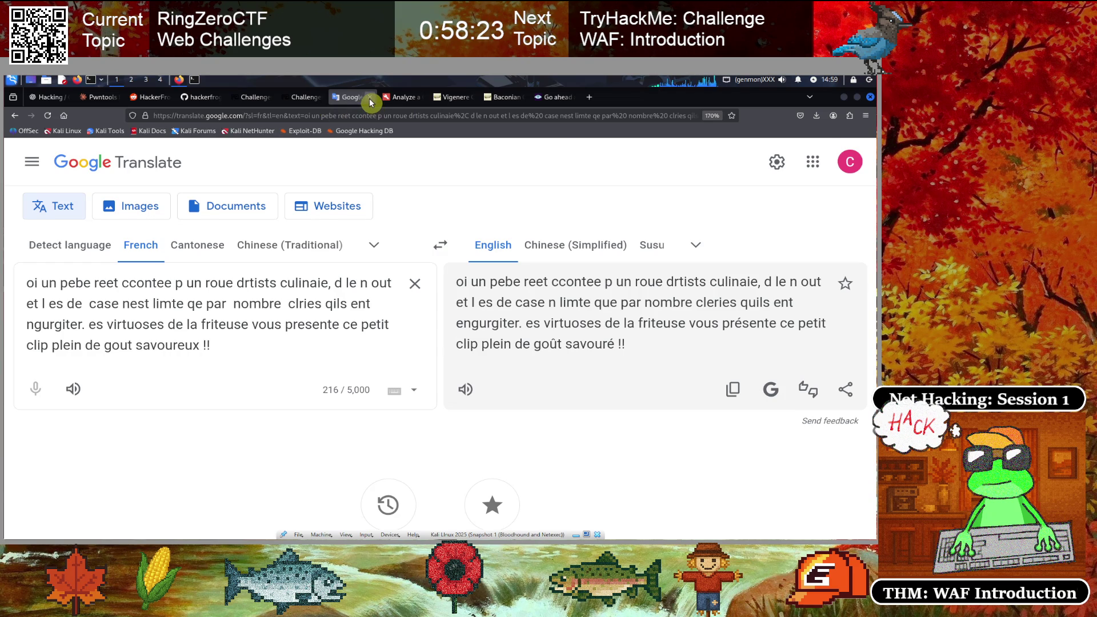
pyautogui.click(371, 102)
pyautogui.click(371, 102)
pyautogui.click(370, 99)
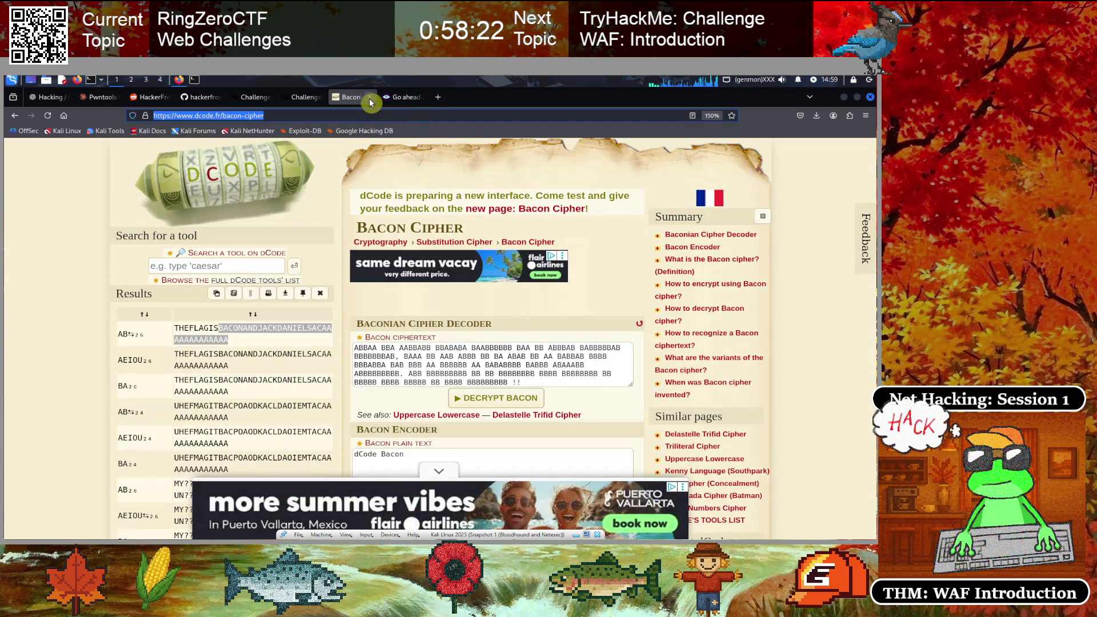
pyautogui.click(371, 99)
pyautogui.click(371, 99)
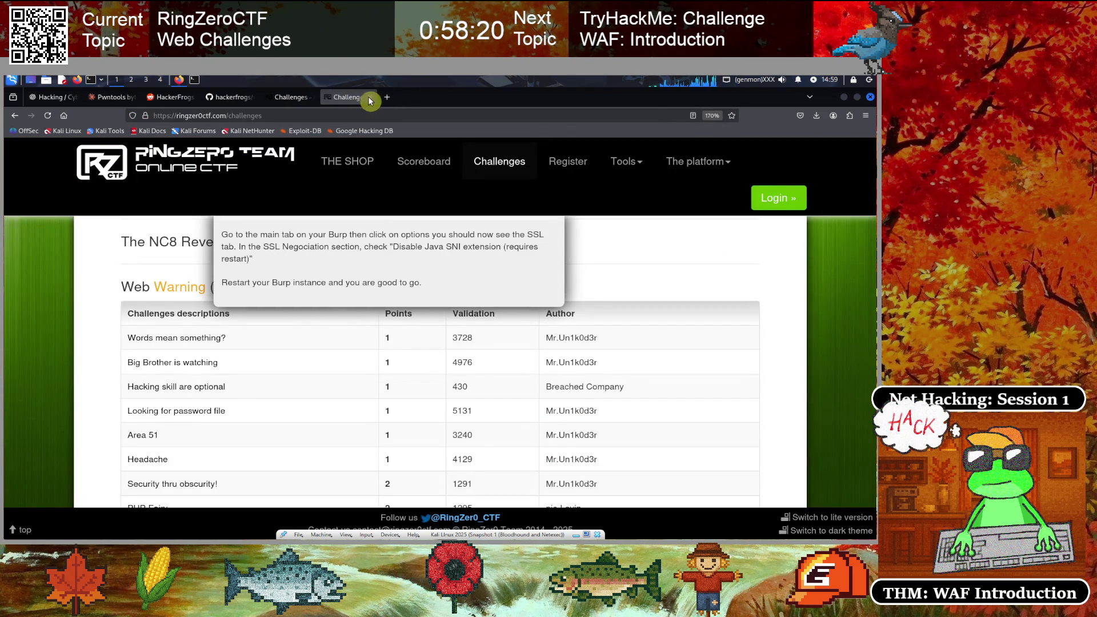
# Close the duplicate challenges tab and open Looking for password file in a new tab
pyautogui.click(370, 101)
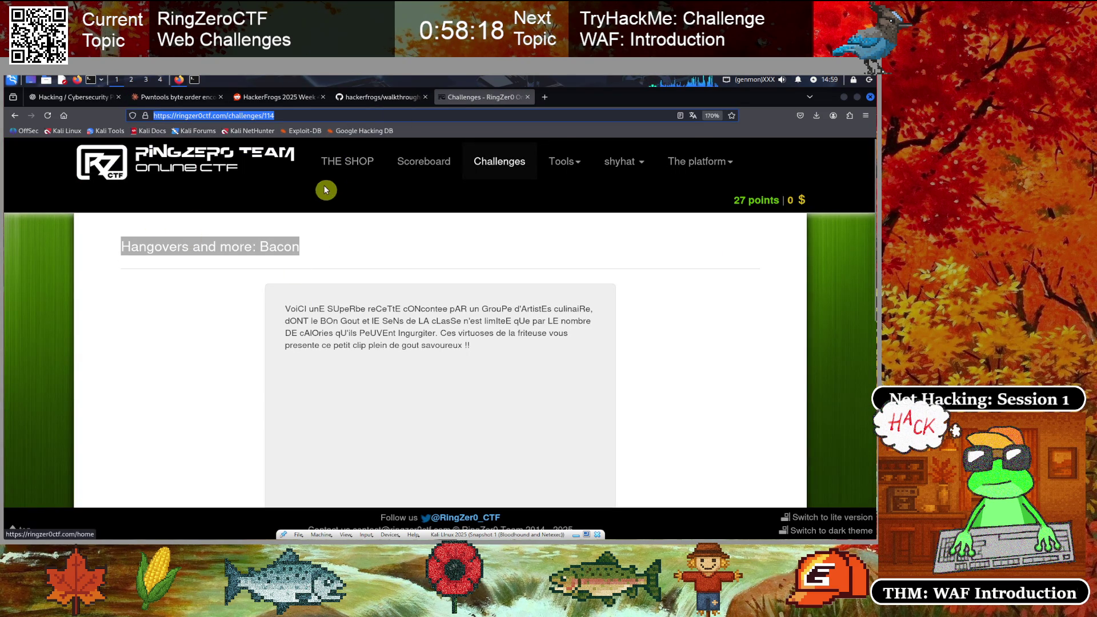
pyautogui.click(490, 162)
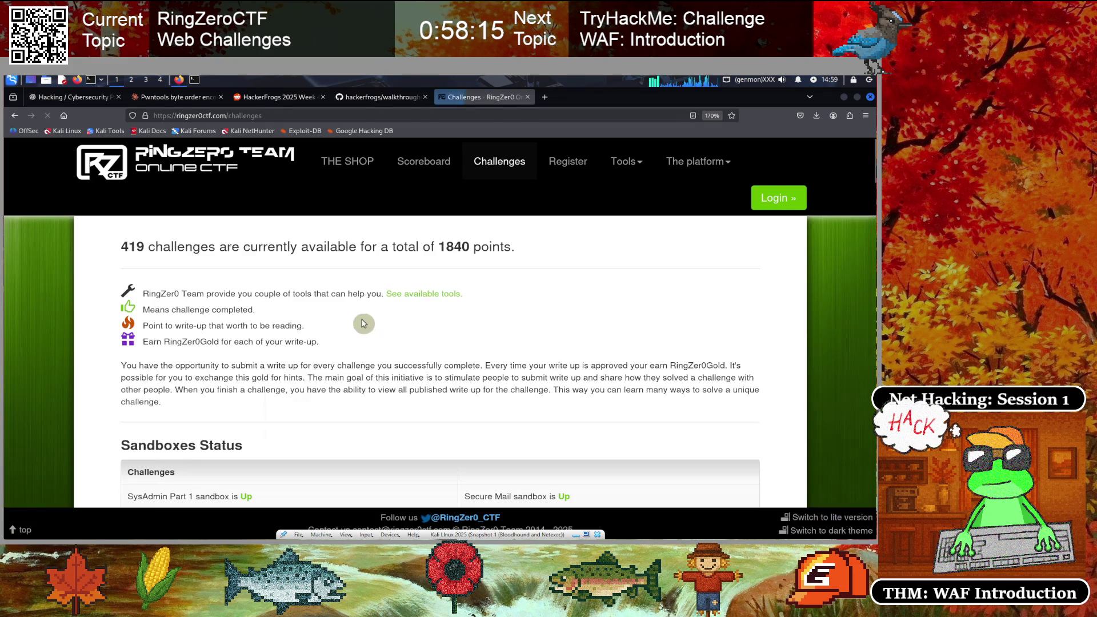
pyautogui.scroll(-20, 253, 402)
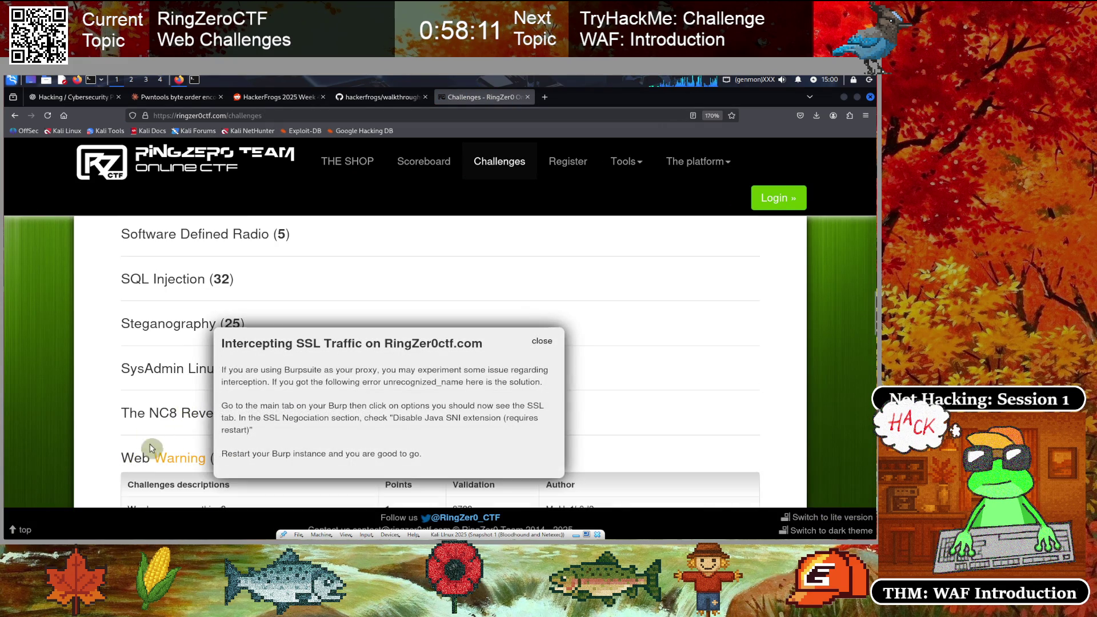
pyautogui.scroll(-5, 158, 393)
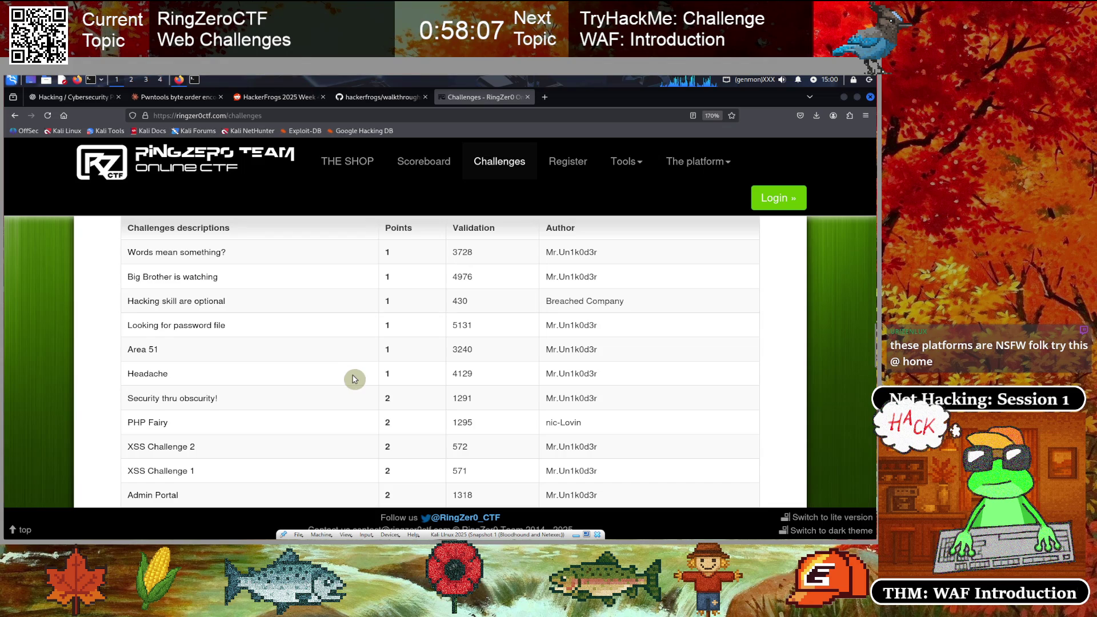
pyautogui.moveTo(478, 326); pyautogui.dragTo(449, 326)
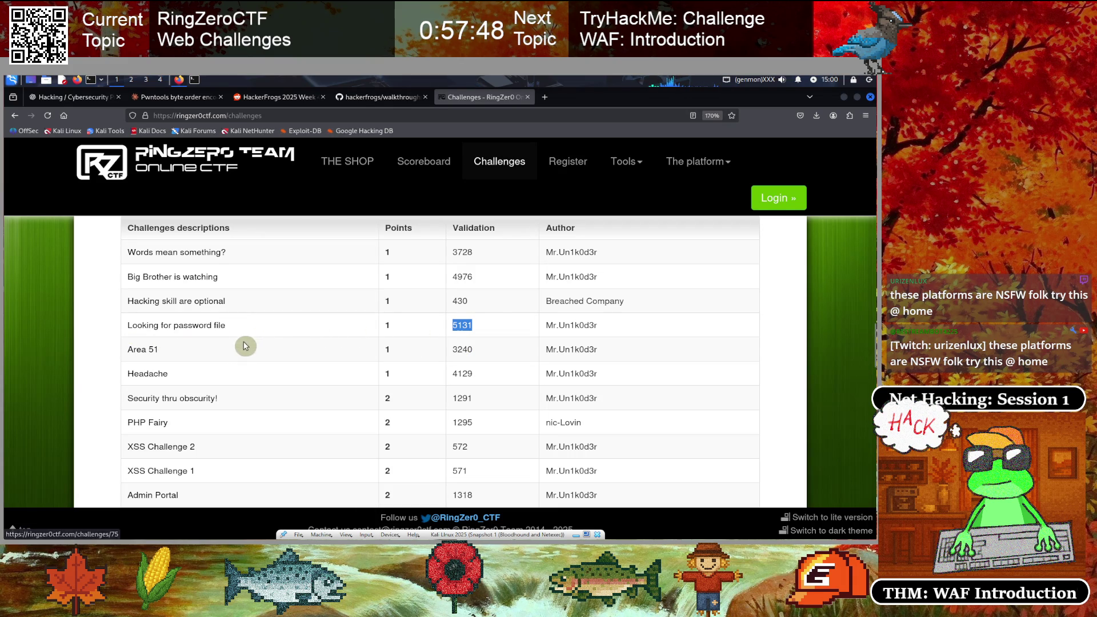
pyautogui.moveTo(235, 327); pyautogui.dragTo(138, 328)
pyautogui.rightClick(155, 334)
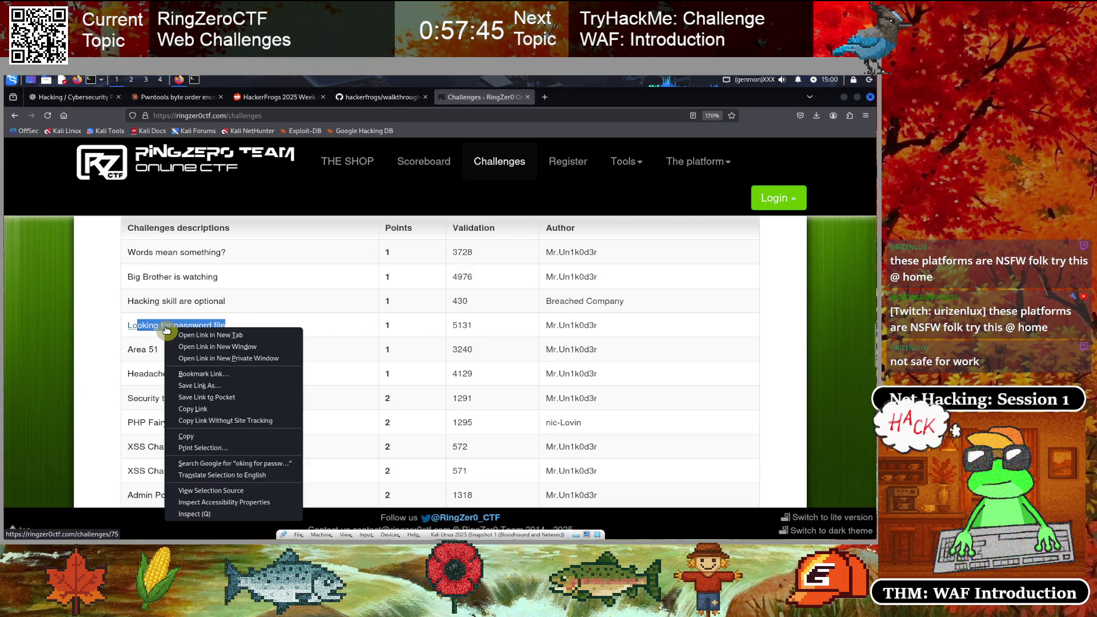
pyautogui.click(180, 334)
pyautogui.click(580, 104)
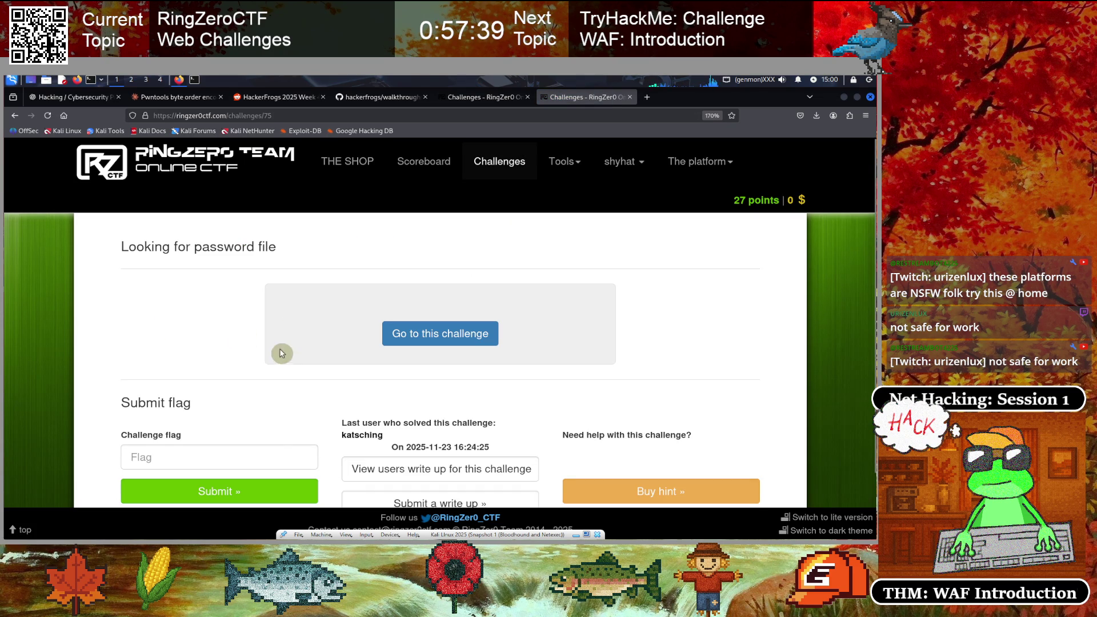
# Open the challenge site in a new tab, grab its address, close it, and select the challenge title
pyautogui.rightClick(397, 337)
pyautogui.click(407, 345)
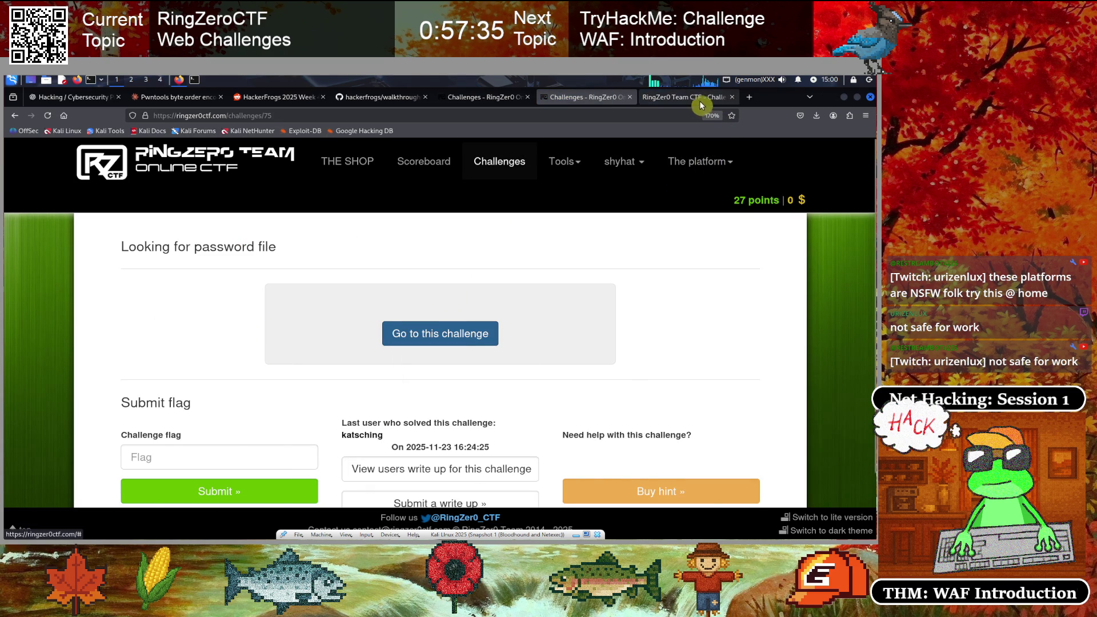
pyautogui.click(701, 105)
pyautogui.click(526, 116)
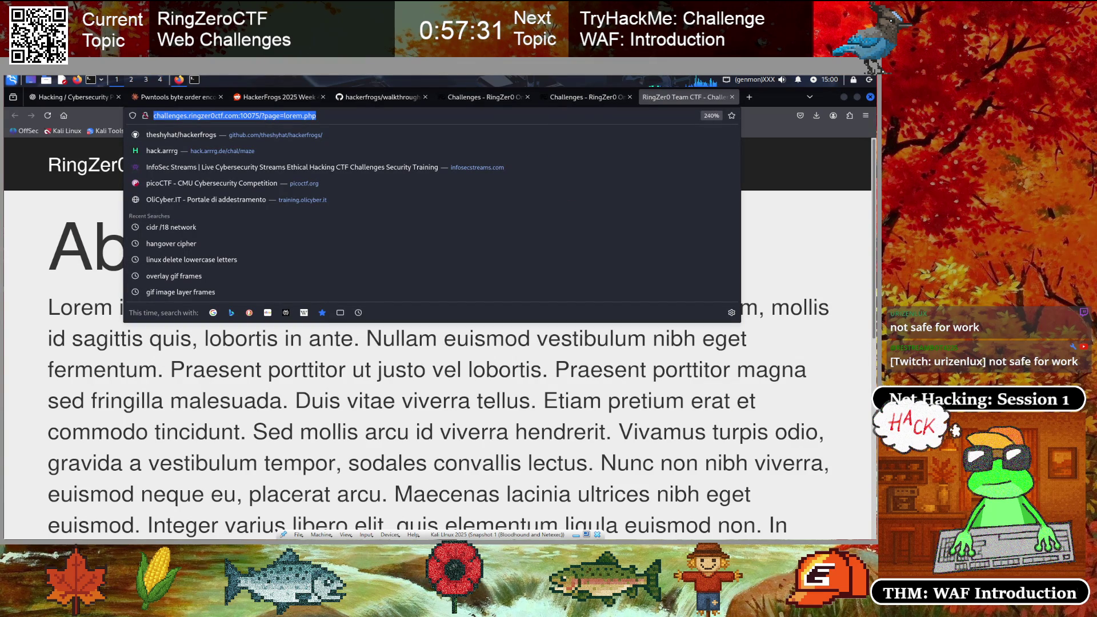
pyautogui.click(610, 176)
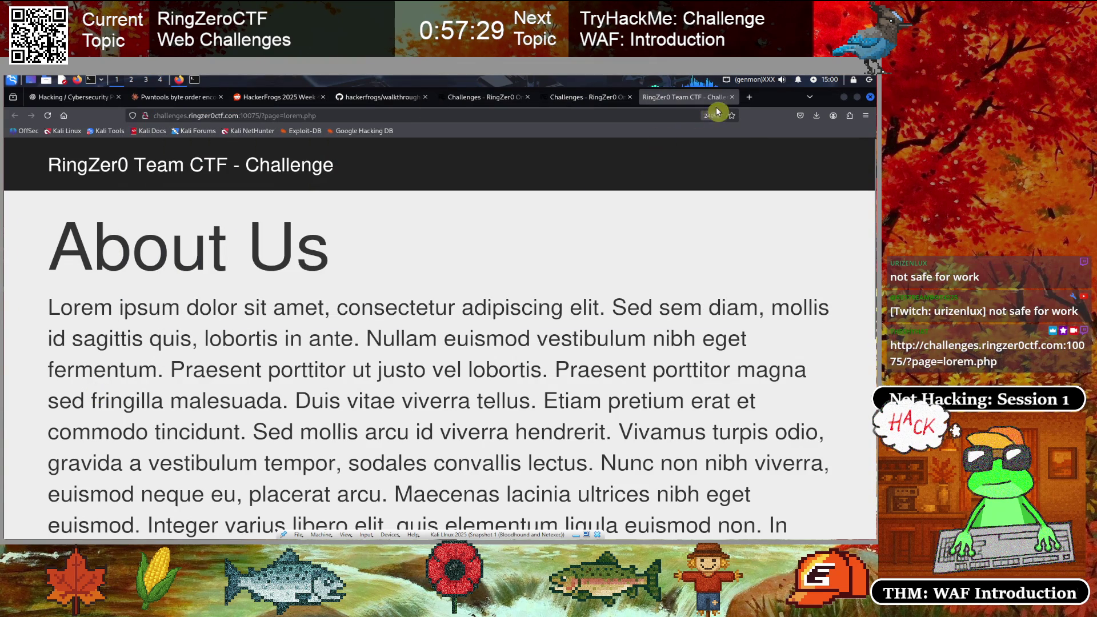
pyautogui.click(733, 100)
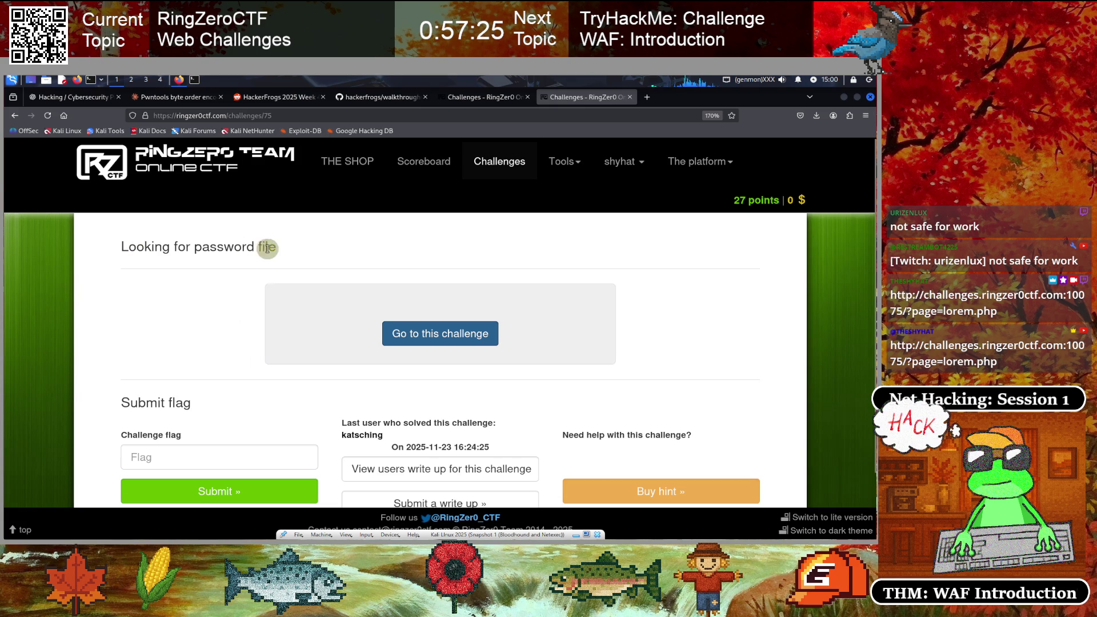
pyautogui.moveTo(281, 253); pyautogui.dragTo(103, 253)
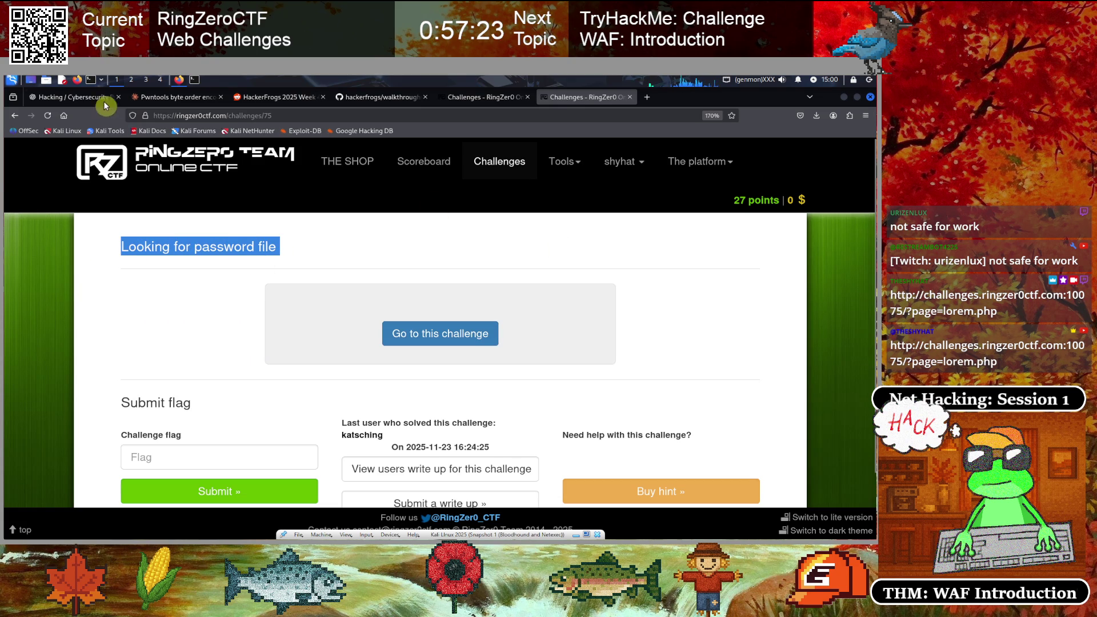
pyautogui.click(400, 99)
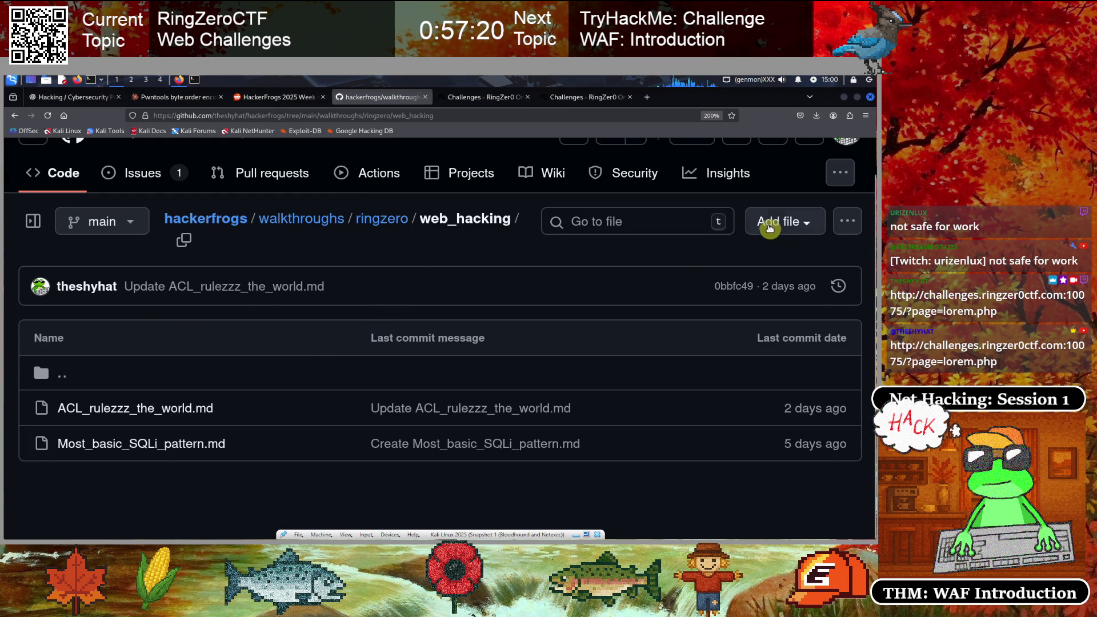
# Create a new file in web_hacking named Looking_for_password_file.md
pyautogui.click(770, 223)
pyautogui.click(715, 257)
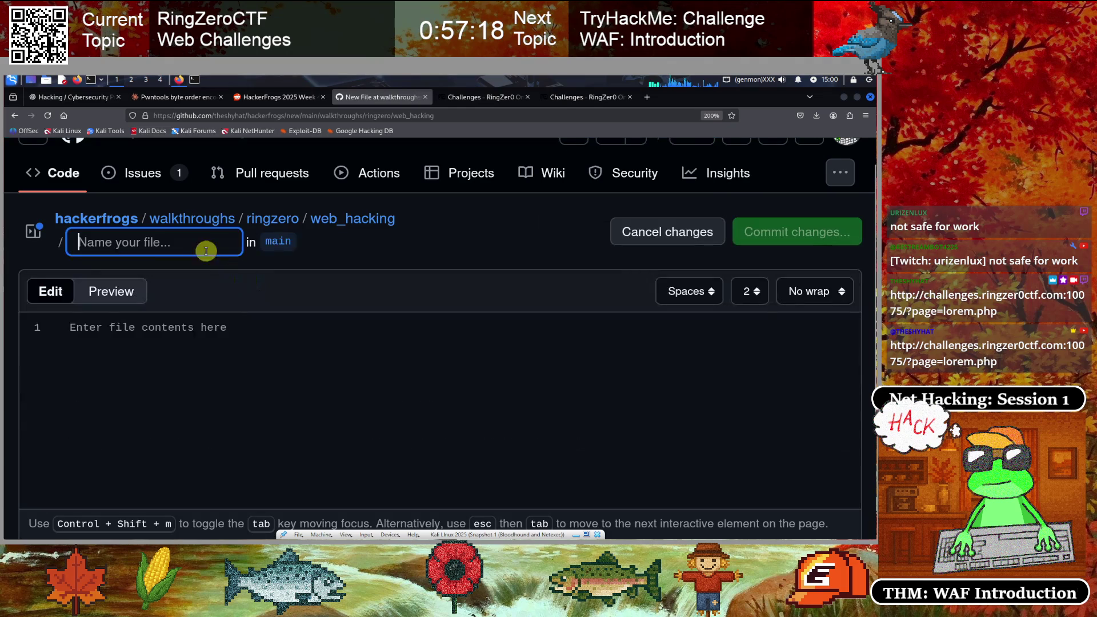
pyautogui.write('Looking for password file')
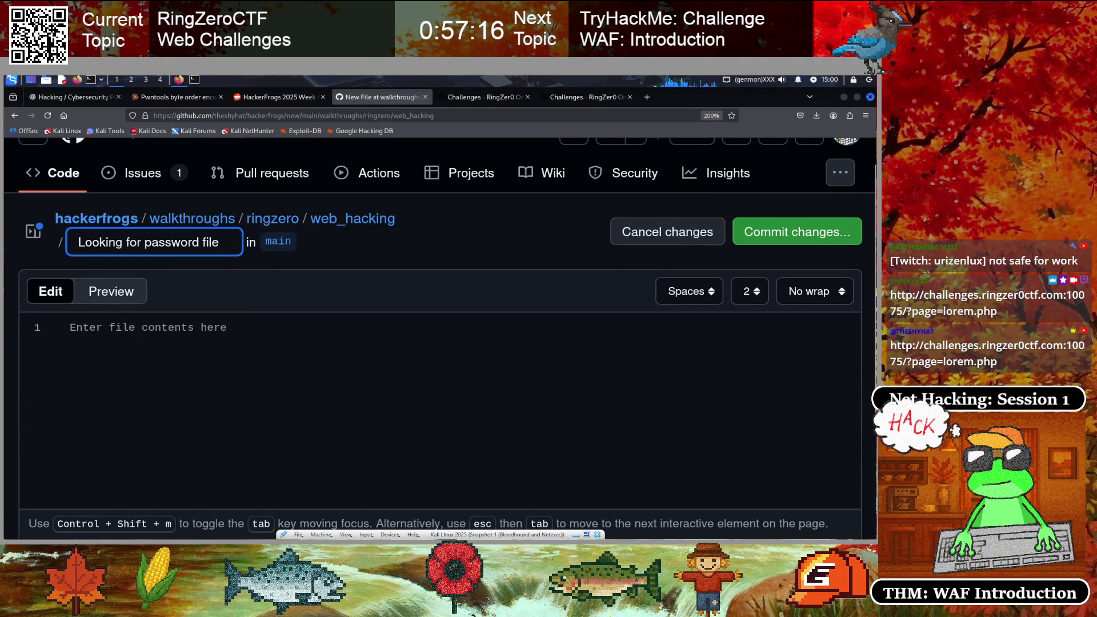
pyautogui.write(' .md')
pyautogui.press('Home')
pyautogui.click(122, 242)
pyautogui.press('BackSpace')
pyautogui.write('_')
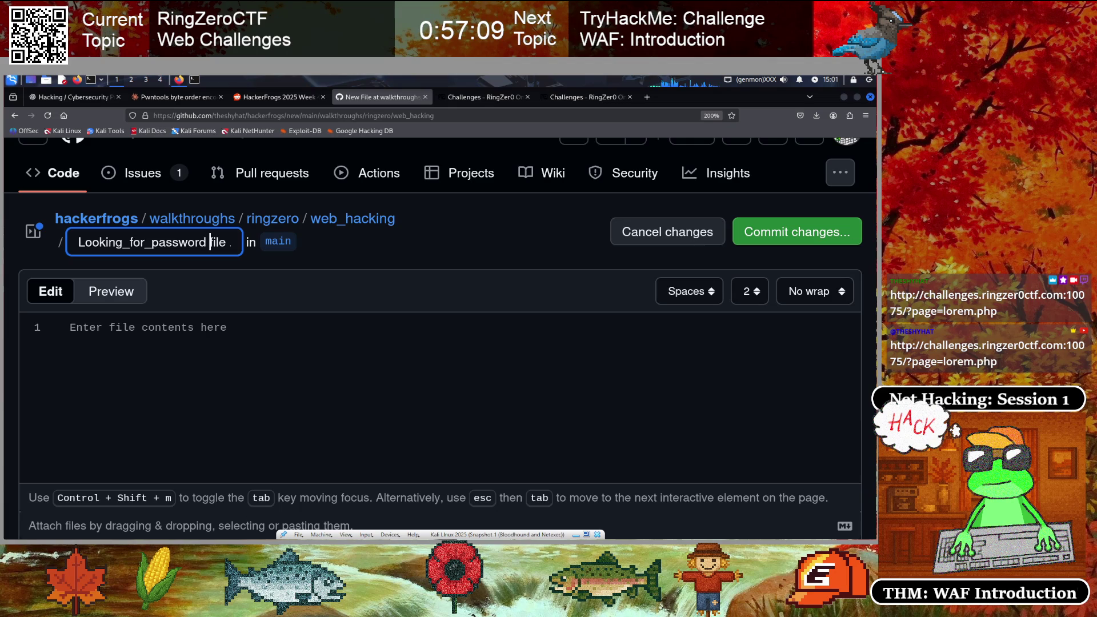
pyautogui.press('Right')
pyautogui.press('Right')
pyautogui.press('Delete')
pyautogui.press('End')
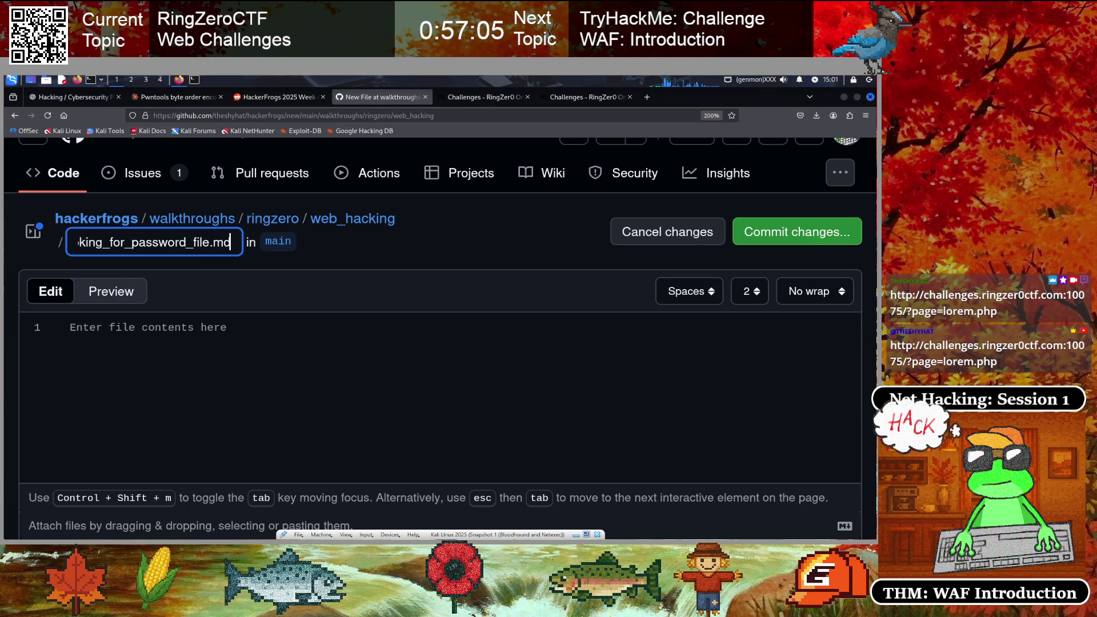
# Write the '# URL', '# Concept' and '# Method of solve' headings with blank lines between them
pyautogui.click(192, 363)
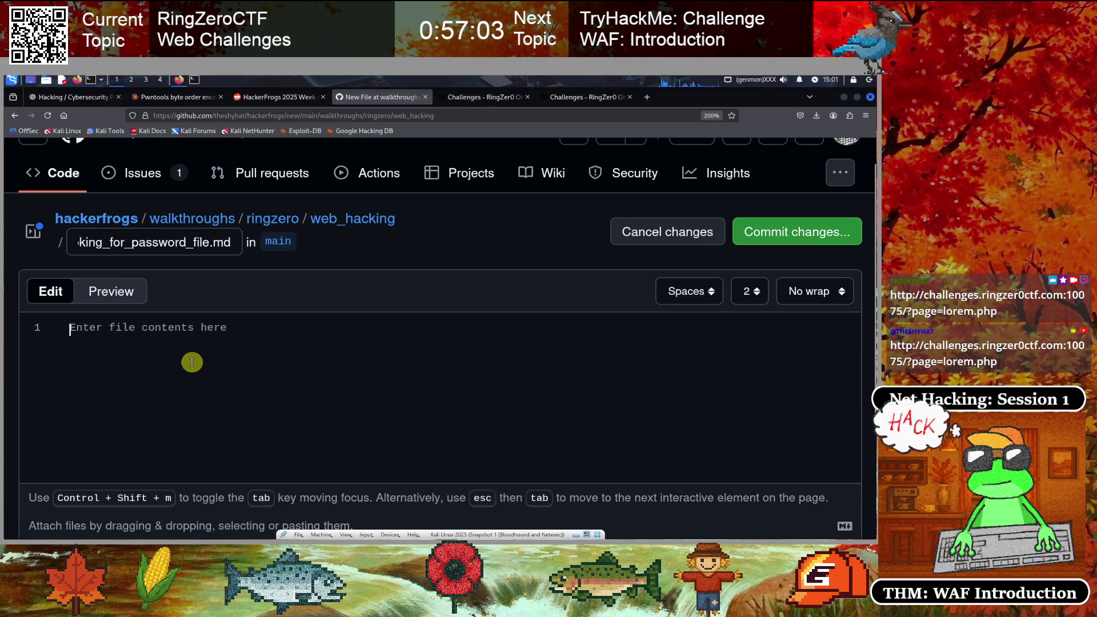
pyautogui.write('#')
pyautogui.press('Return')
pyautogui.write('#')
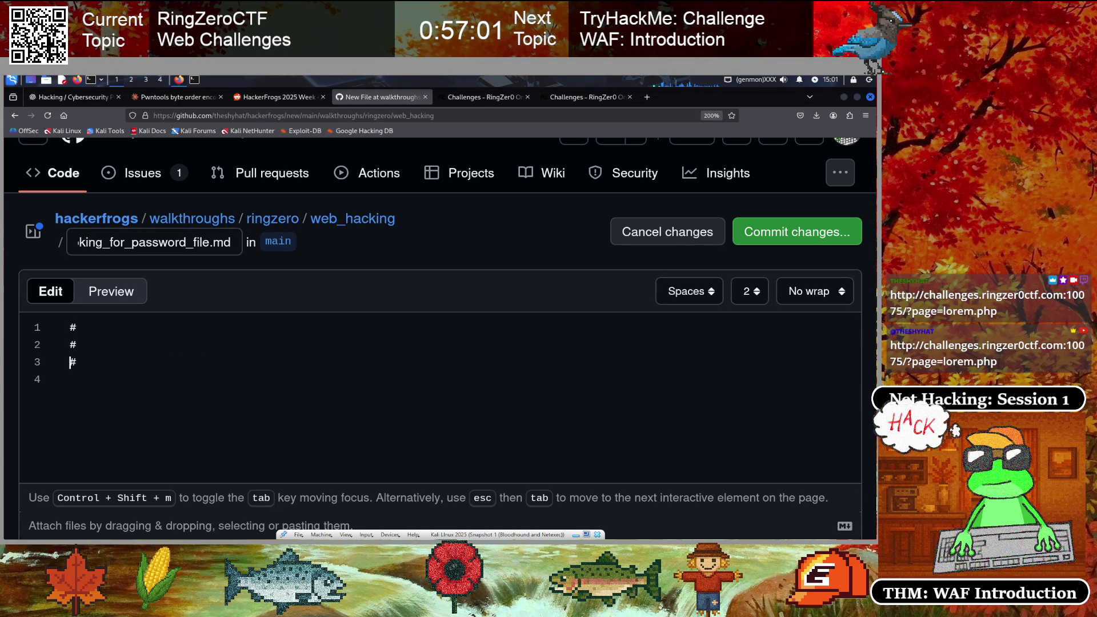
pyautogui.write(' URL')
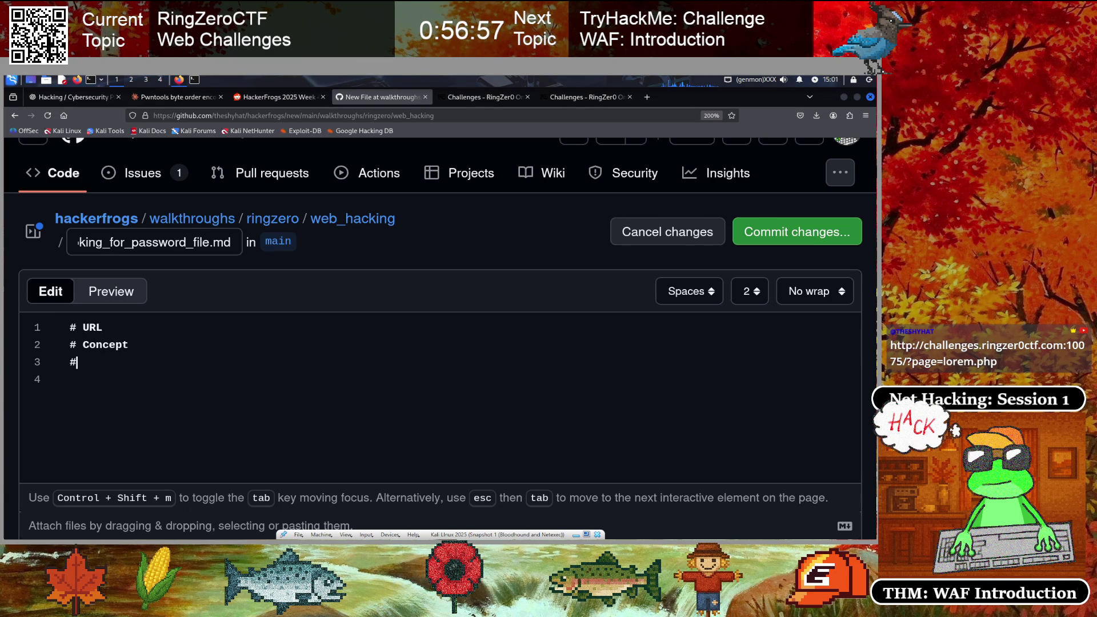
pyautogui.press('Home')
pyautogui.press('Return')
pyautogui.press('Up')
pyautogui.press('Up')
pyautogui.press('Return')
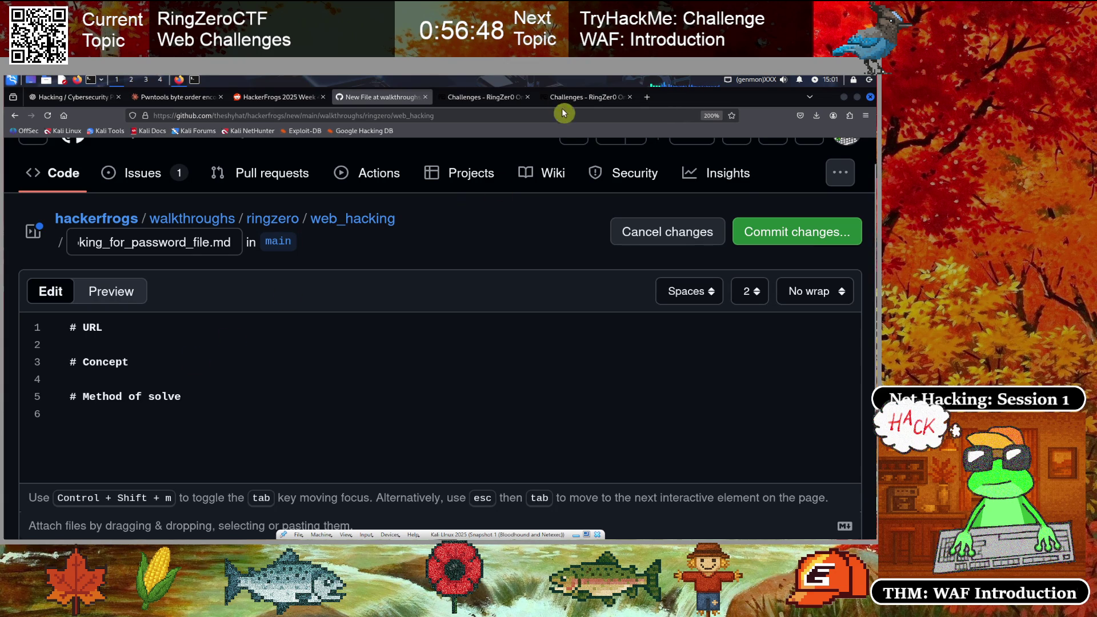
pyautogui.click(483, 97)
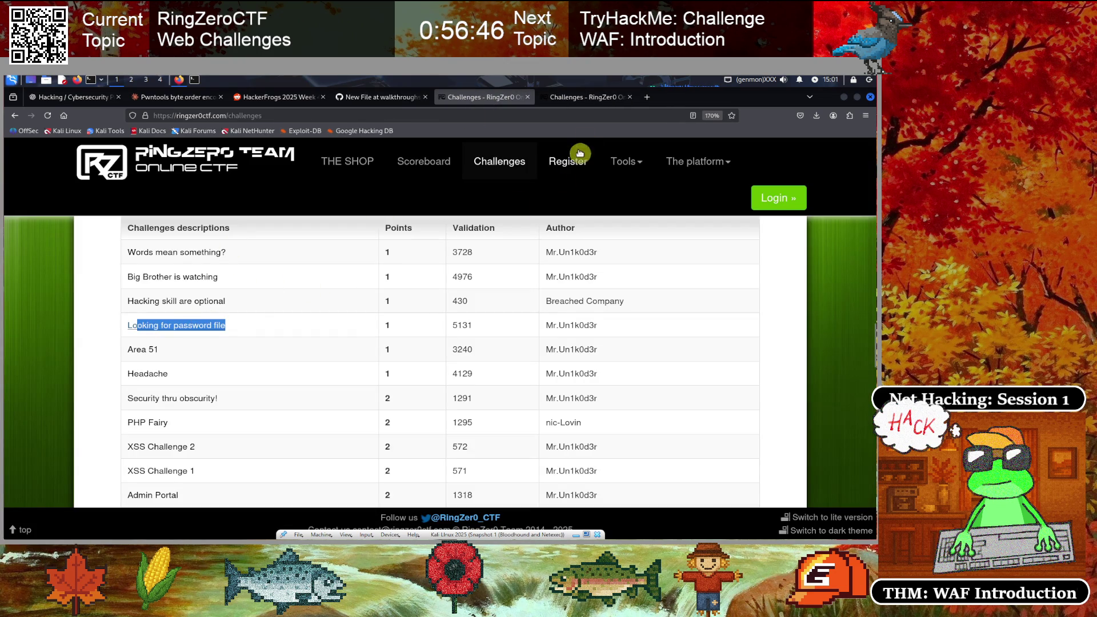
pyautogui.click(583, 98)
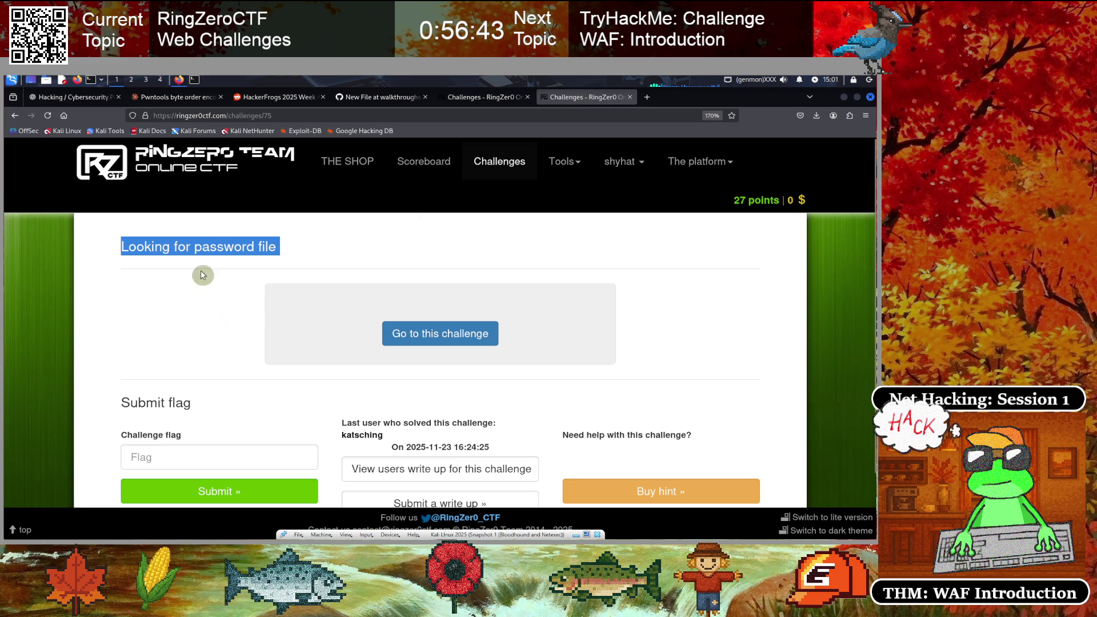
pyautogui.click(266, 116)
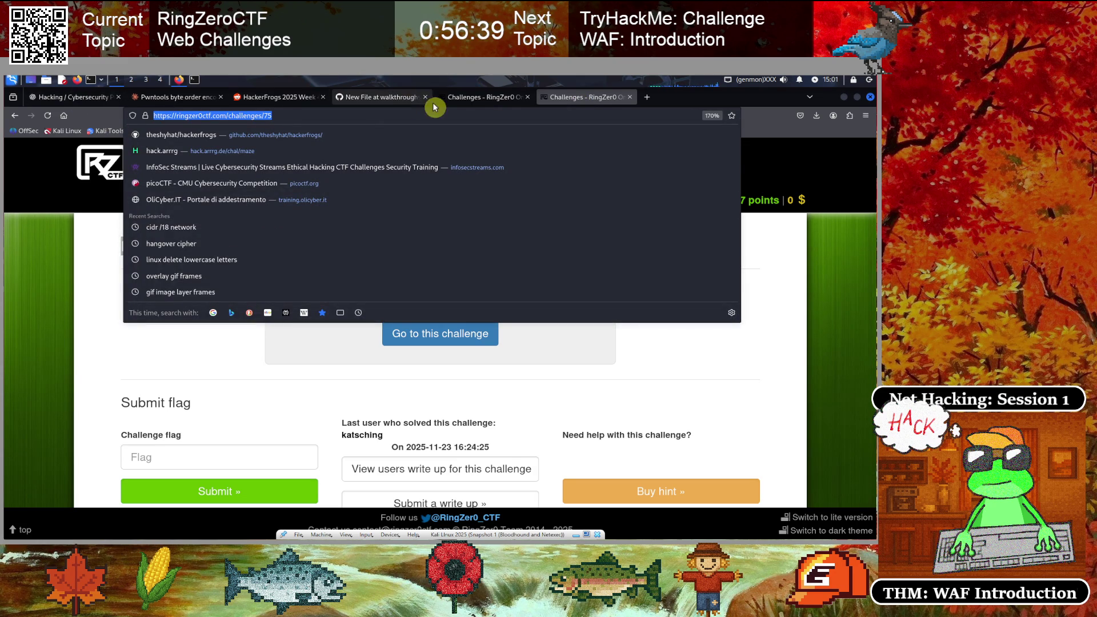
pyautogui.click(367, 97)
pyautogui.write('https://ringzer0ctf.com/challenges/75')
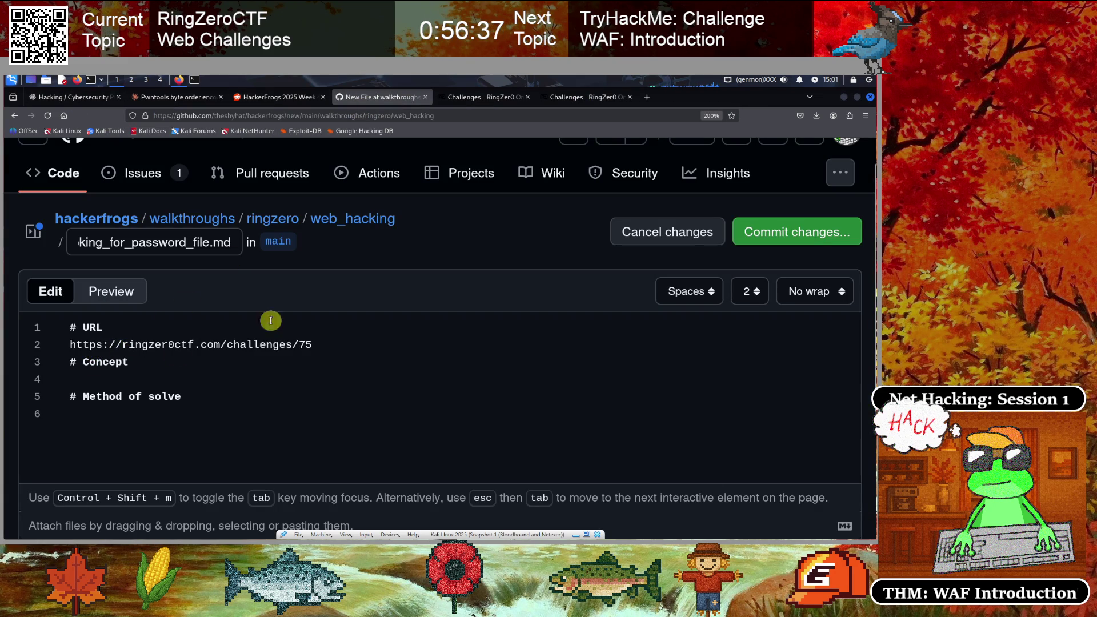
# Open the challenge's About Us page in a new tab via 'Go to this challenge'
pyautogui.click(566, 97)
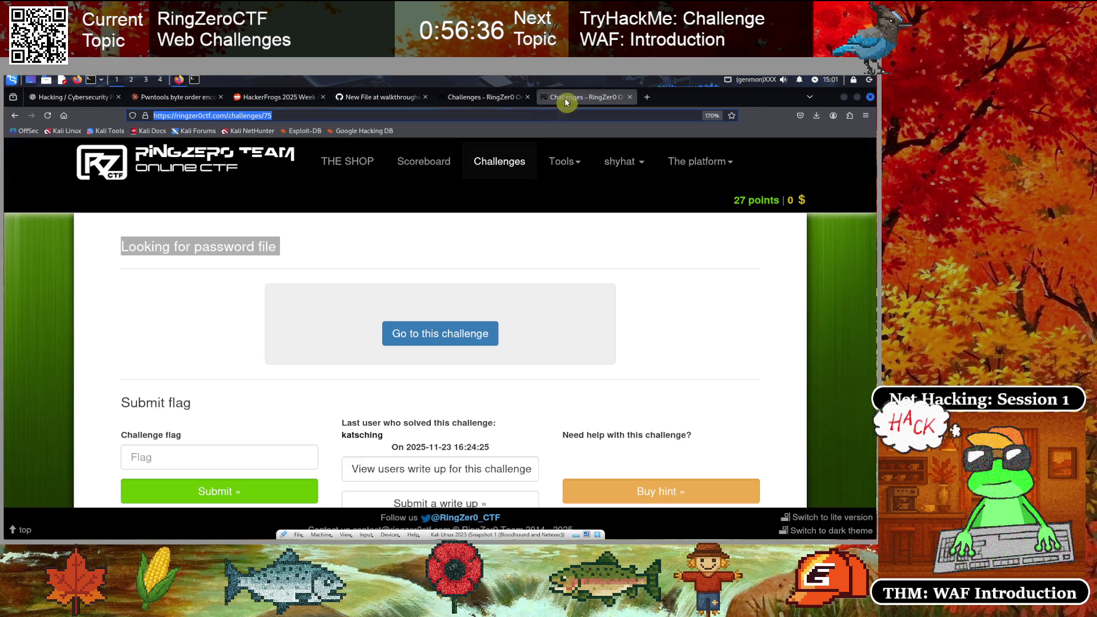
pyautogui.rightClick(449, 333)
pyautogui.click(463, 342)
pyautogui.click(675, 98)
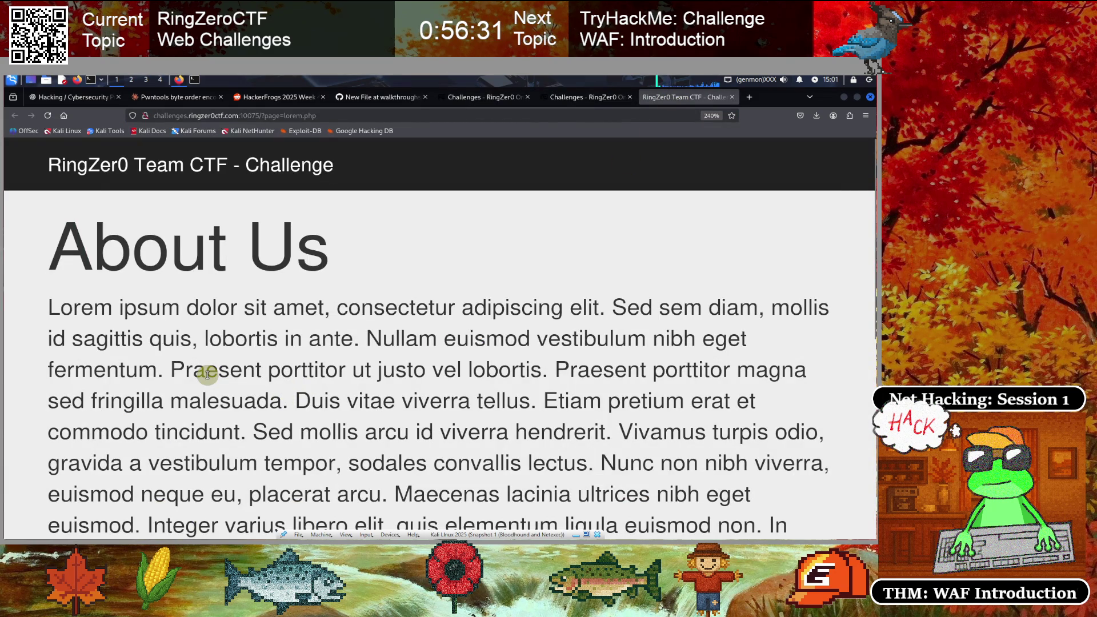
pyautogui.hotkey('ctrl', '-')
pyautogui.hotkey('ctrl', '-')
pyautogui.hotkey('ctrl', '-')
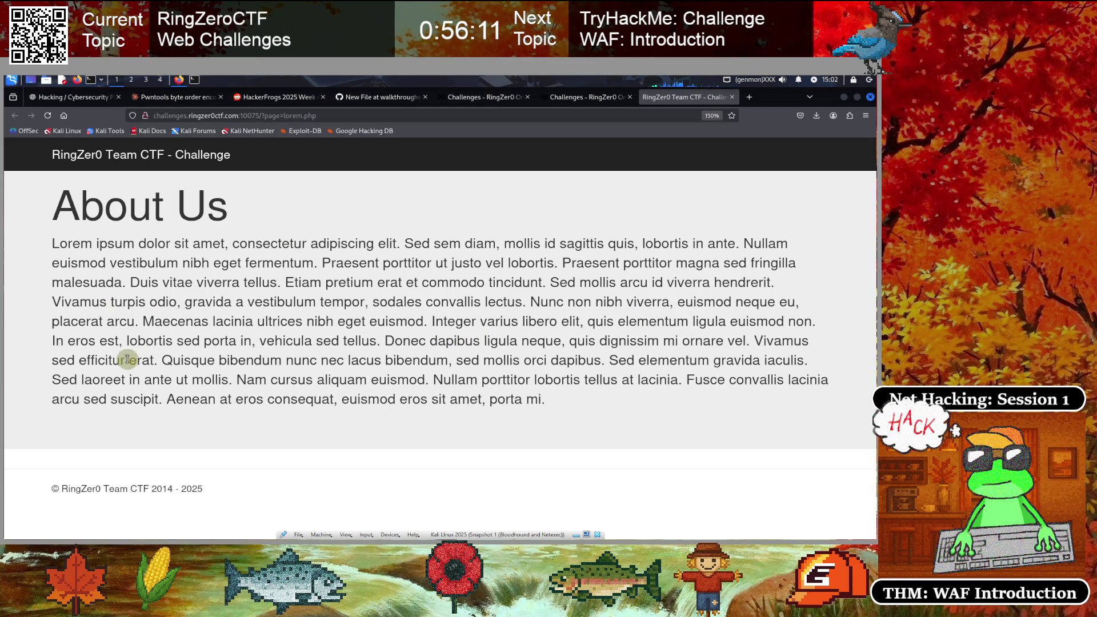
pyautogui.click(345, 116)
pyautogui.press('End')
pyautogui.hotkey('shift', 'Left')
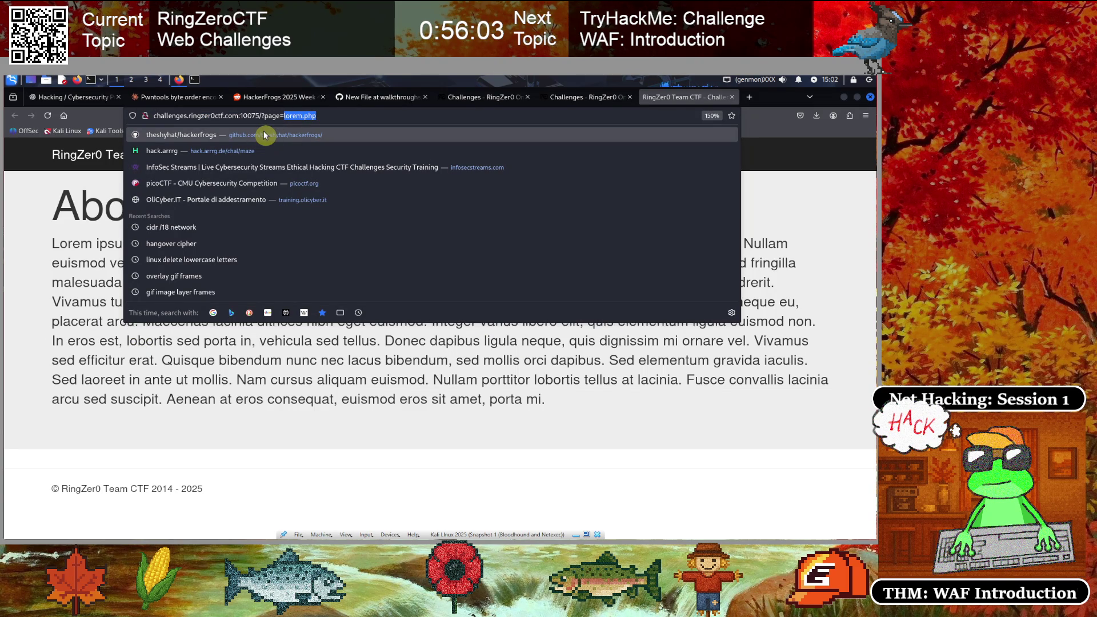
pyautogui.press('Left')
pyautogui.press('Left')
pyautogui.press('Left')
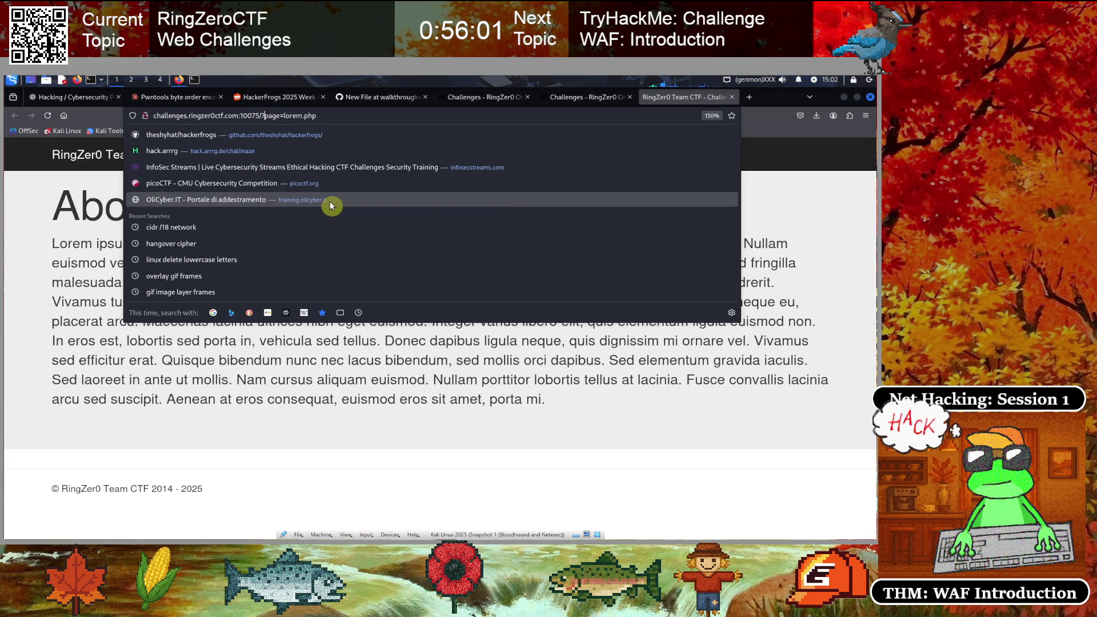
pyautogui.hotkey('shift', 'End')
pyautogui.press('Delete')
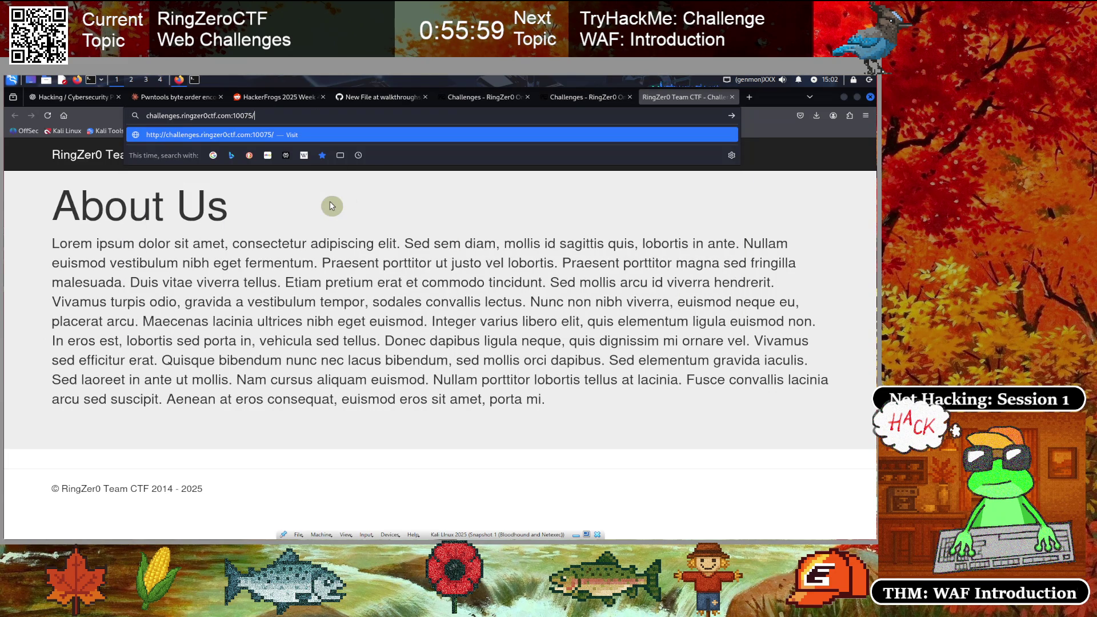
pyautogui.press('Return')
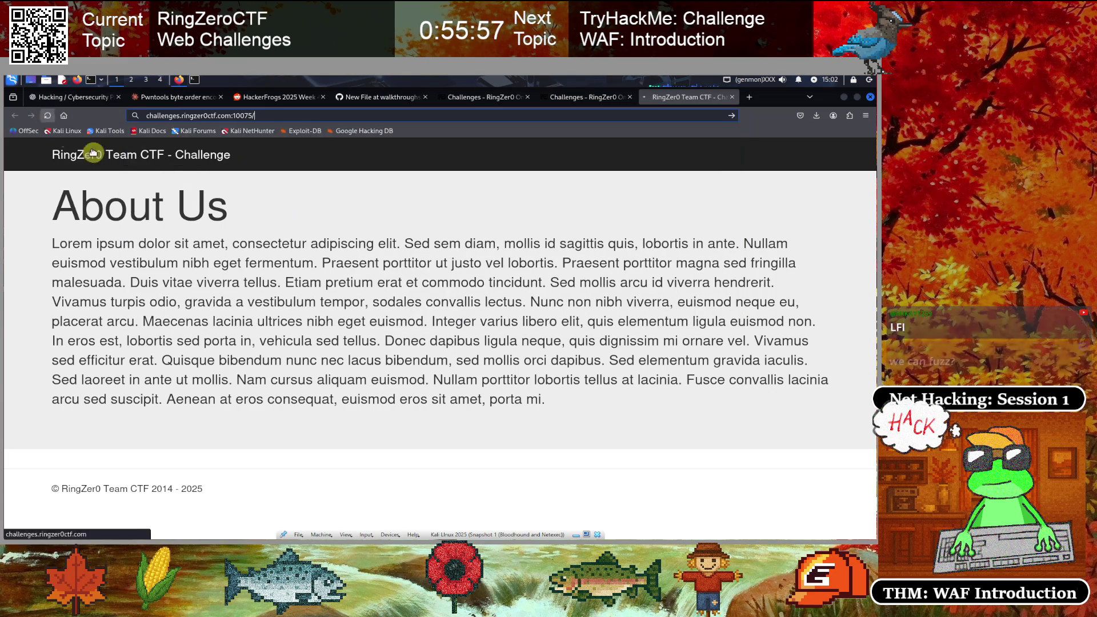
pyautogui.click(266, 116)
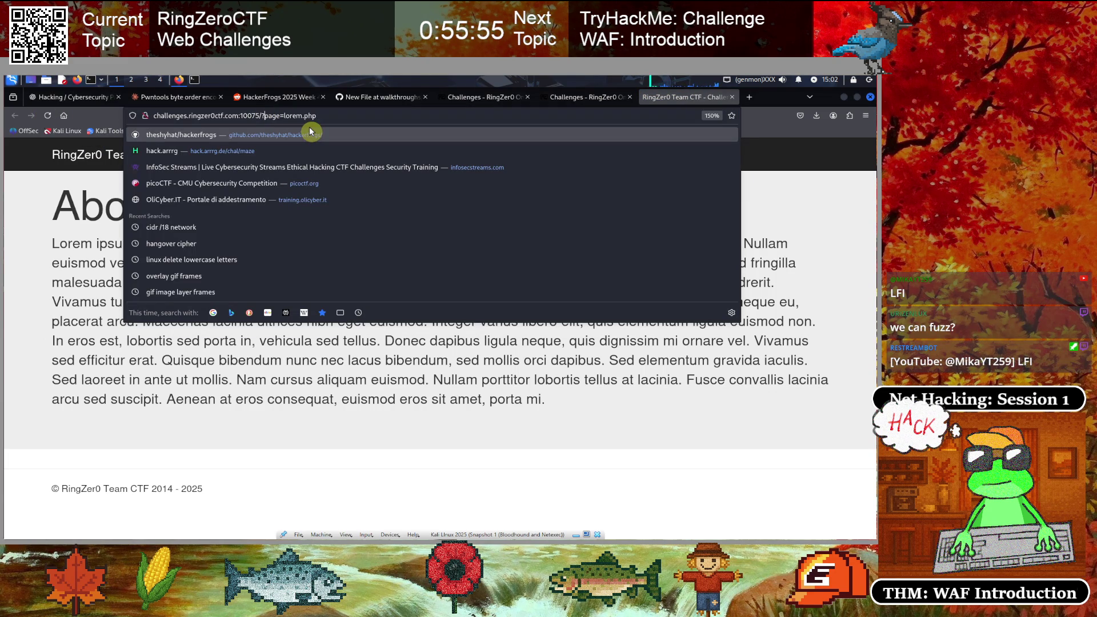
pyautogui.hotkey('shift', 'End')
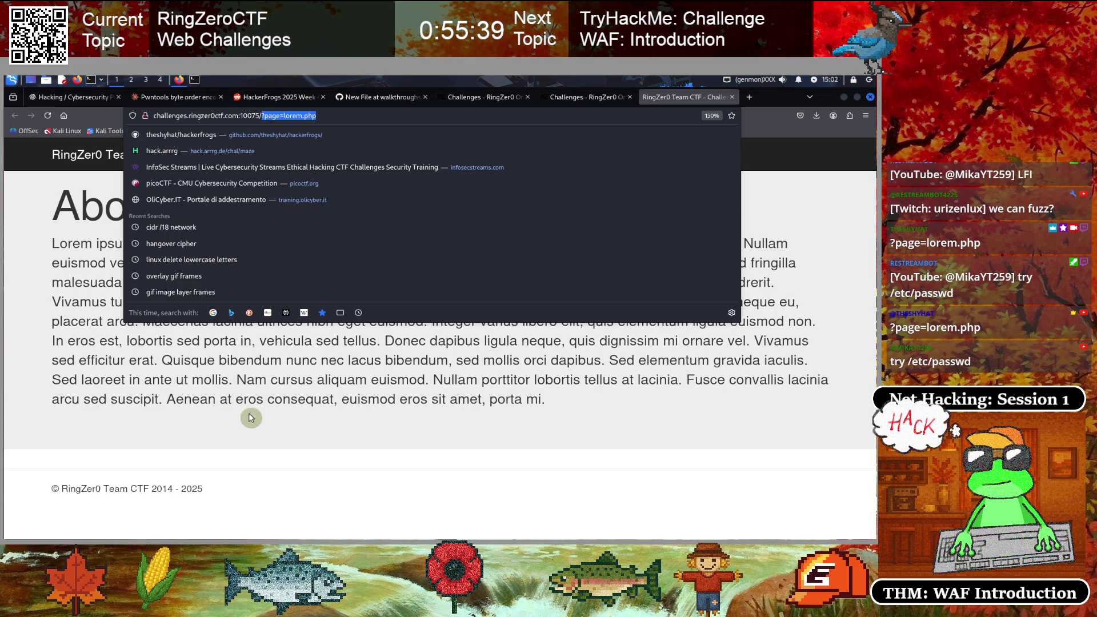
pyautogui.click(213, 378)
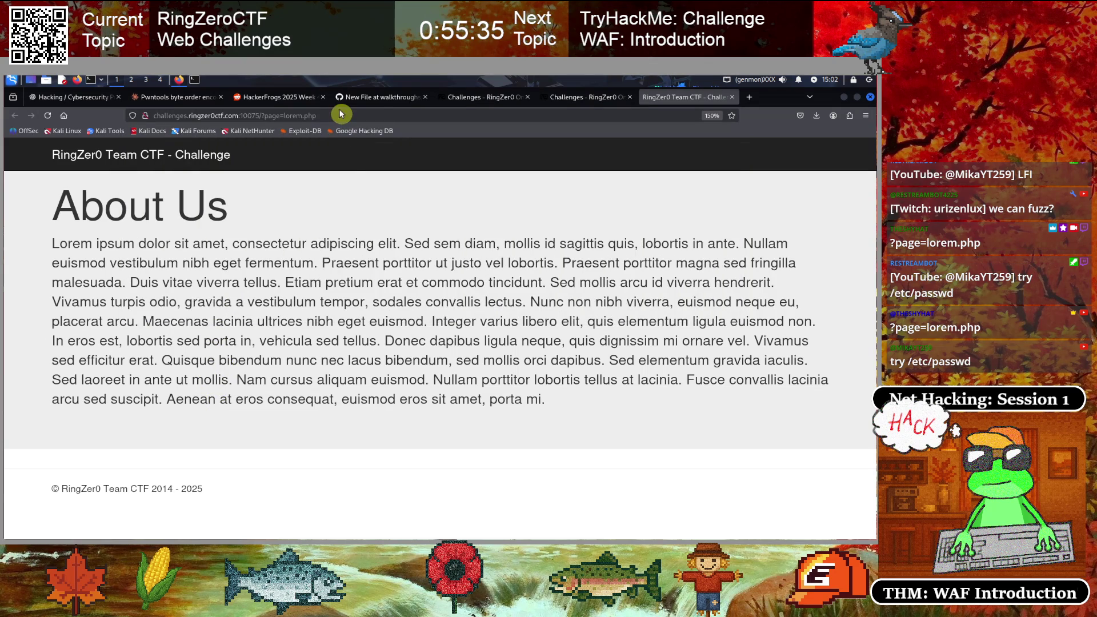
pyautogui.click(335, 114)
pyautogui.click(334, 112)
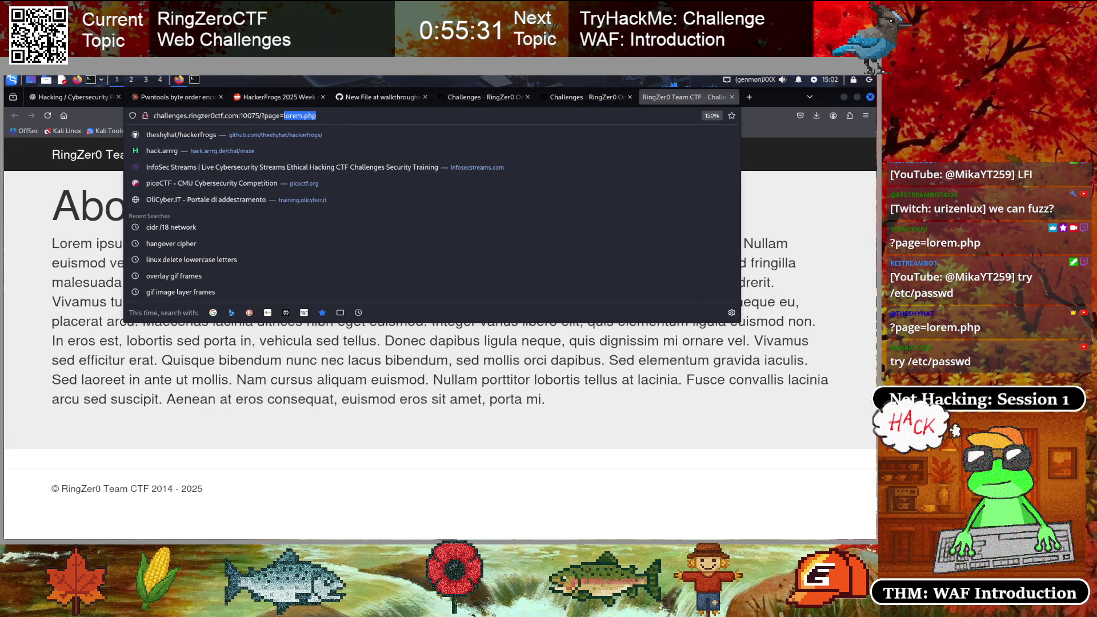
# Load ?page=../../../../etc/passwd by path traversal and view the enlarged page source revealing the flag
pyautogui.write('../etc')
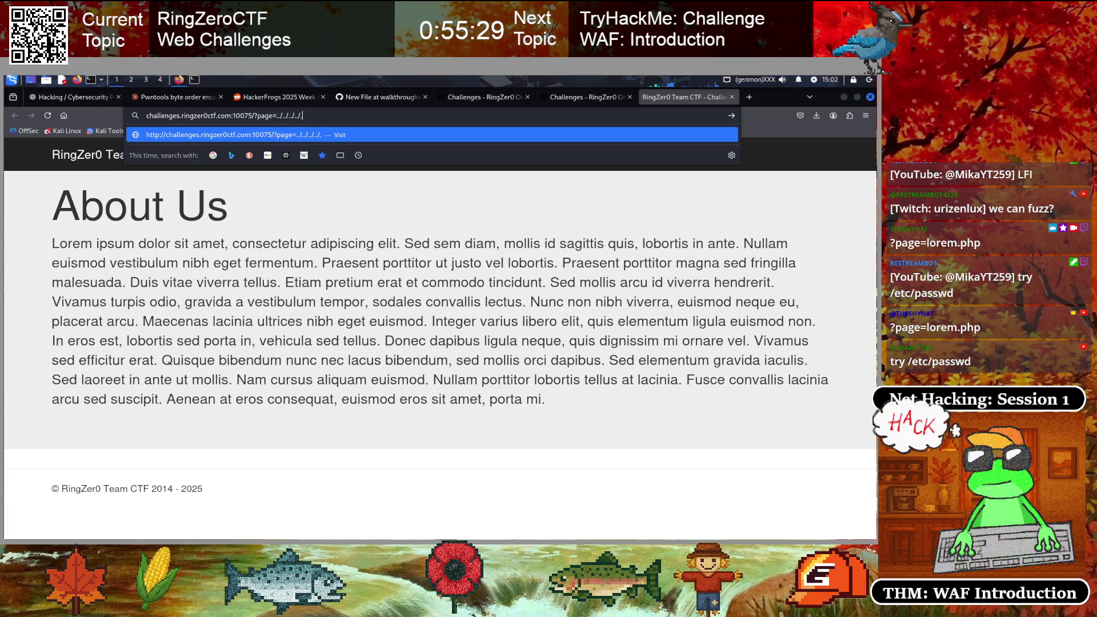
pyautogui.write('/passwd')
pyautogui.press('Return')
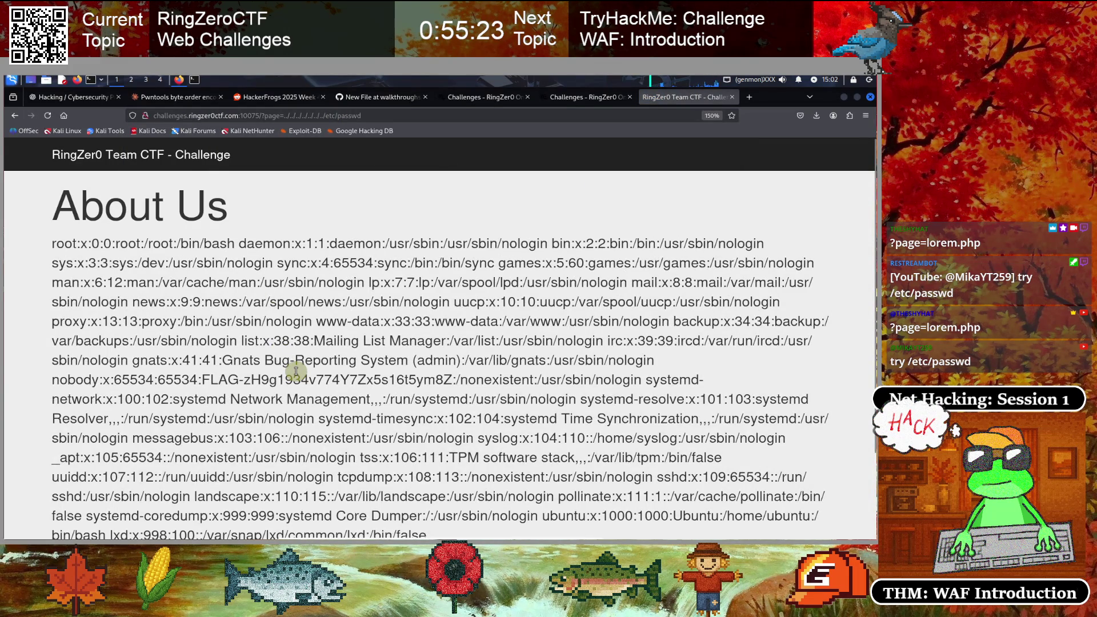
pyautogui.hotkey('ctrl', 'u')
pyautogui.hotkey('ctrl', '+')
pyautogui.hotkey('ctrl', '+')
pyautogui.hotkey('ctrl', '+')
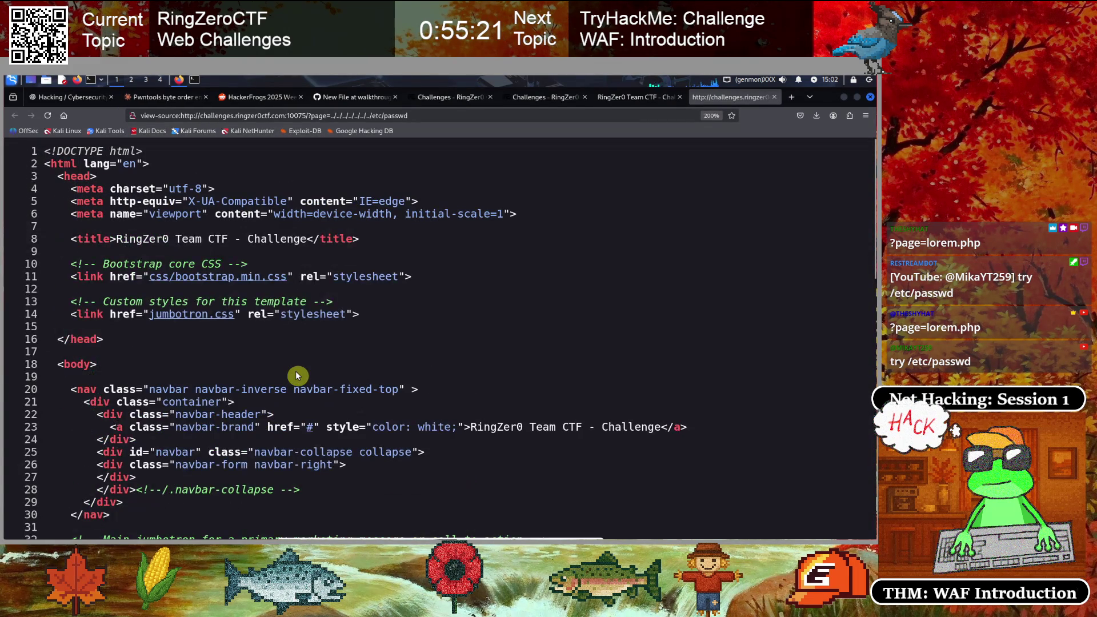
pyautogui.scroll(-5, 240, 351)
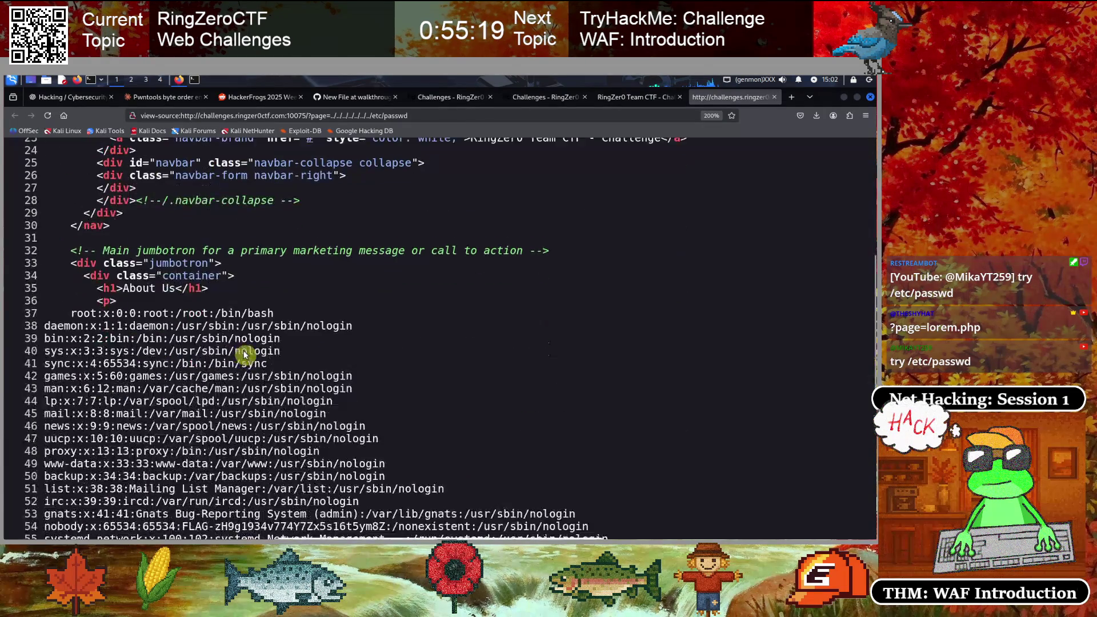
pyautogui.scroll(-3, 192, 351)
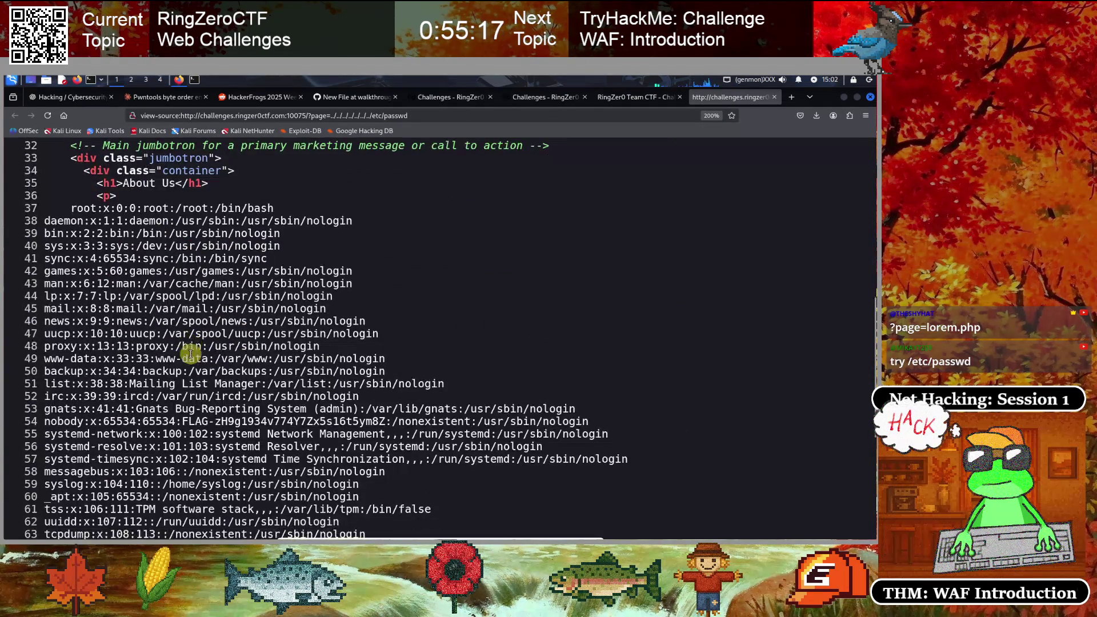
pyautogui.scroll(-3, 190, 354)
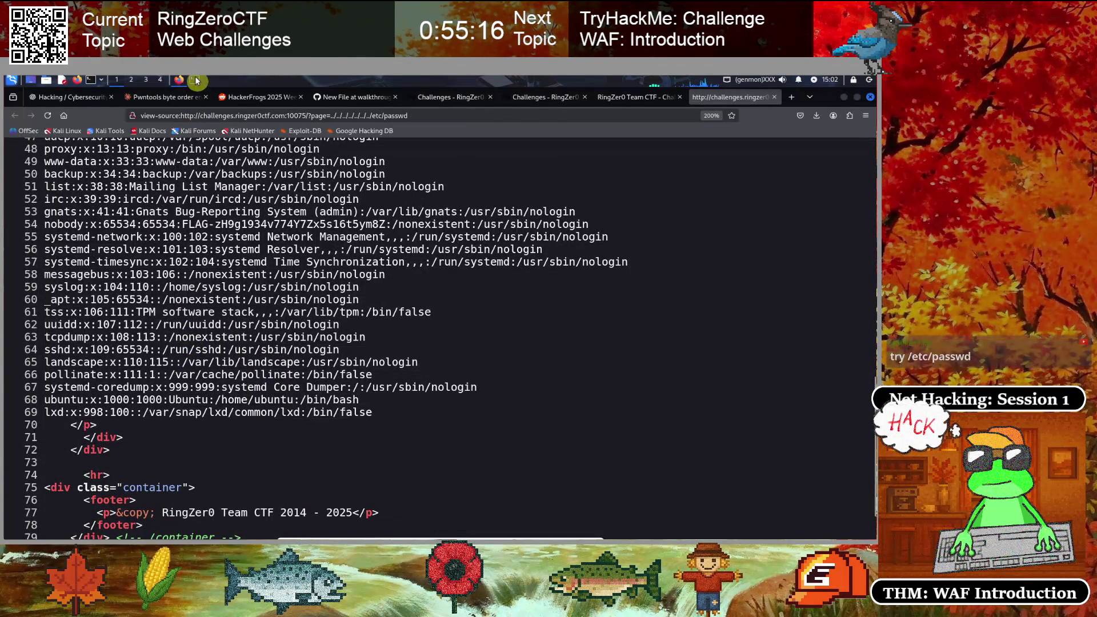
pyautogui.click(195, 79)
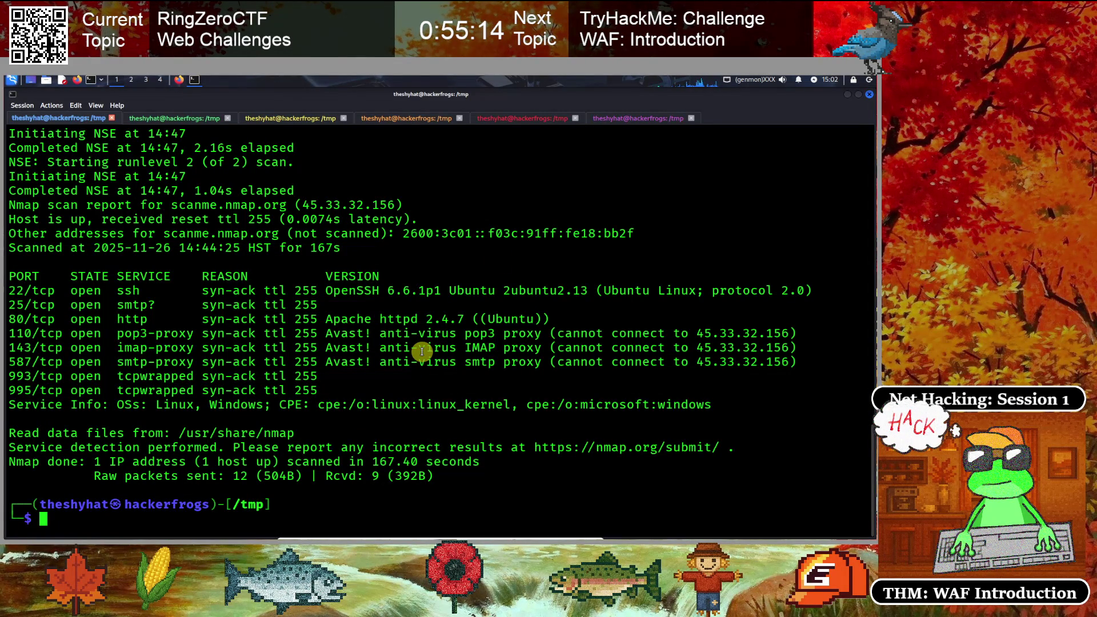
# Clear the terminal, list /tmp and print the local /etc/passwd
pyautogui.hotkey('ctrl', 'l')
pyautogui.write('ls')
pyautogui.press('Return')
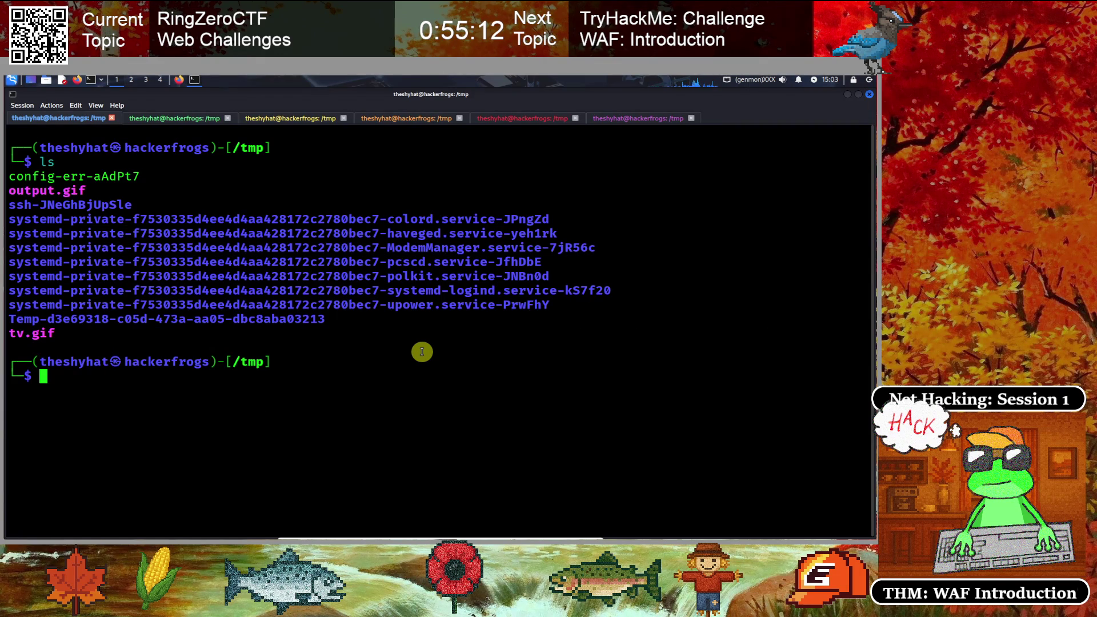
pyautogui.write('cat /etc')
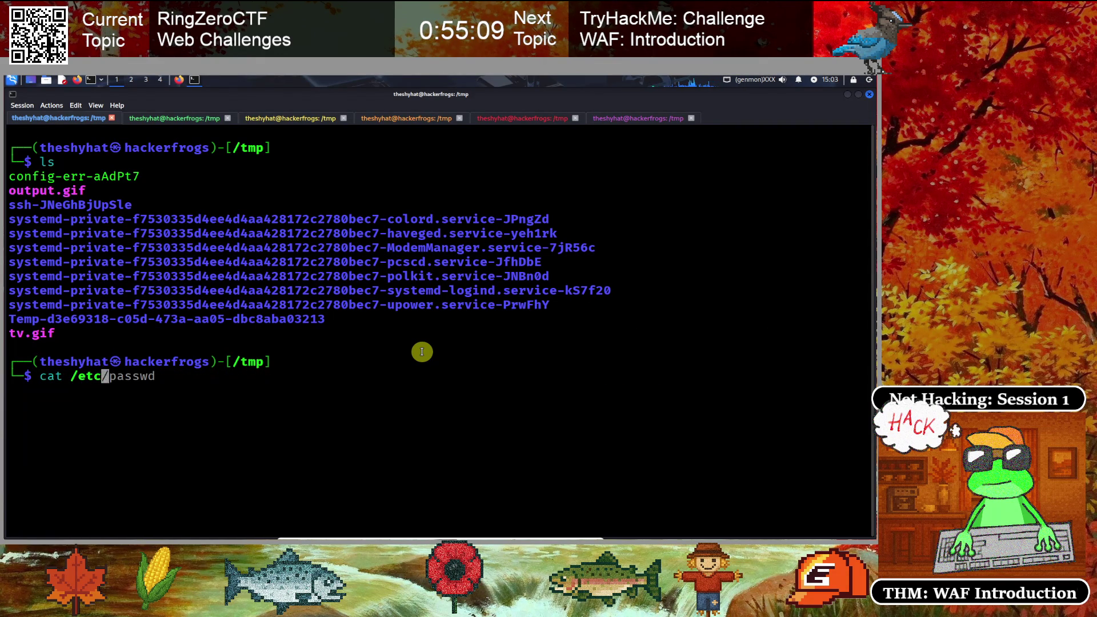
pyautogui.write('wd')
pyautogui.press('Return')
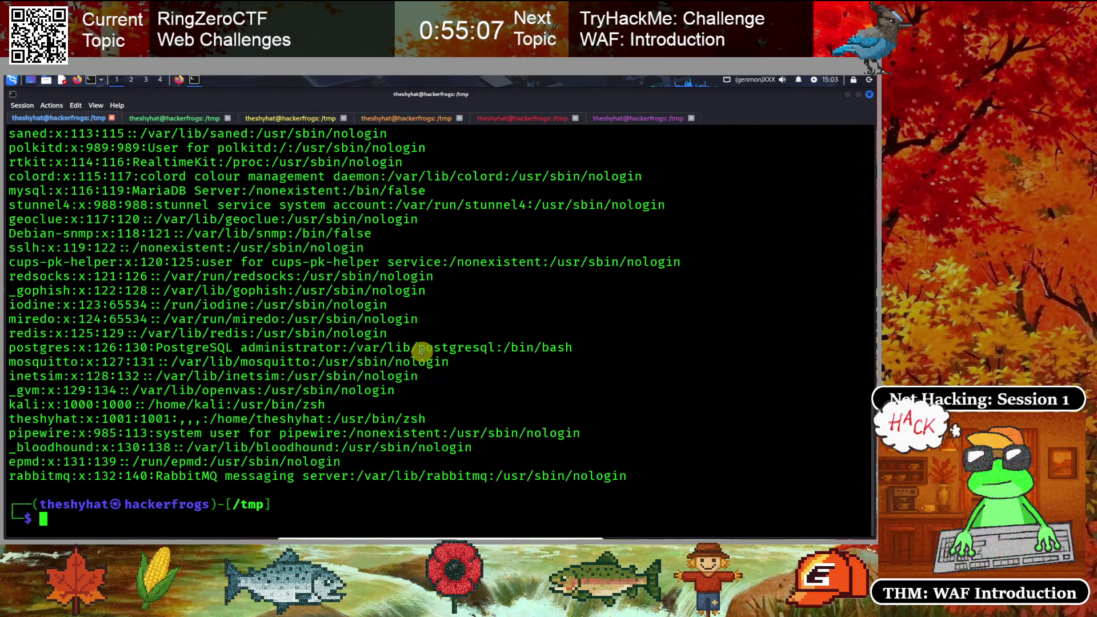
pyautogui.scroll(15, 205, 354)
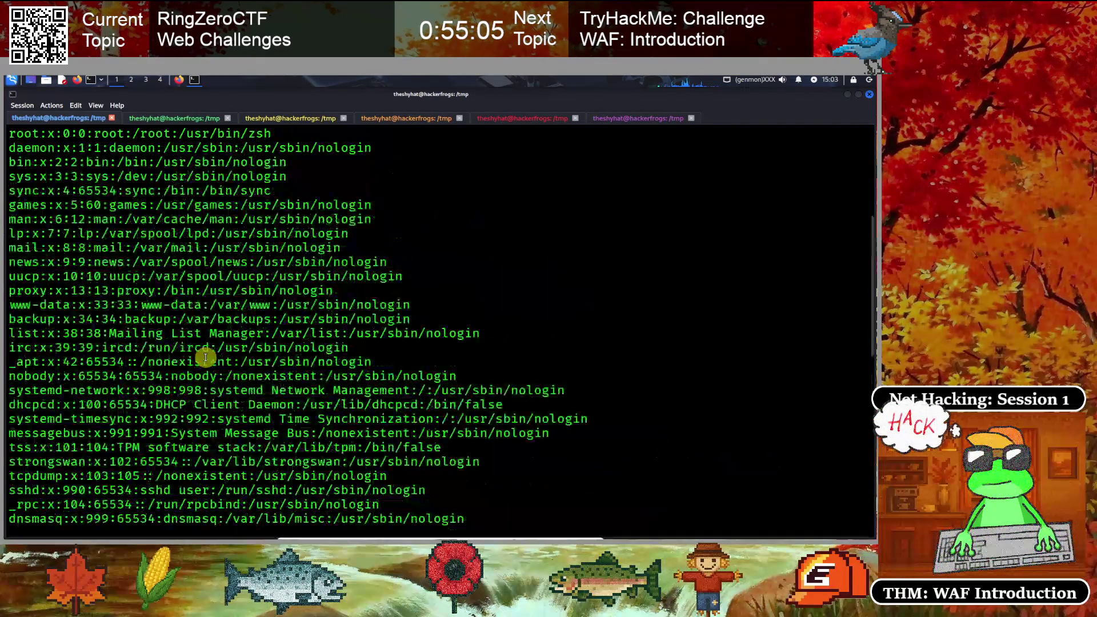
pyautogui.scroll(-11, 60, 407)
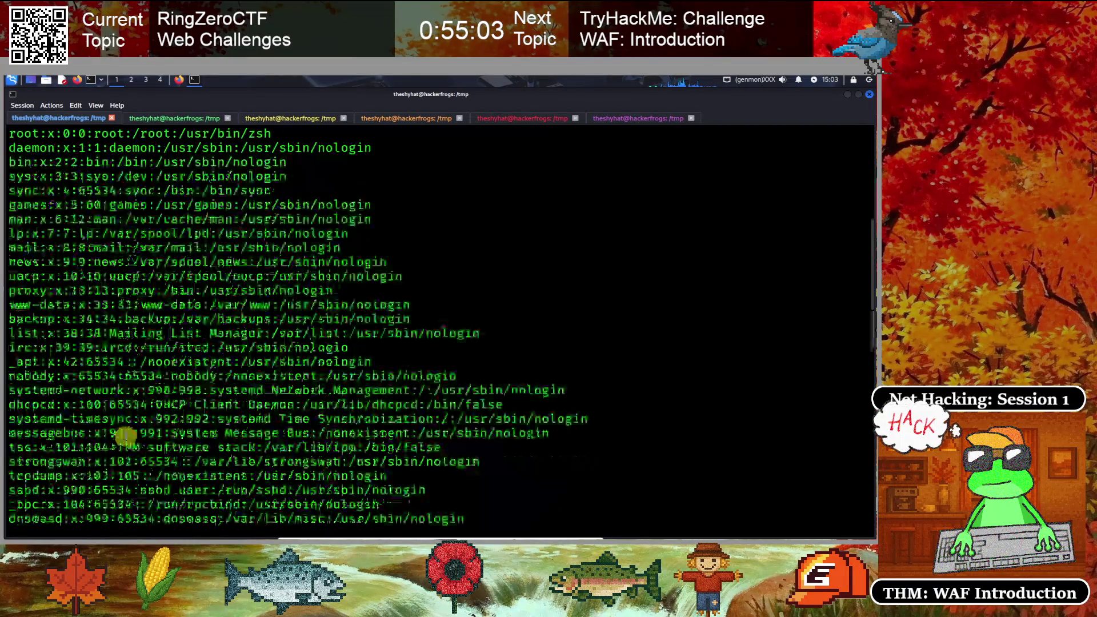
pyautogui.scroll(-6, 179, 377)
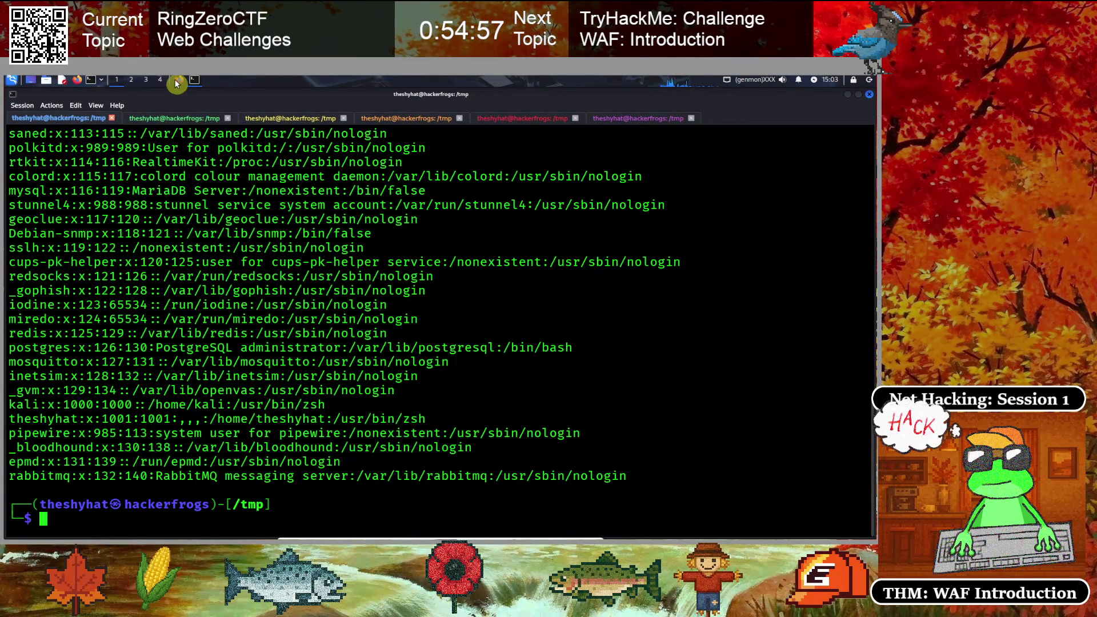
# Cut the two-line SQL joke from test.txt in nano
pyautogui.click(170, 119)
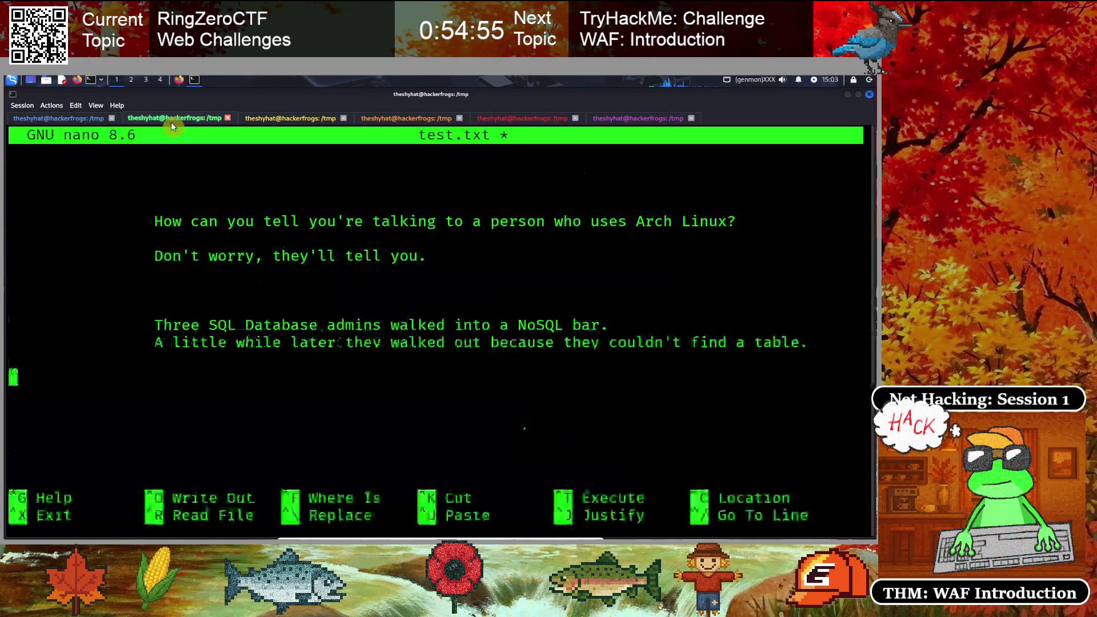
pyautogui.press('Up')
pyautogui.press('Up')
pyautogui.press('Up')
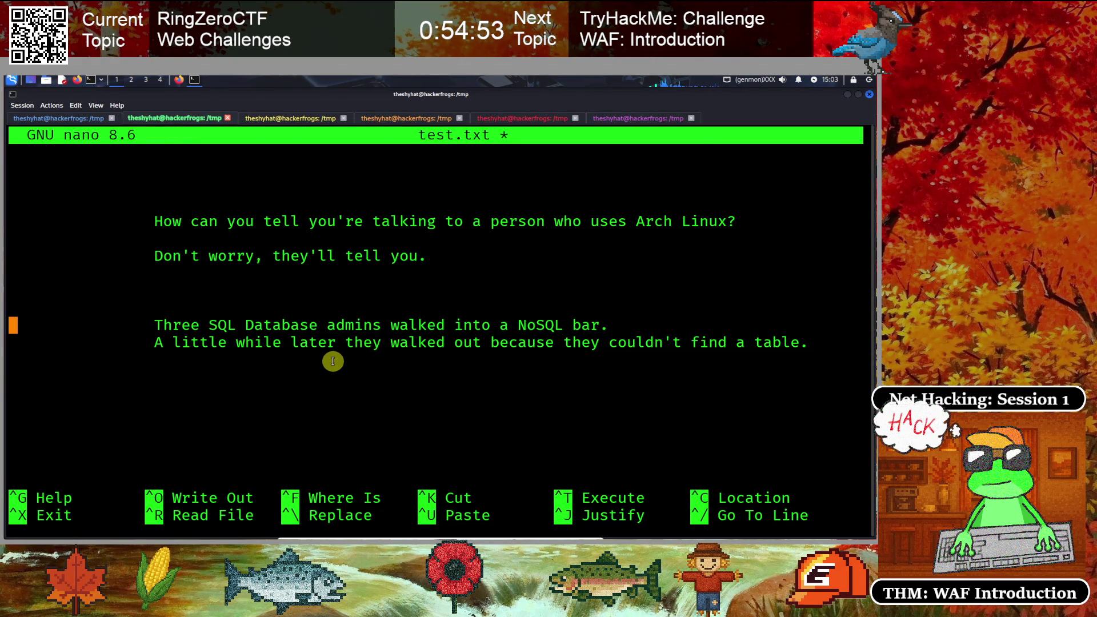
pyautogui.hotkey('ctrl', 'k')
pyautogui.hotkey('ctrl', 'k')
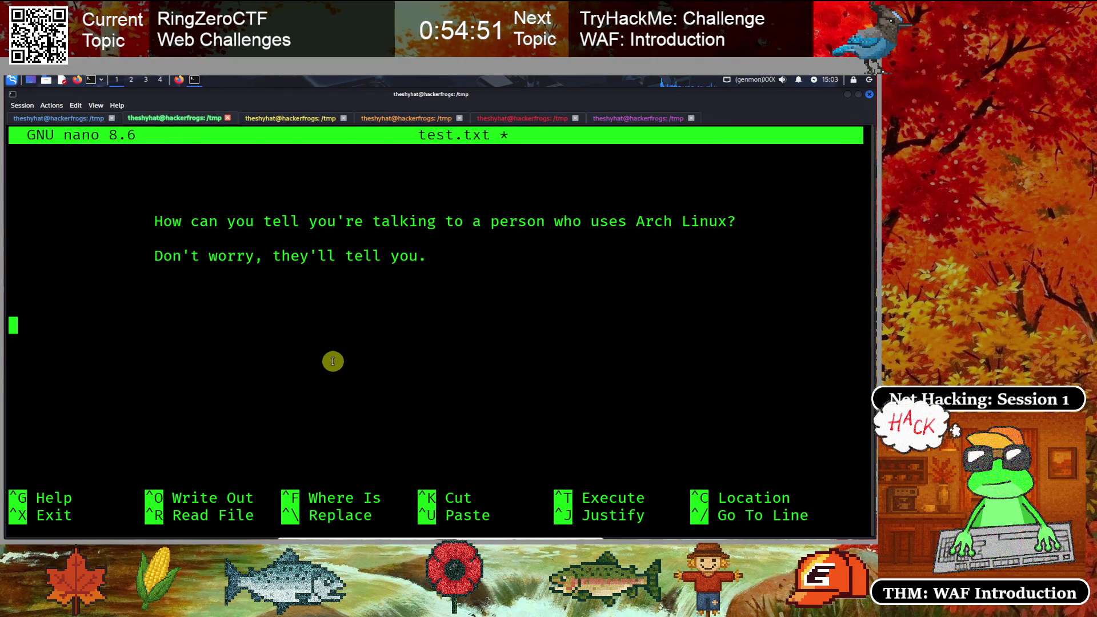
pyautogui.click(179, 80)
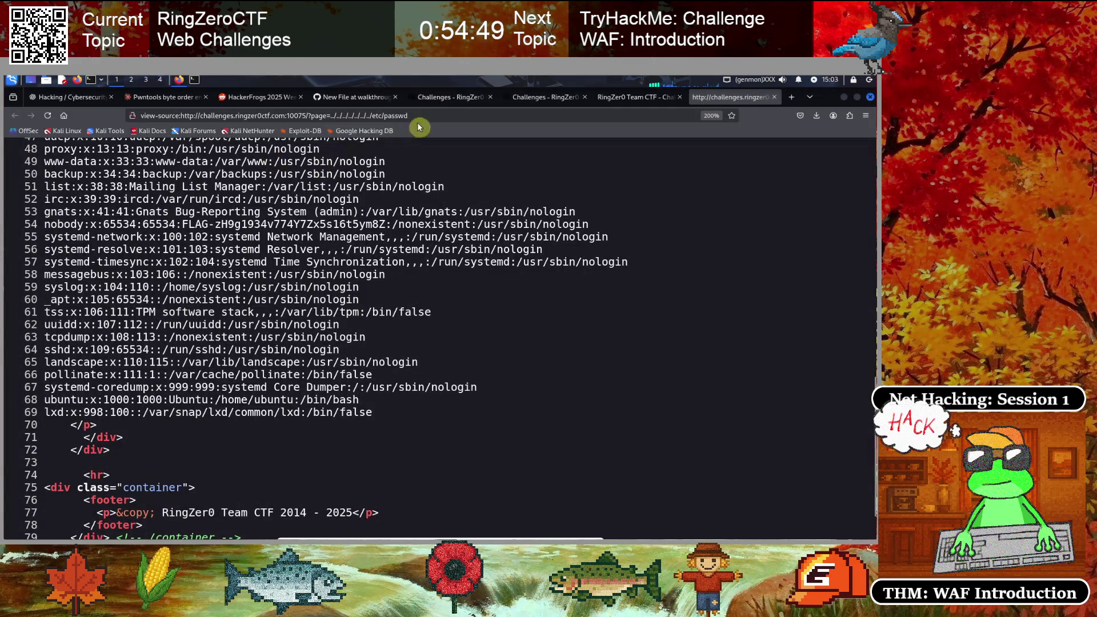
# Copy the traversal path and add it indented as ../../../../../../../etc/passwd in nano's test.txt
pyautogui.click(421, 118)
pyautogui.click(422, 117)
pyautogui.hotkey('shift', 'Left')
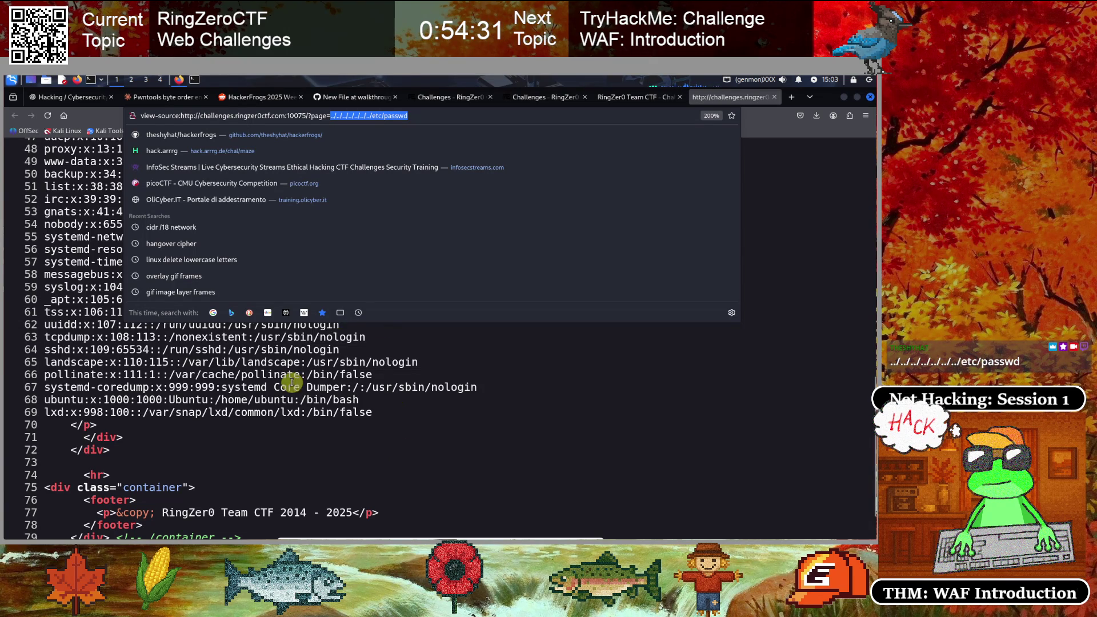
pyautogui.press('Escape')
pyautogui.click(193, 80)
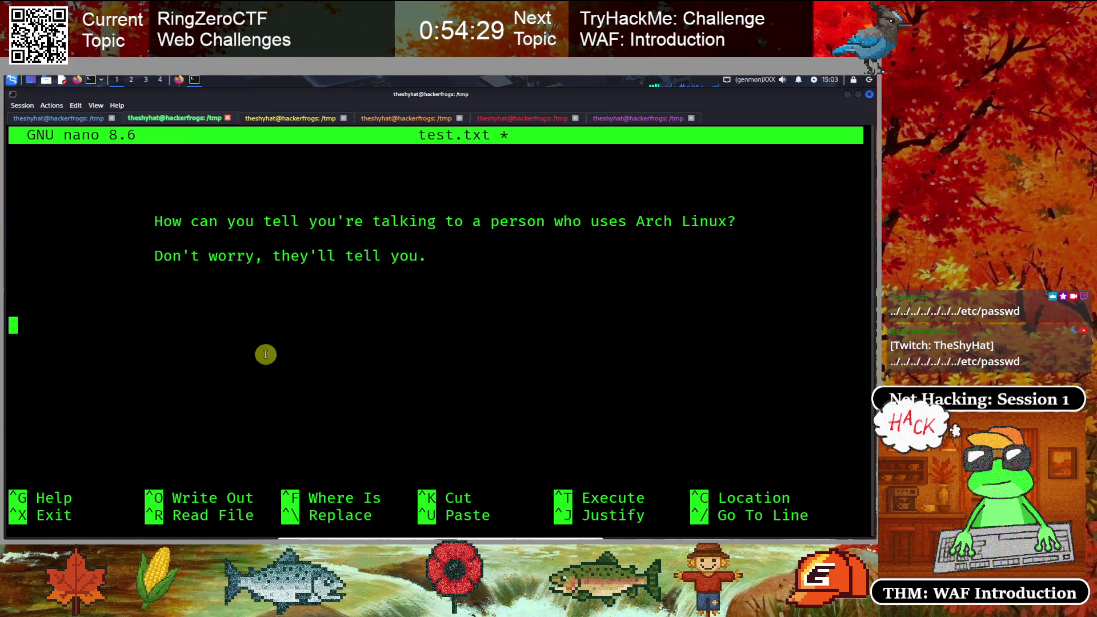
pyautogui.press('Tab')
pyautogui.press('Tab')
pyautogui.write('../../../../../../../etc/passwd')
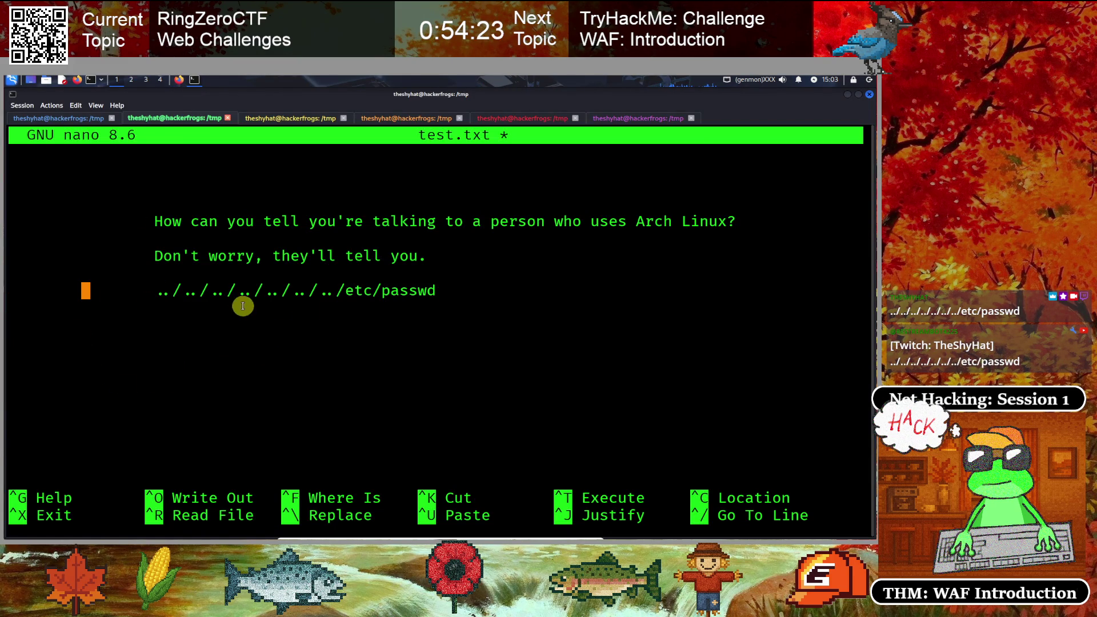
# Highlight parts of the traversal line, then add a new line /var/www/html/ beneath it
pyautogui.moveTo(345, 291); pyautogui.dragTo(445, 289)
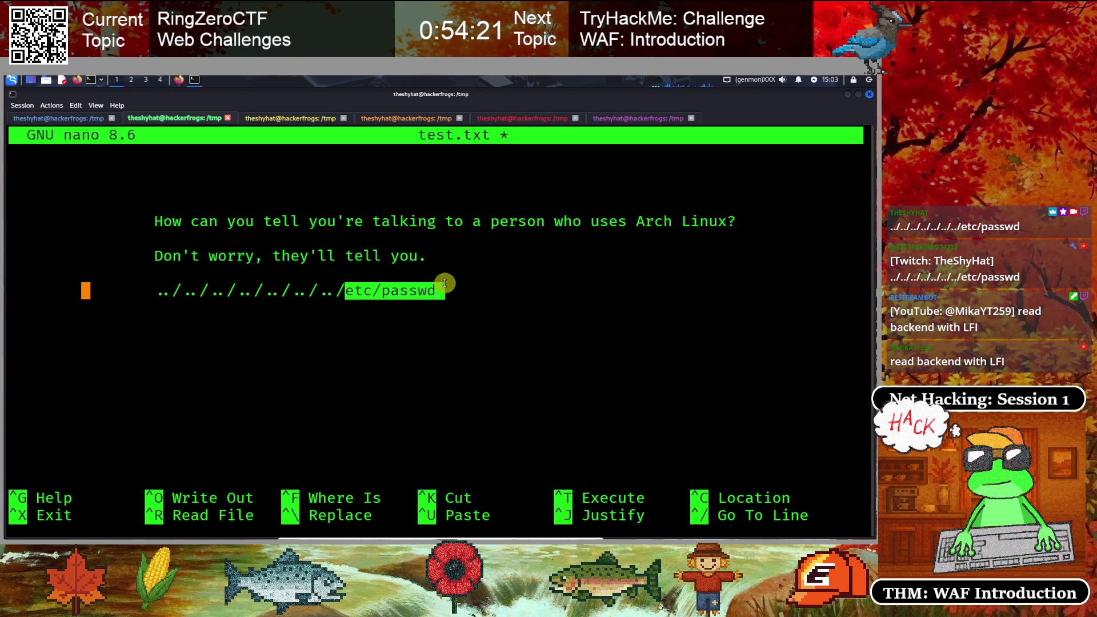
pyautogui.click(427, 333)
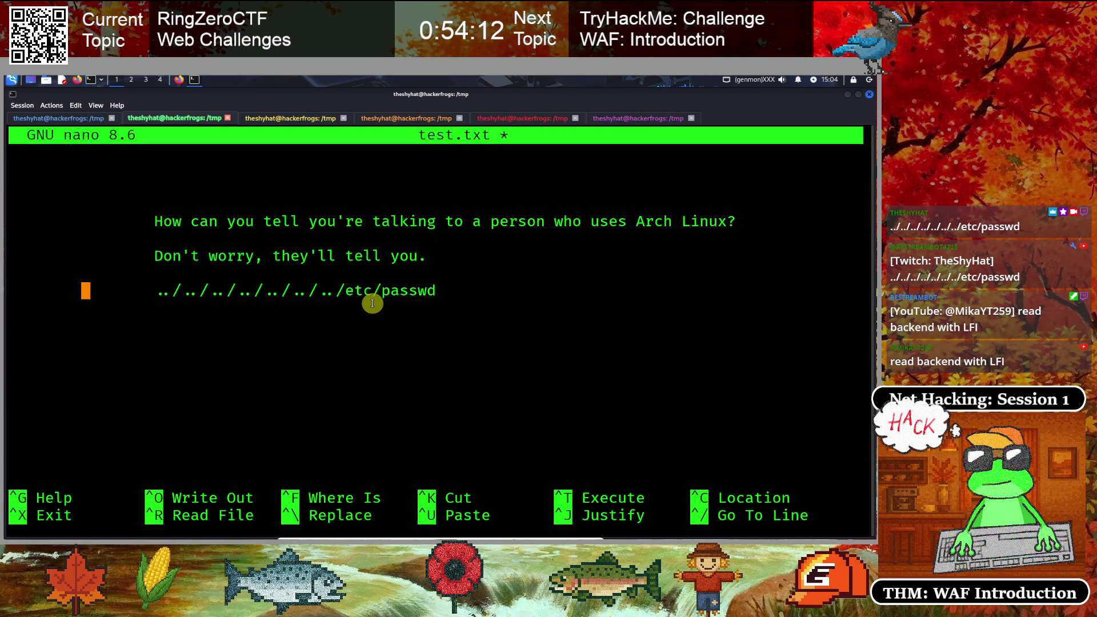
pyautogui.moveTo(328, 290); pyautogui.dragTo(446, 289)
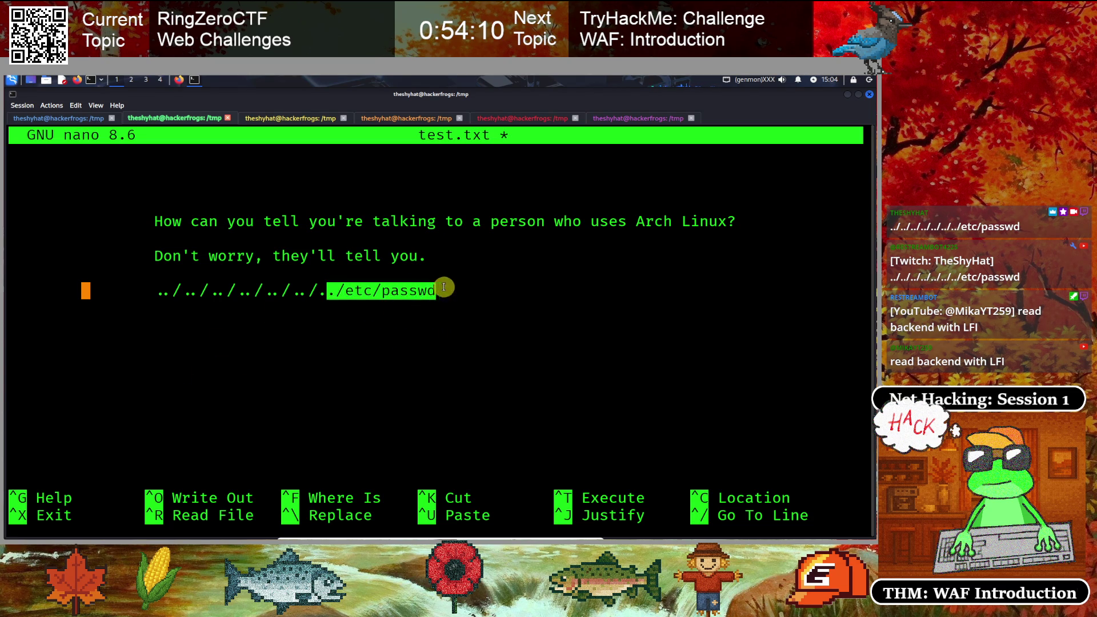
pyautogui.click(358, 322)
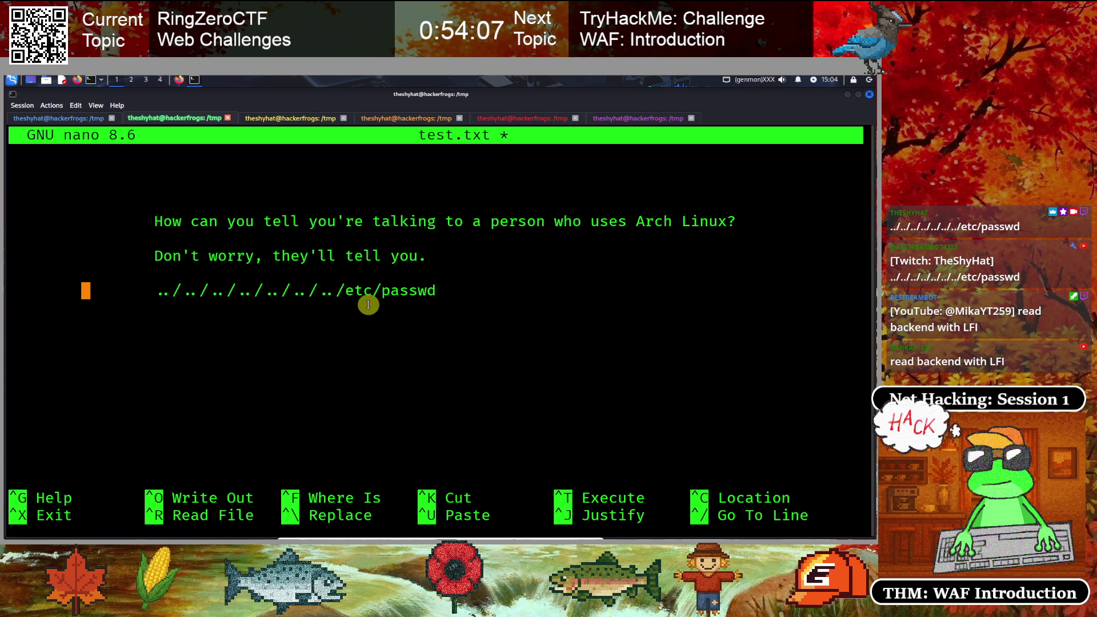
pyautogui.moveTo(154, 289); pyautogui.dragTo(179, 290)
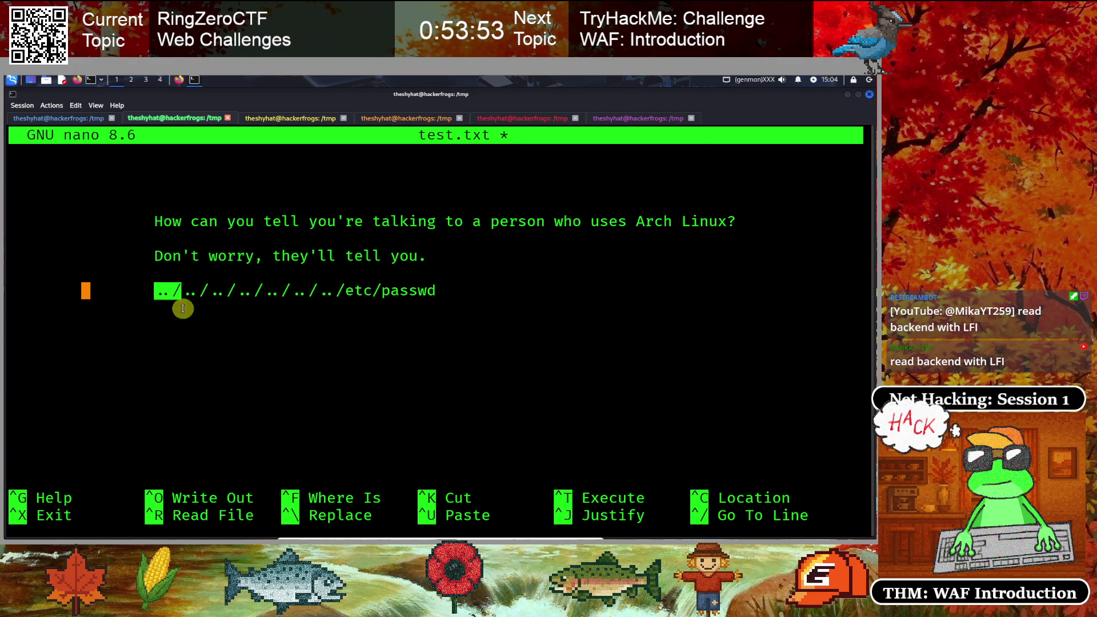
pyautogui.hotkey('alt', 'a')
pyautogui.press('Down')
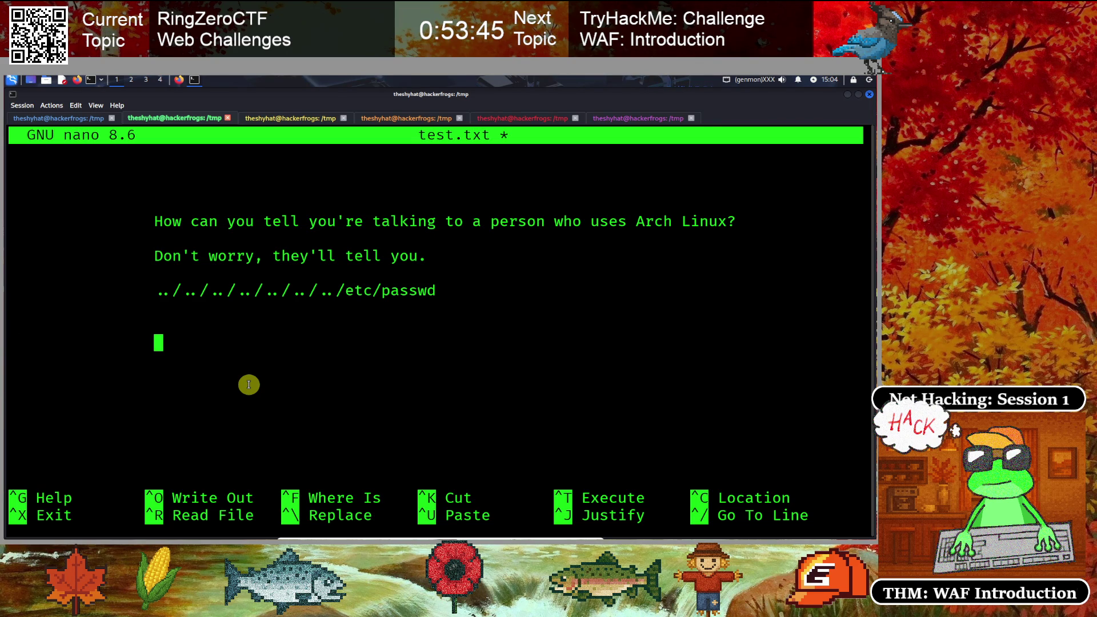
pyautogui.write('var/www')
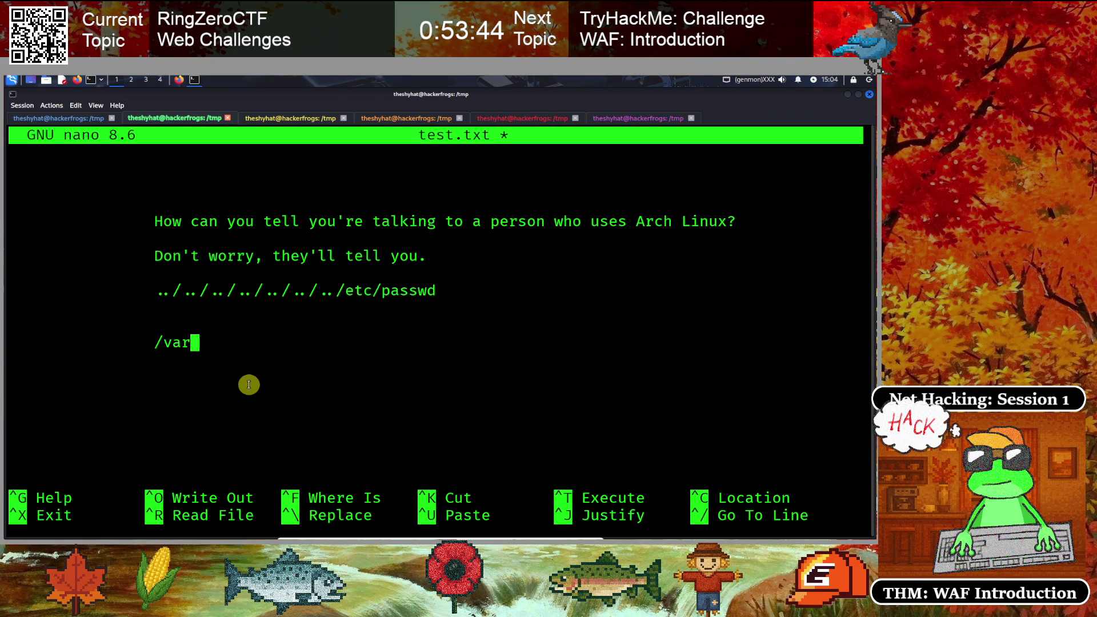
pyautogui.write('/html/')
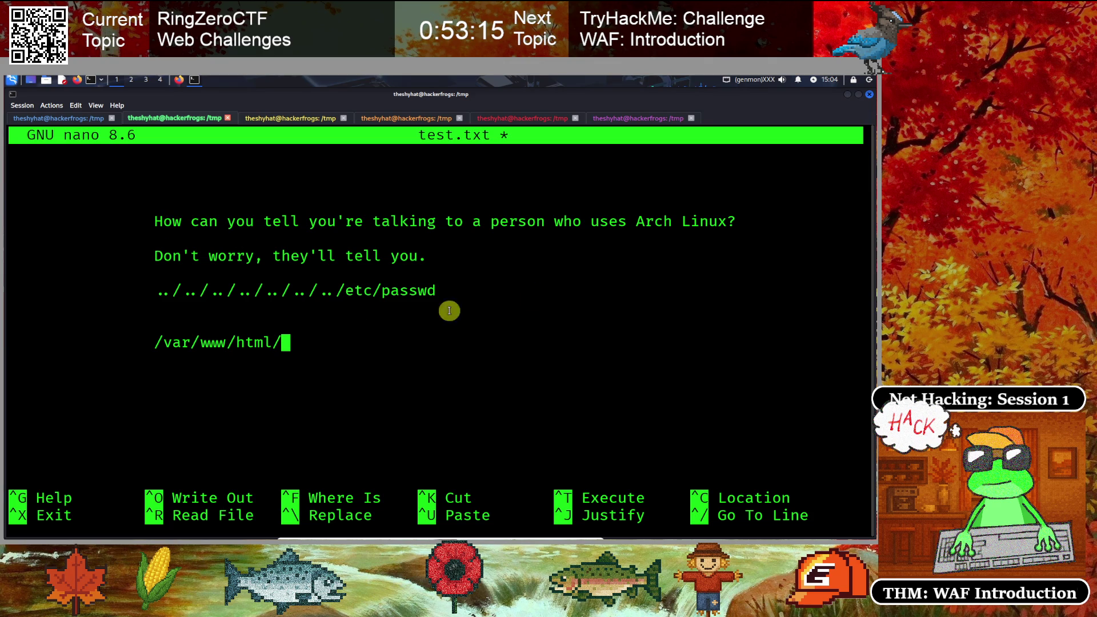
# Copy the FLAG value from line 54 of the passwd source and return to the submission page
pyautogui.click(187, 84)
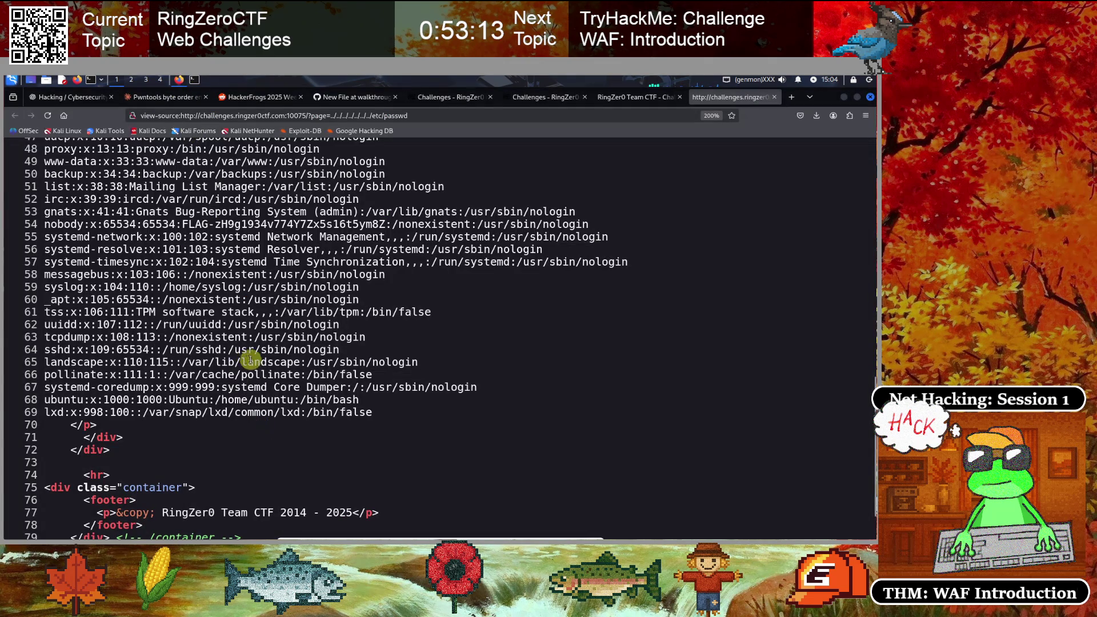
pyautogui.scroll(-2, 207, 357)
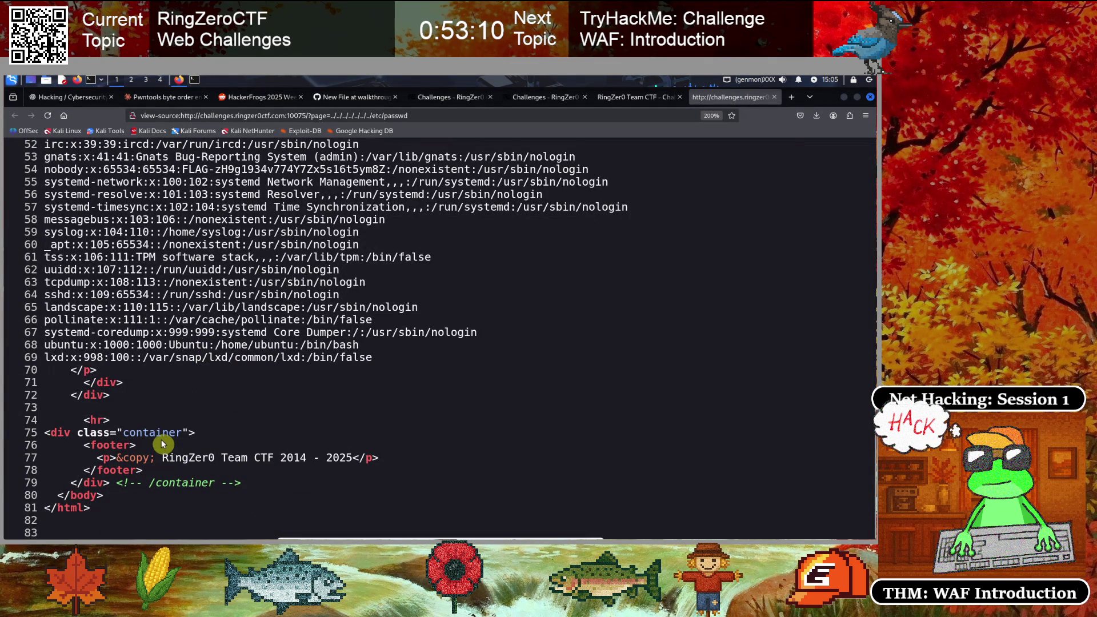
pyautogui.scroll(3, 172, 454)
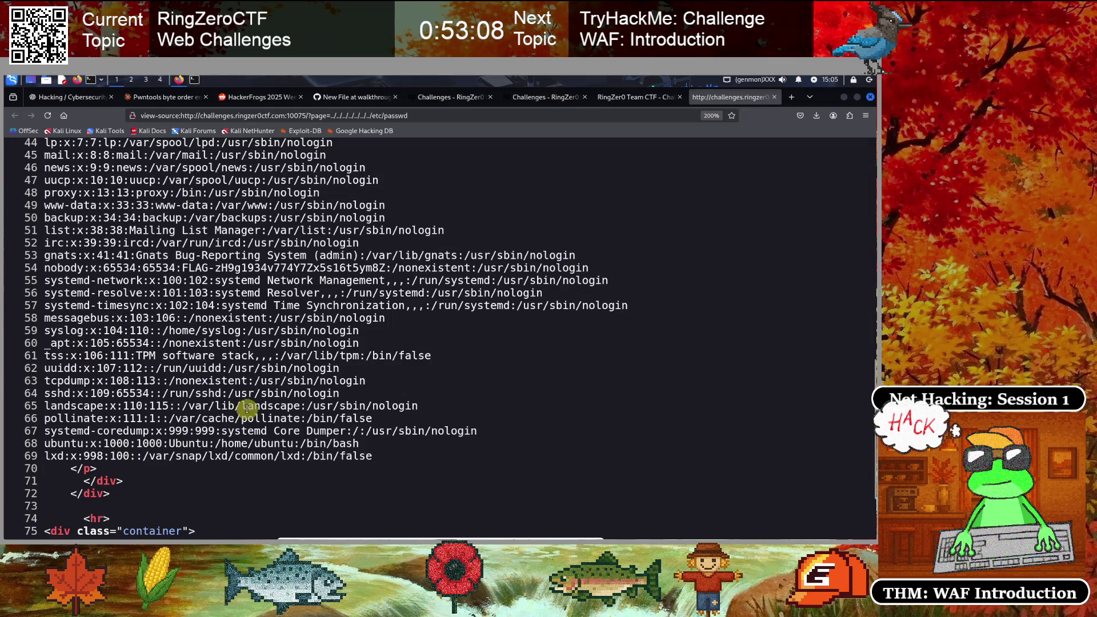
pyautogui.moveTo(313, 444)
pyautogui.mouseDown()
pyautogui.moveTo(256, 342)
pyautogui.moveTo(157, 309)
pyautogui.moveTo(166, 289)
pyautogui.moveTo(161, 302)
pyautogui.moveTo(318, 267)
pyautogui.moveTo(381, 270)
pyautogui.mouseUp()
pyautogui.click(161, 295)
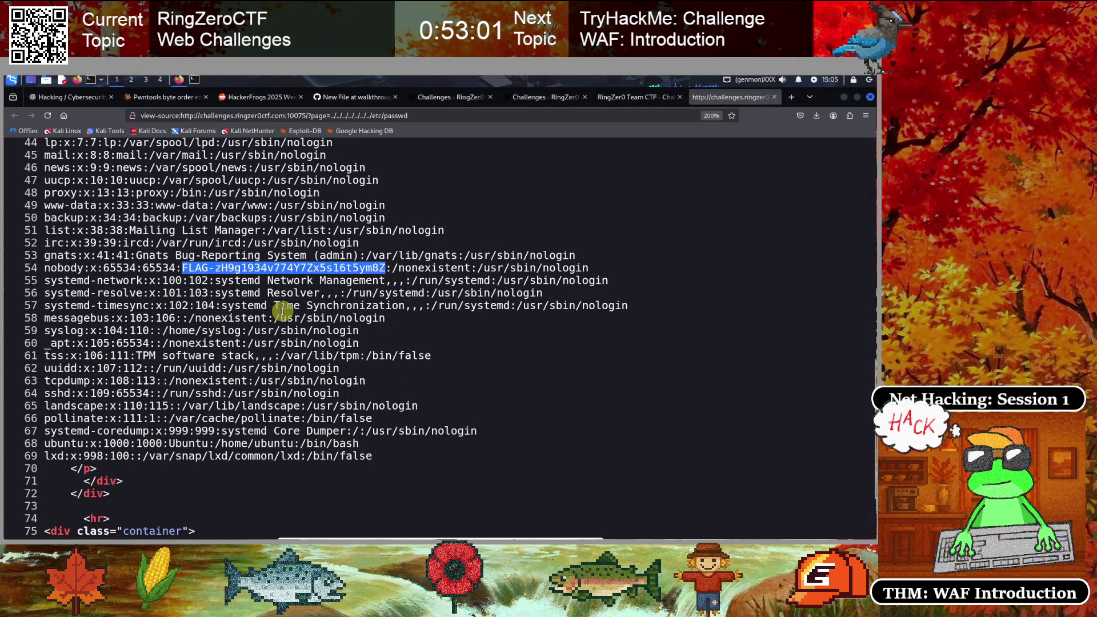
pyautogui.rightClick(255, 265)
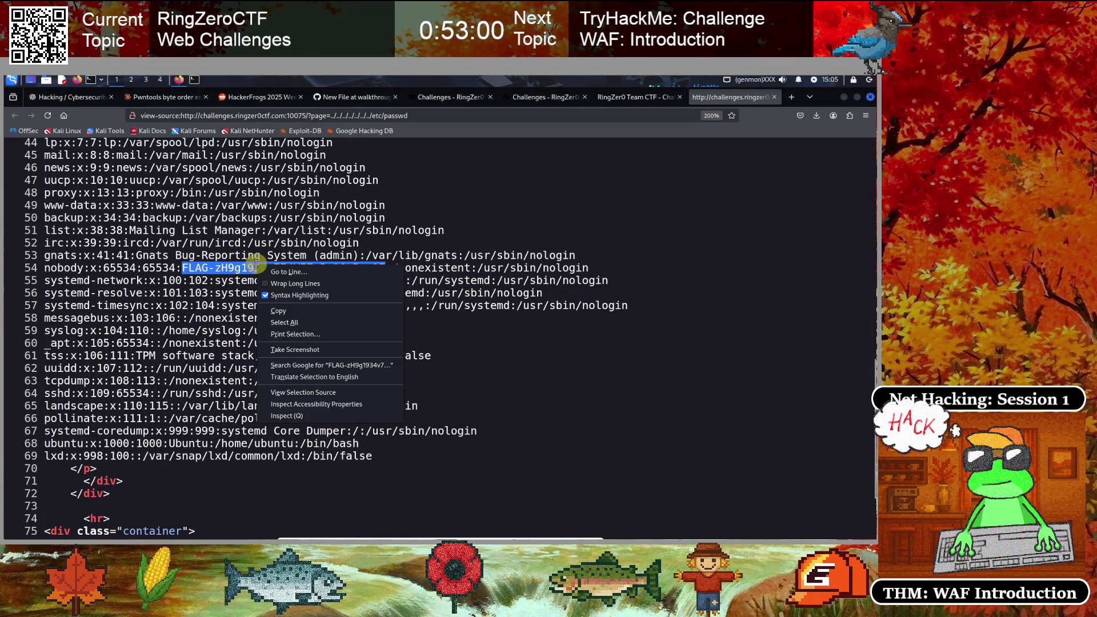
pyautogui.click(285, 311)
pyautogui.click(172, 284)
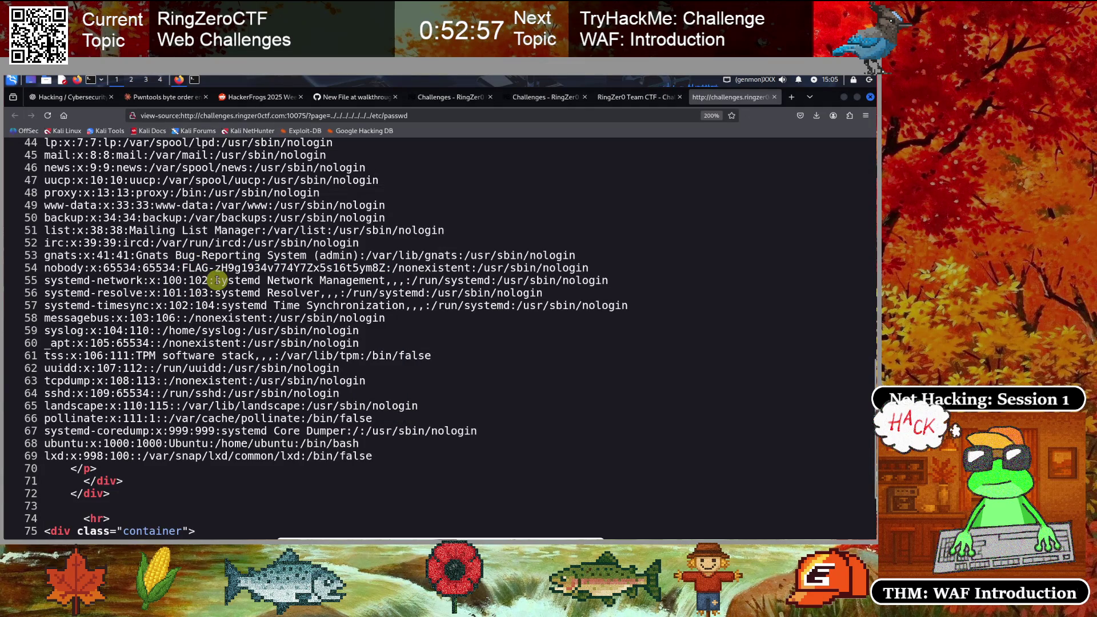
pyautogui.moveTo(182, 267); pyautogui.dragTo(383, 268)
pyautogui.hotkey('ctrl', 'c')
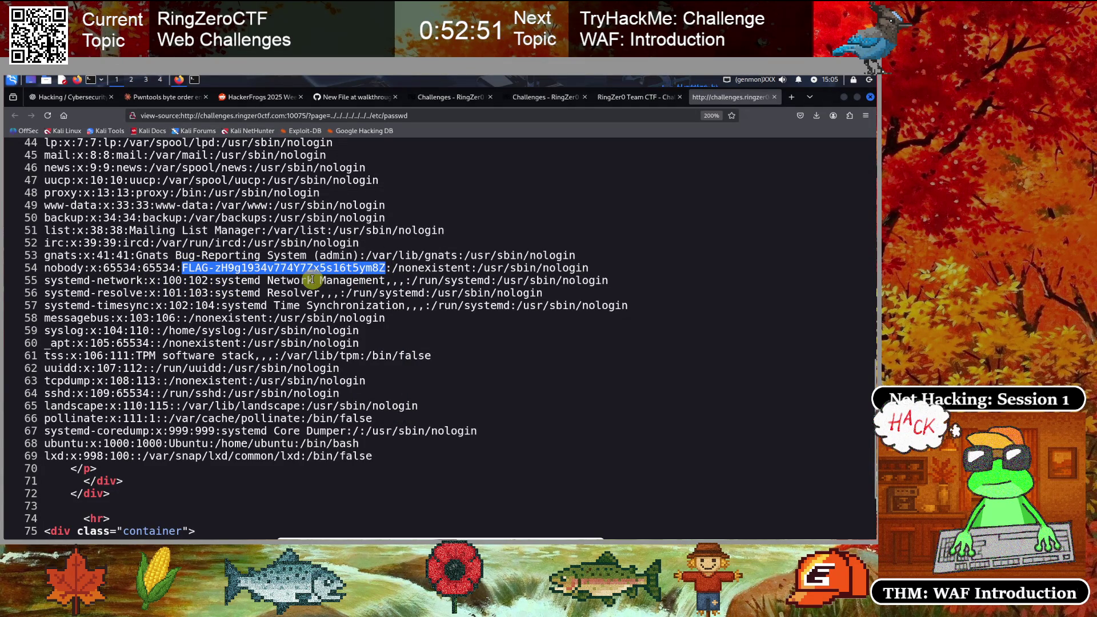
pyautogui.click(262, 278)
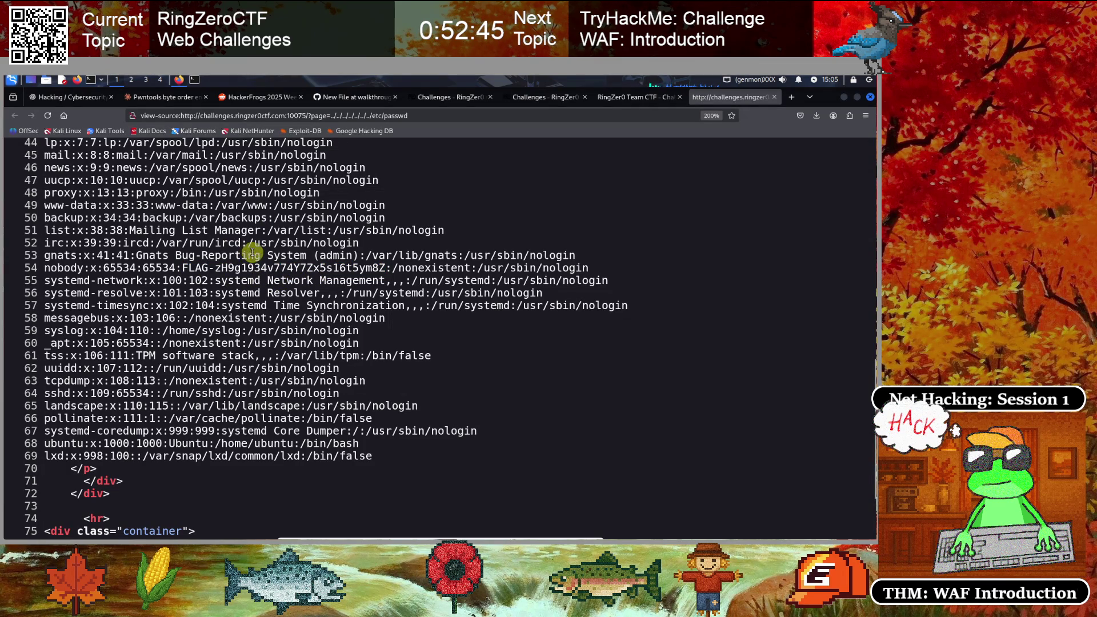
pyautogui.click(624, 97)
pyautogui.click(531, 100)
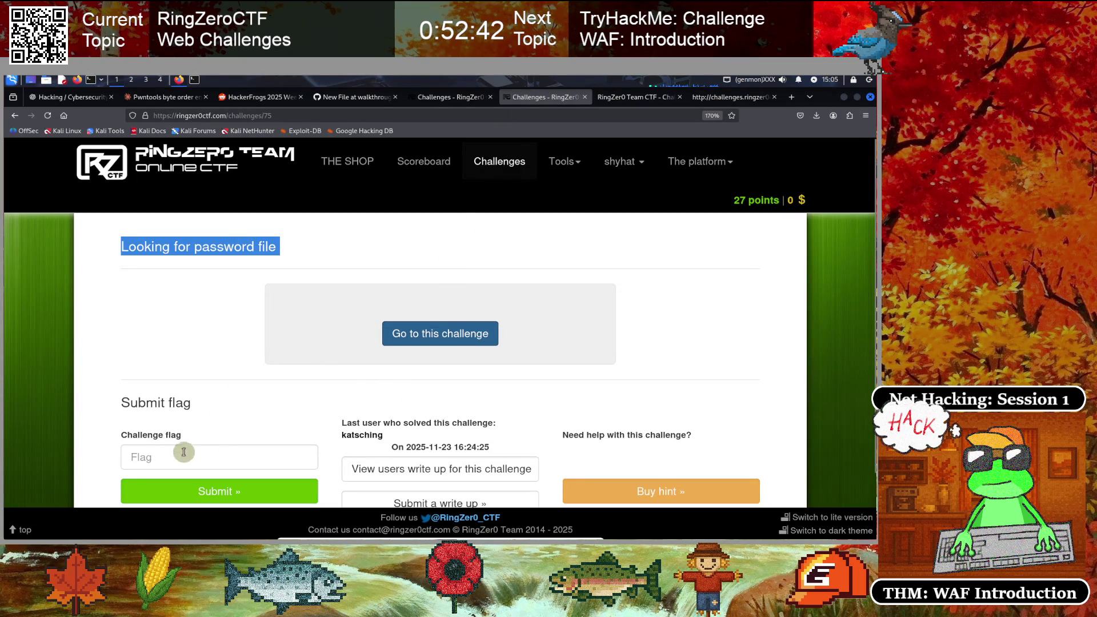
# Submit the copied flag for Looking for password file, which the site reports as already submitted
pyautogui.scroll(-1, 239, 396)
pyautogui.click(208, 388)
pyautogui.hotkey('ctrl', 'v')
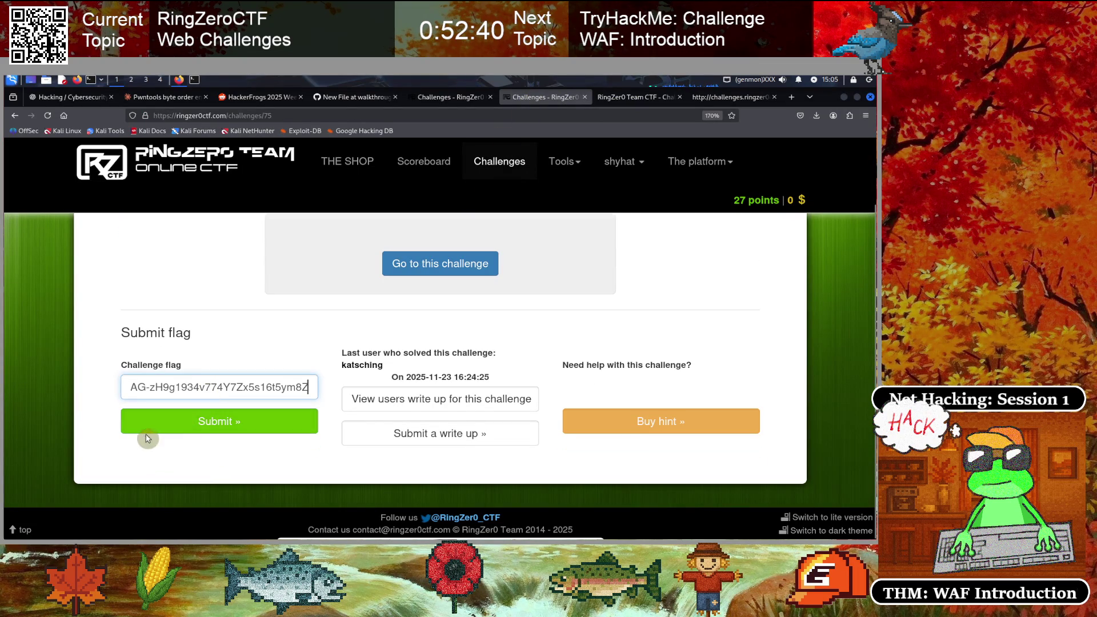
pyautogui.click(123, 414)
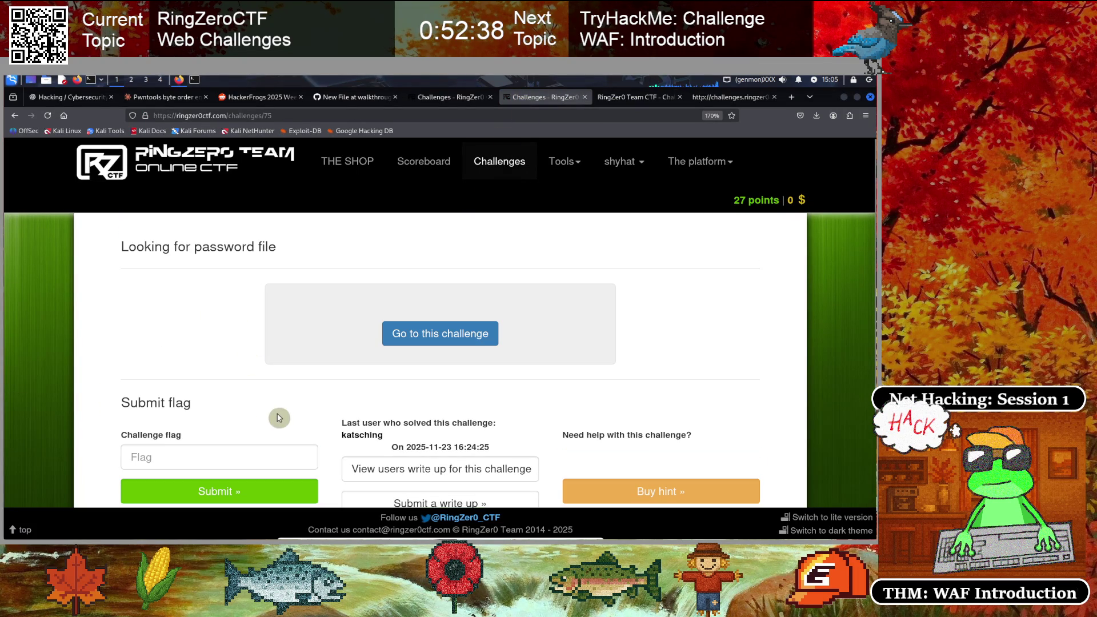
pyautogui.scroll(-2, 283, 413)
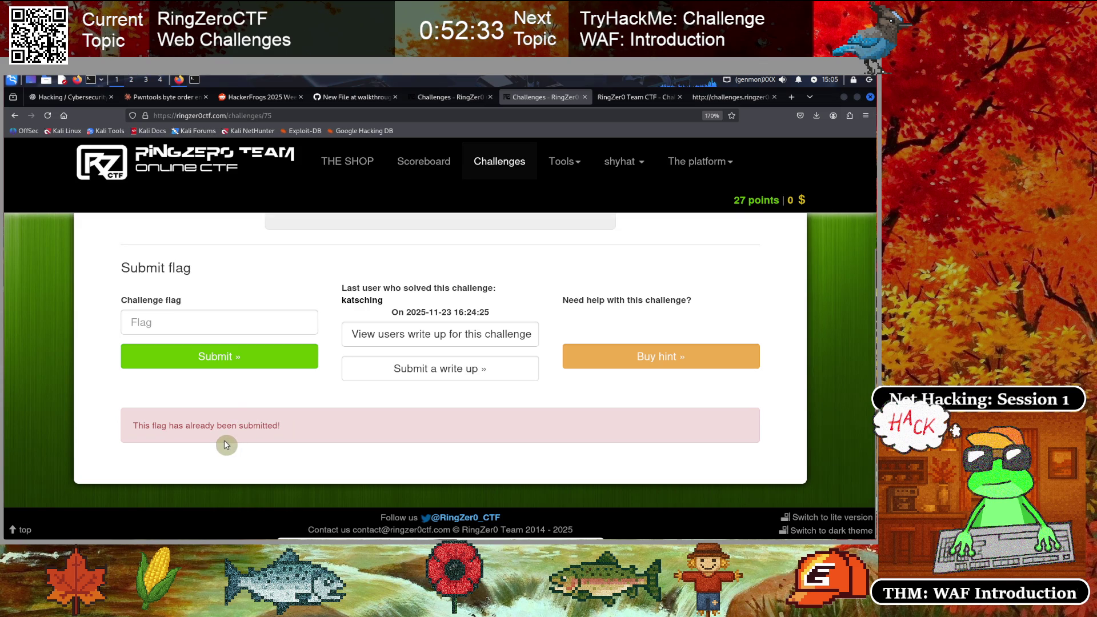
pyautogui.scroll(2, 224, 440)
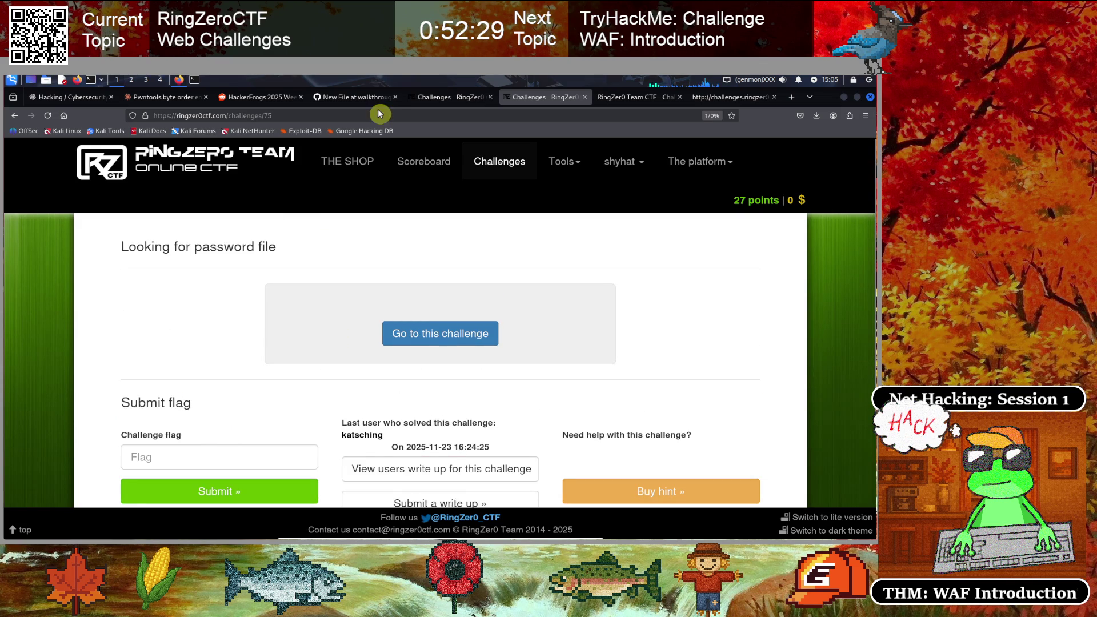
pyautogui.click(355, 98)
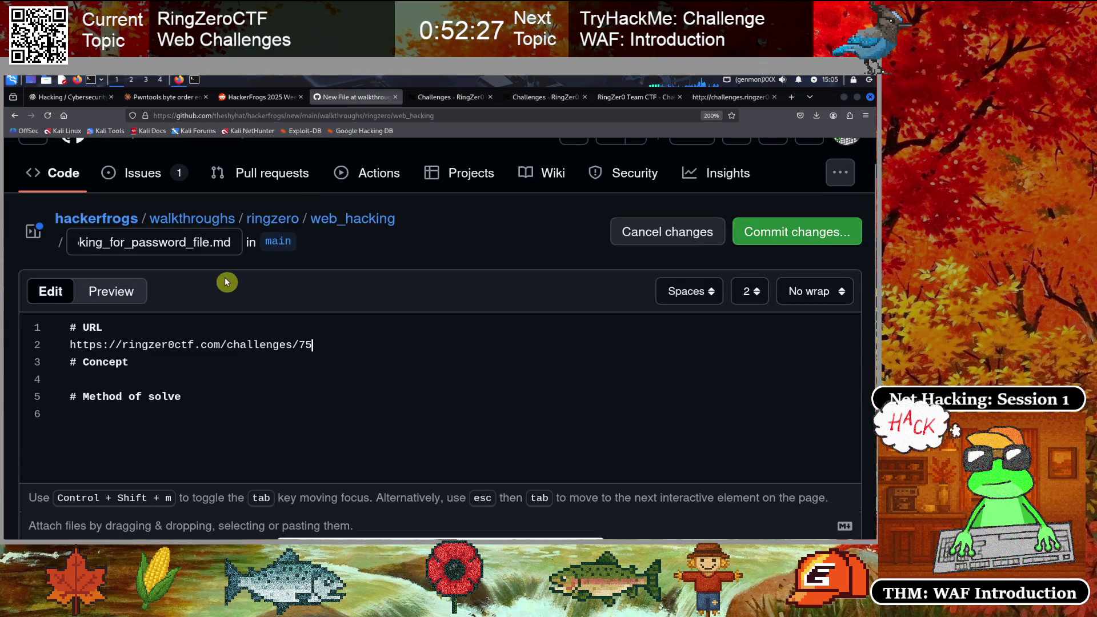
# Add the bullet '* Local File Inclusion (LFI)' under the Concept heading
pyautogui.click(109, 380)
pyautogui.write('*')
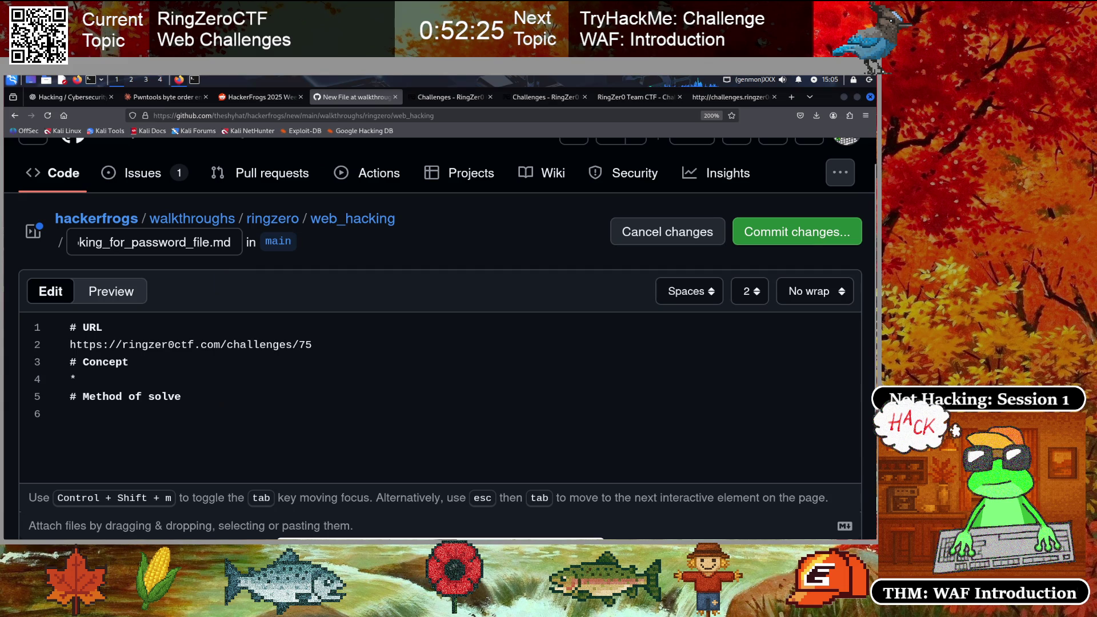
pyautogui.write(' Loca')
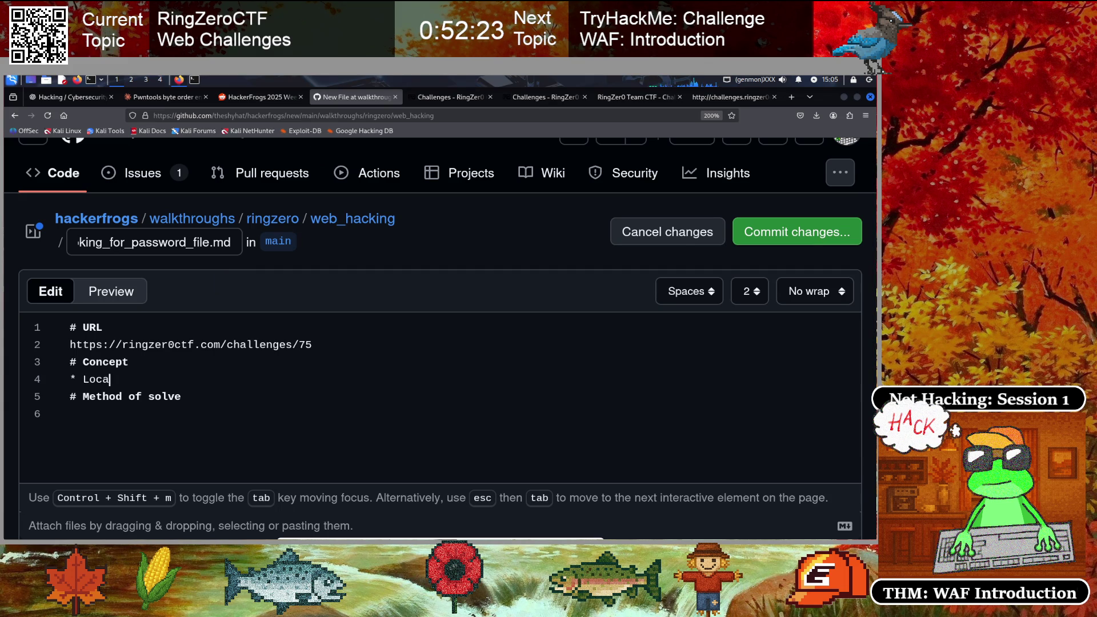
pyautogui.write('l File Inclusion ')
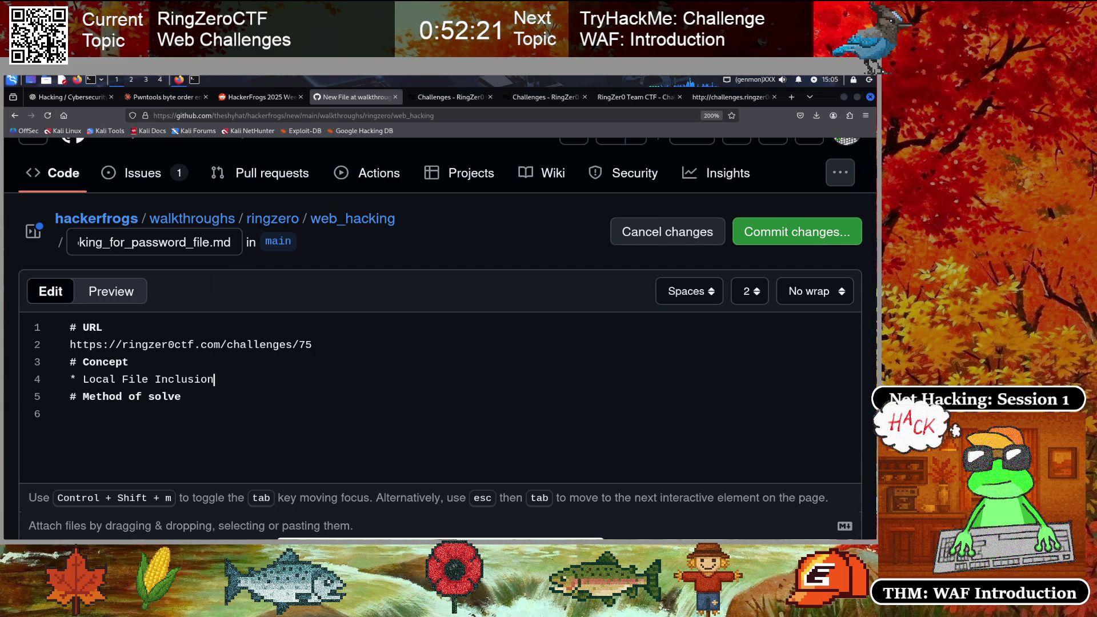
pyautogui.write('(L')
pyautogui.write('FI)')
pyautogui.press('Return')
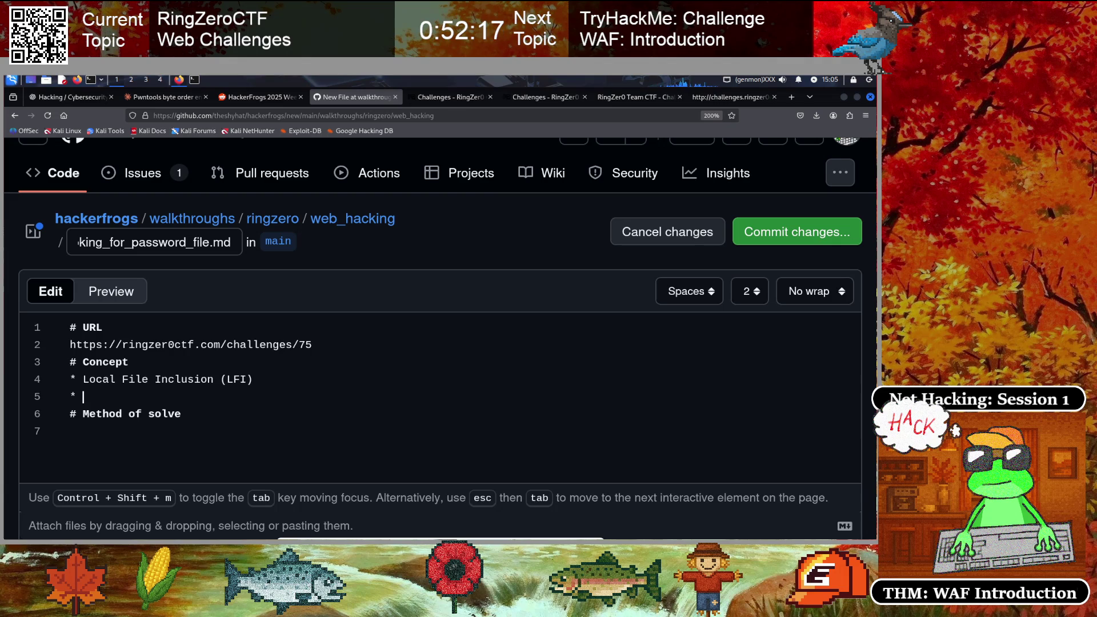
pyautogui.press('BackSpace')
pyautogui.press('BackSpace')
pyautogui.press('BackSpace')
pyautogui.press('Down')
# Start a Method of solve bullet about the vulnerable landing page
pyautogui.press('End')
pyautogui.press('Return')
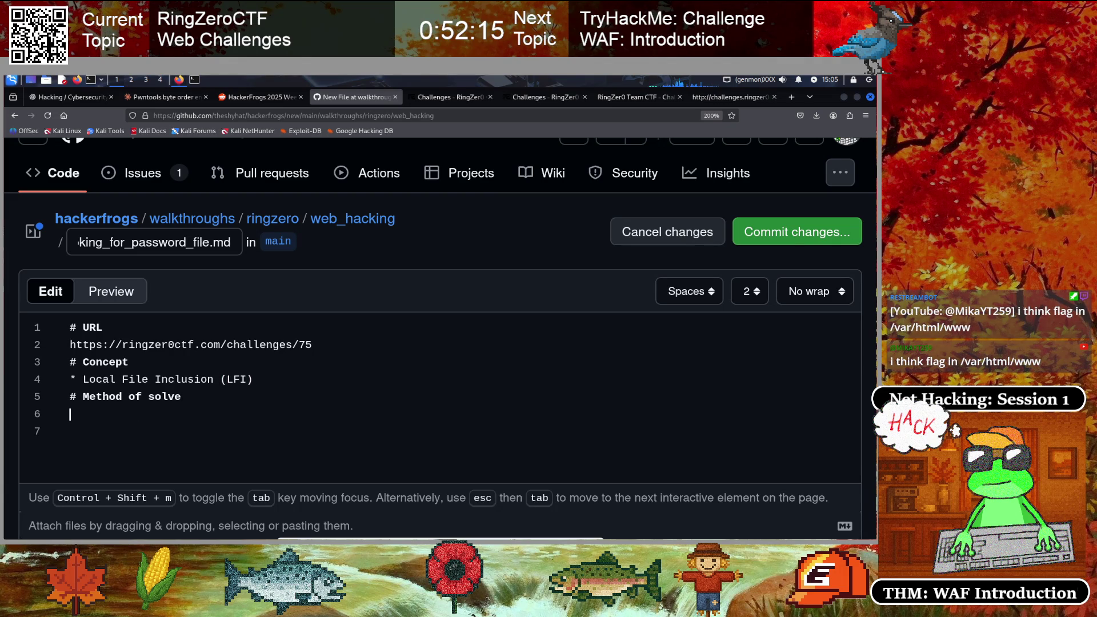
pyautogui.write('*')
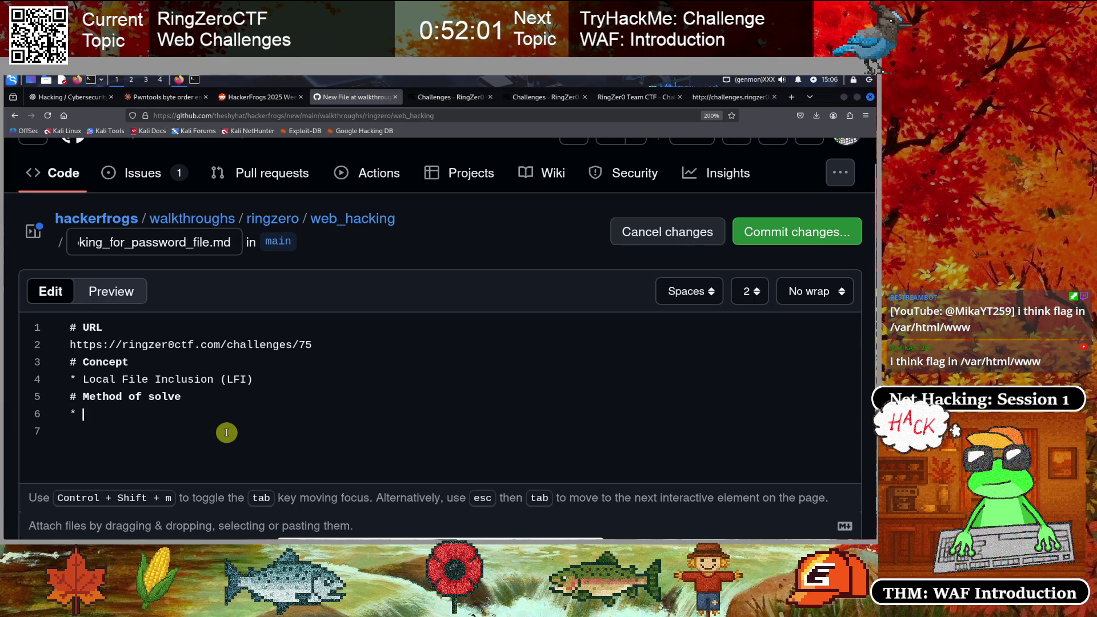
pyautogui.write('this app i')
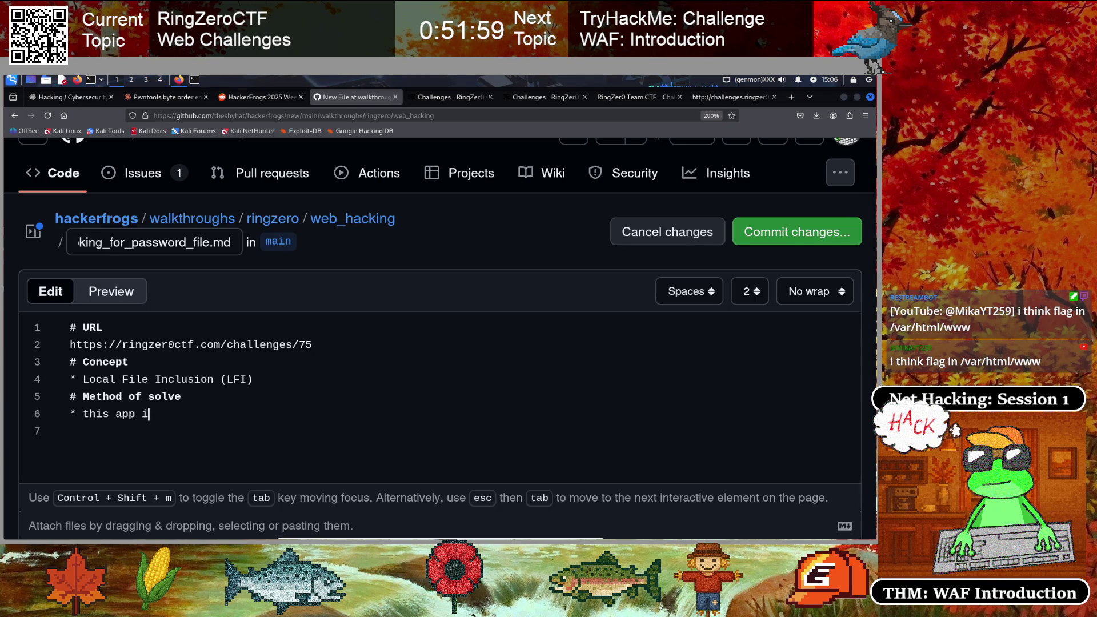
pyautogui.write('vulnerable to LFI through thelanding pages')
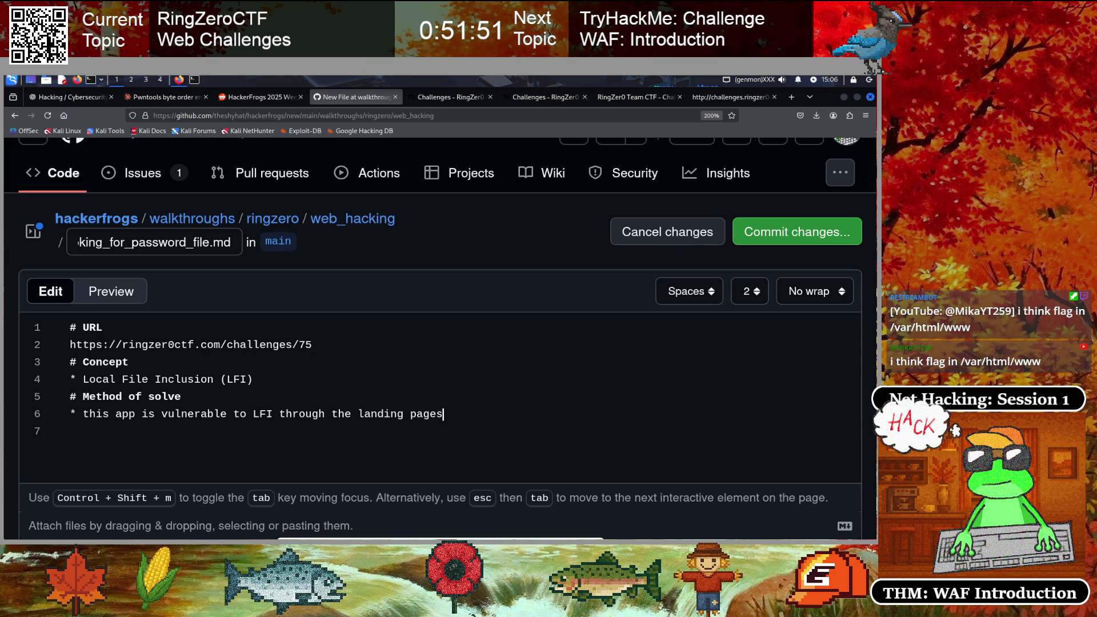
pyautogui.write("'s``")
# After checking the other tabs, finish the first method bullet with 'page` URL parameter'
pyautogui.click(454, 98)
pyautogui.click(718, 98)
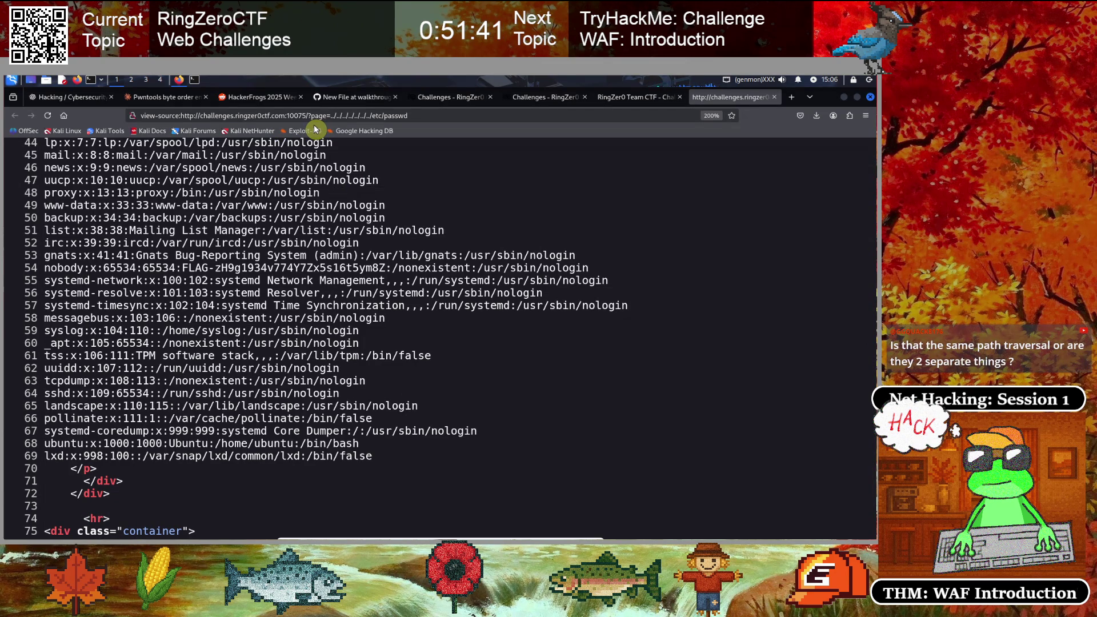
pyautogui.click(73, 99)
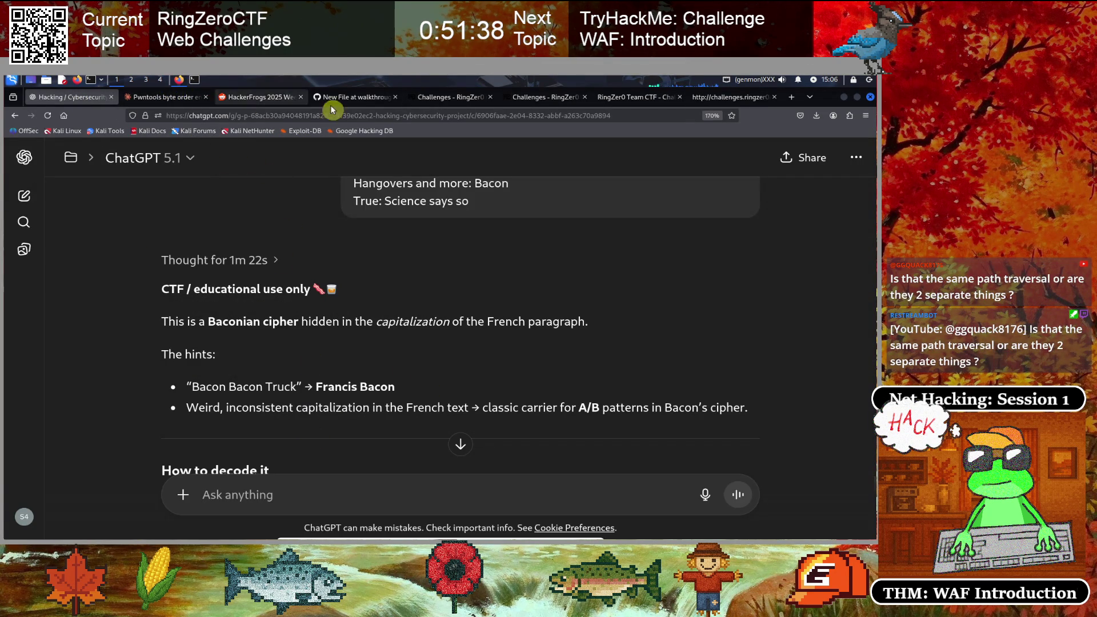
pyautogui.click(360, 97)
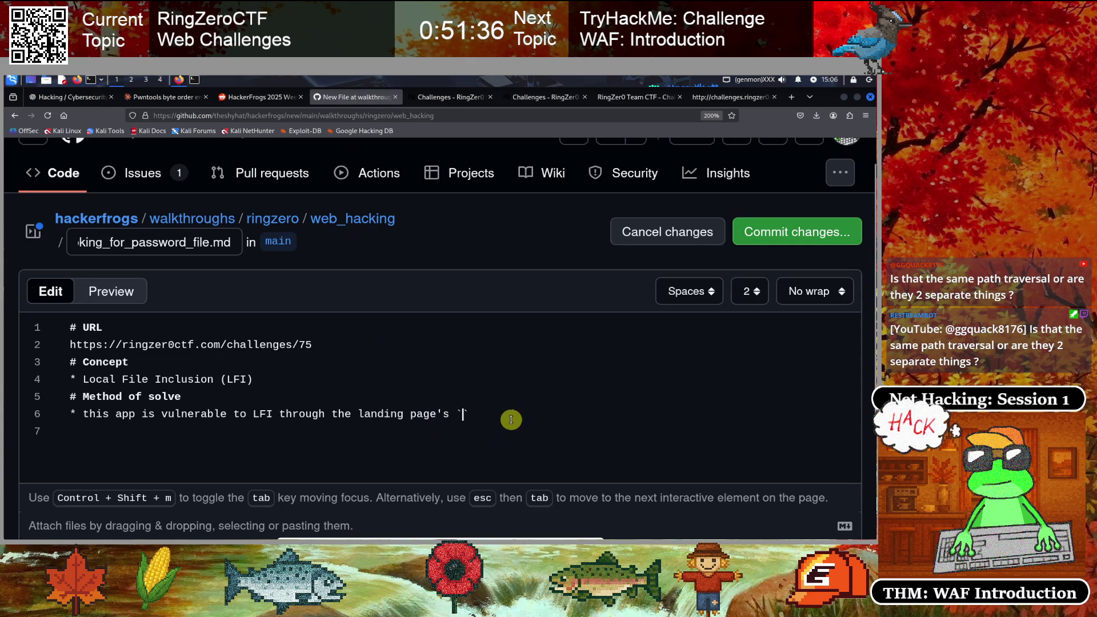
pyautogui.write('page` U')
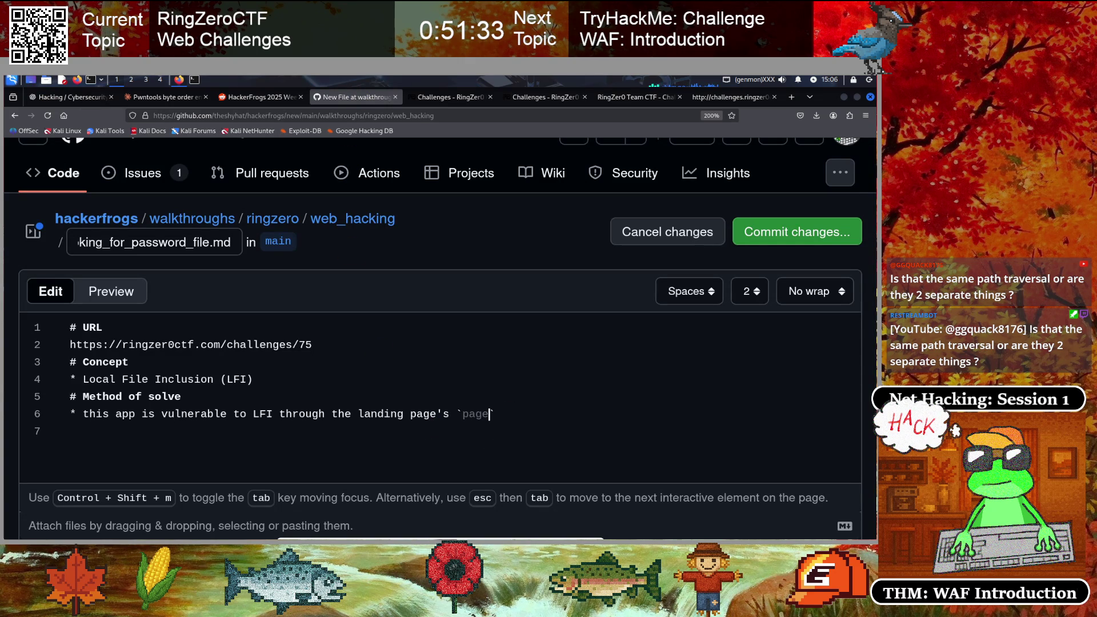
pyautogui.write('RL p')
pyautogui.write('arameter')
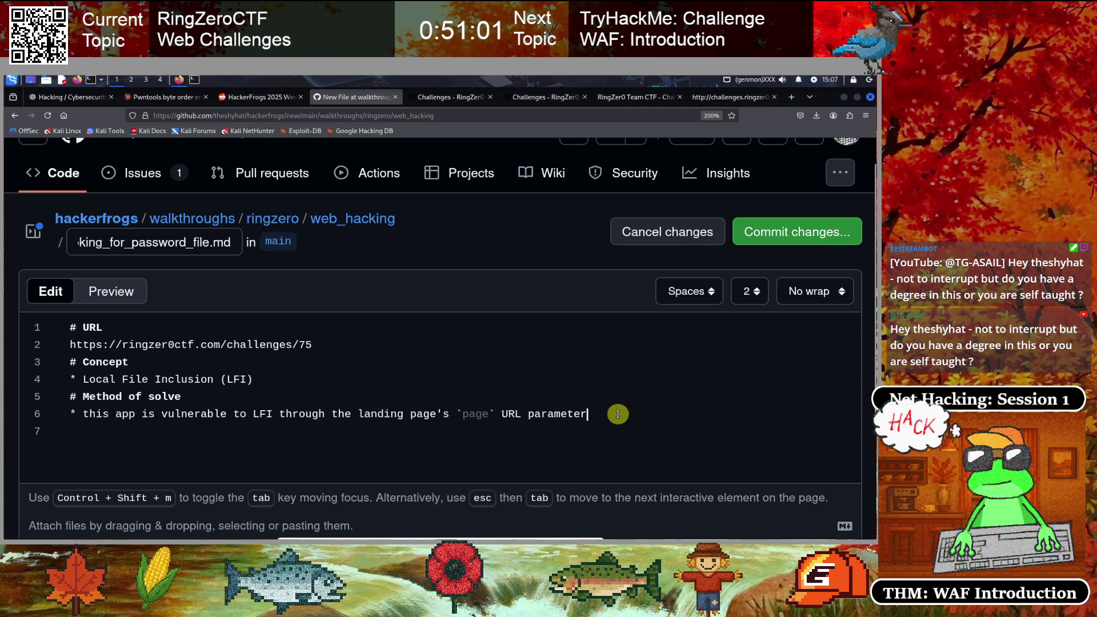
# Begin a second bullet: 'we can send this payload, which is typical of LFI testin'
pyautogui.press('Return')
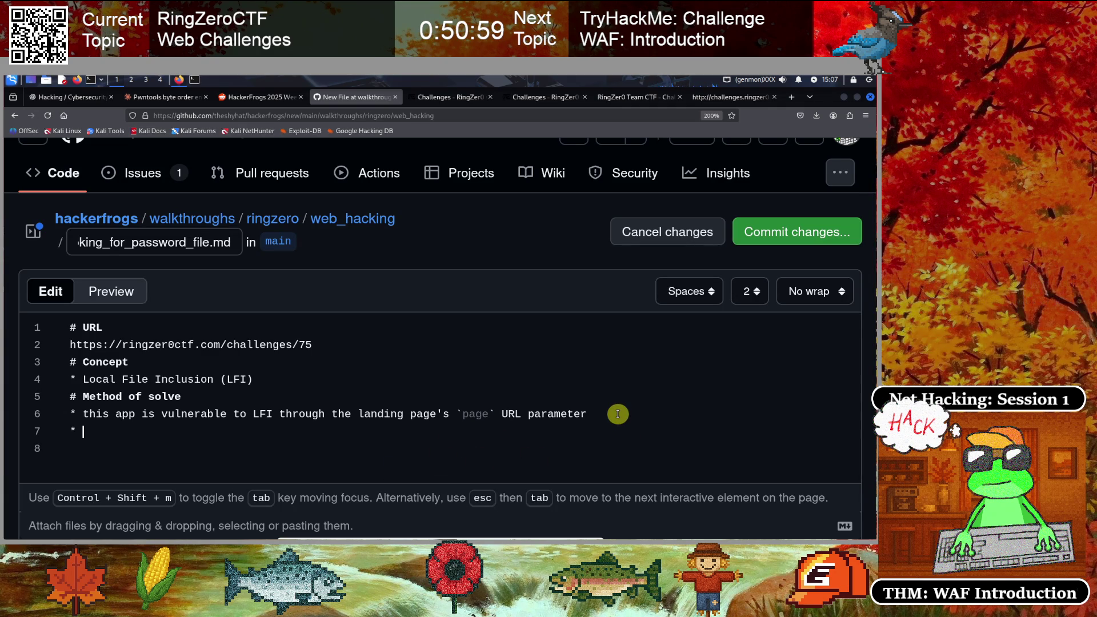
pyautogui.scroll(-2, 355, 396)
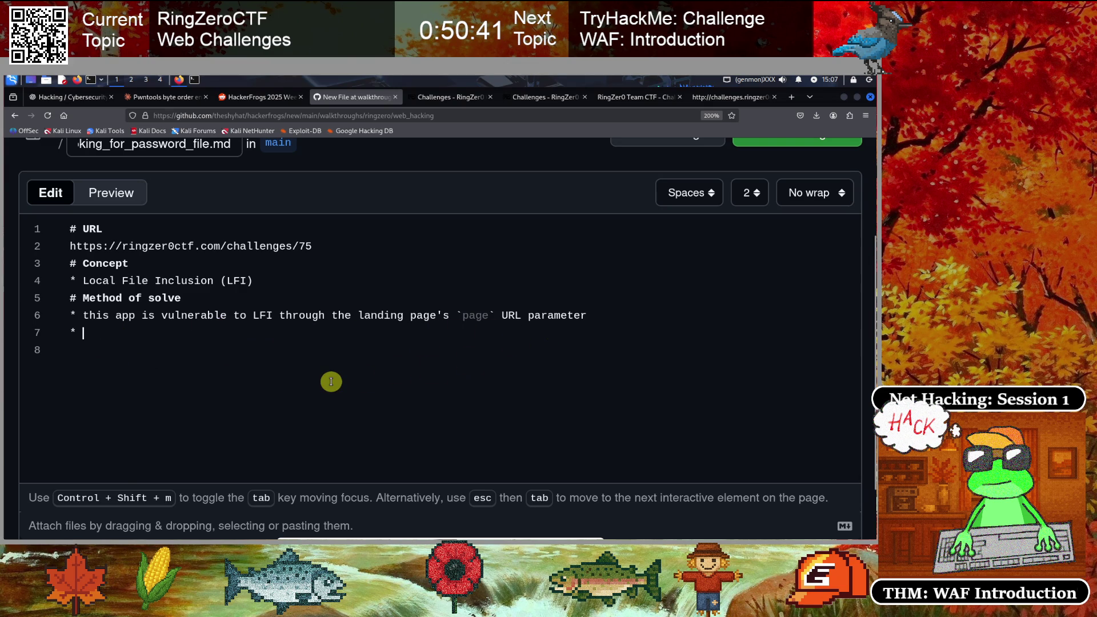
pyautogui.write('we can send t')
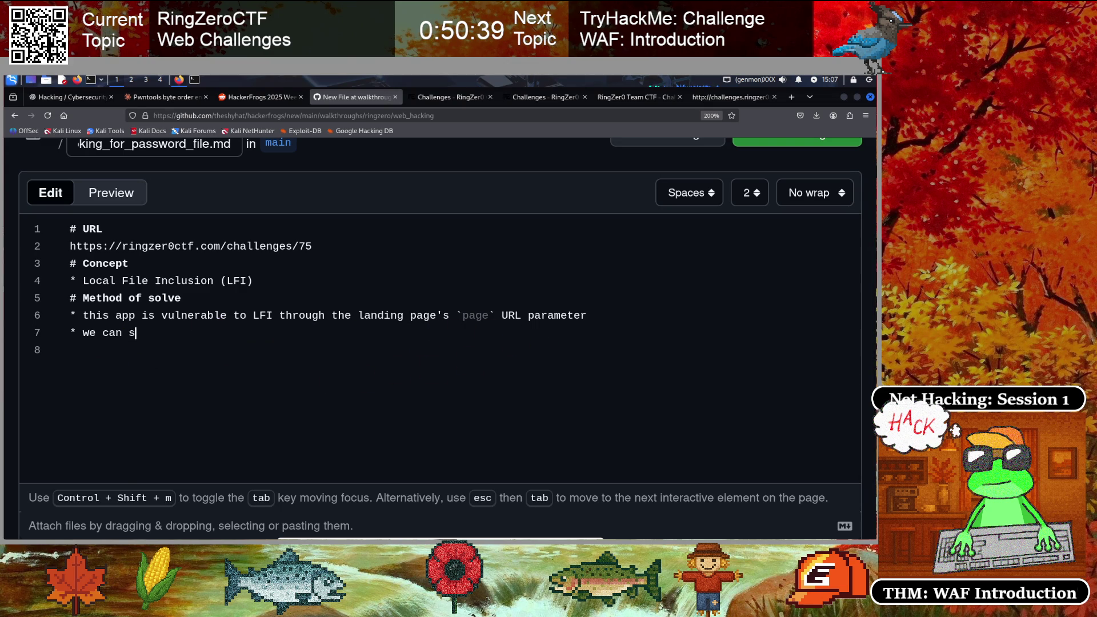
pyautogui.write('his payload, which is typical of LFI te')
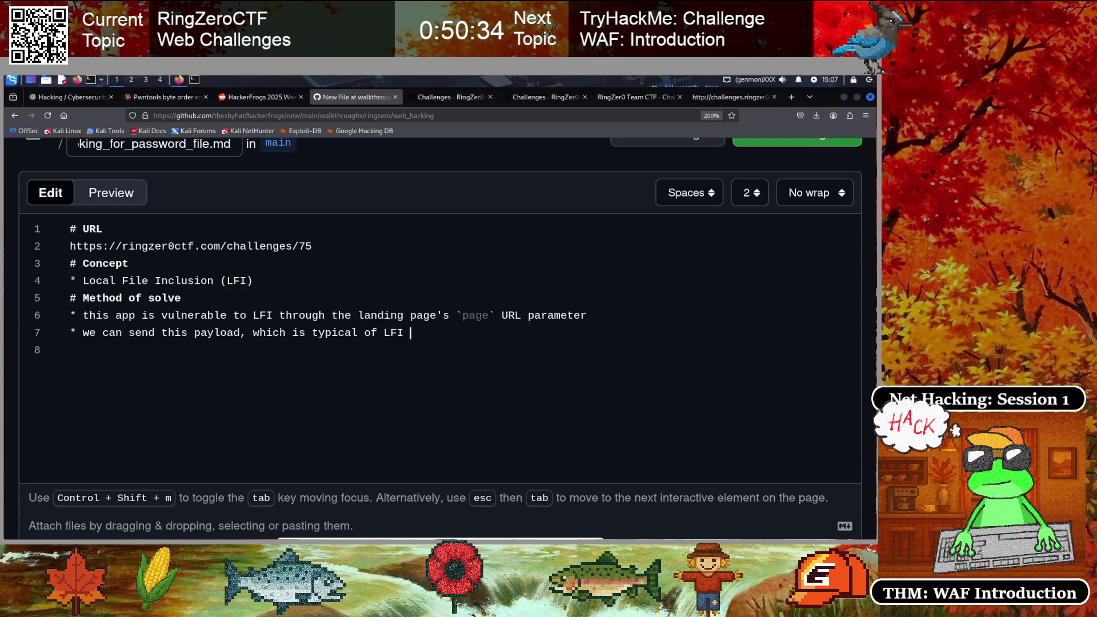